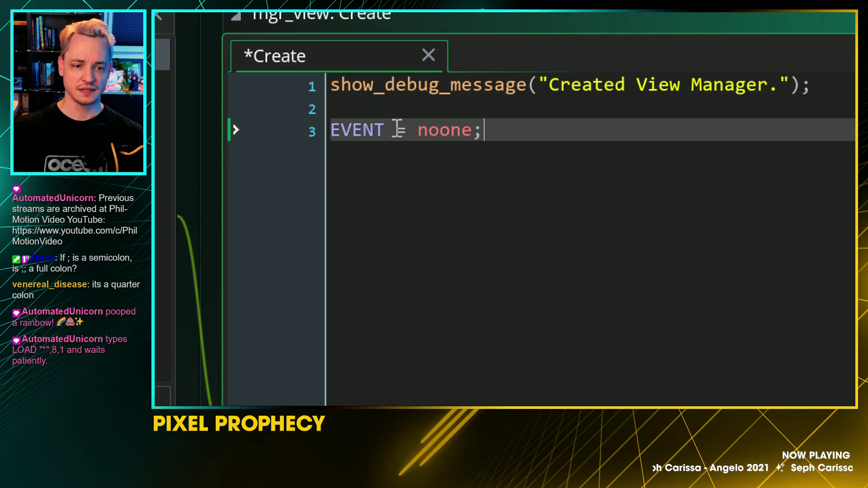
{"action": "key", "text": "ctrl+z"}
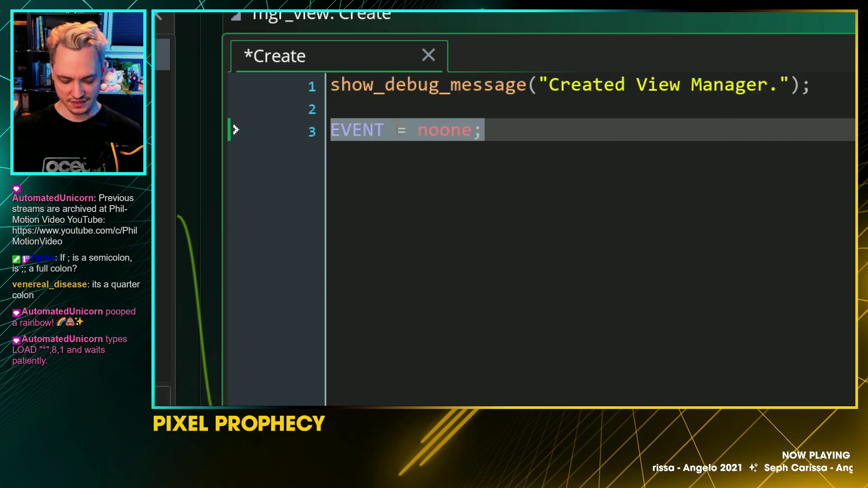
Step: Undo the stray edit in mgr_view's Create code and save it
{"action": "key", "text": "ctrl+s"}
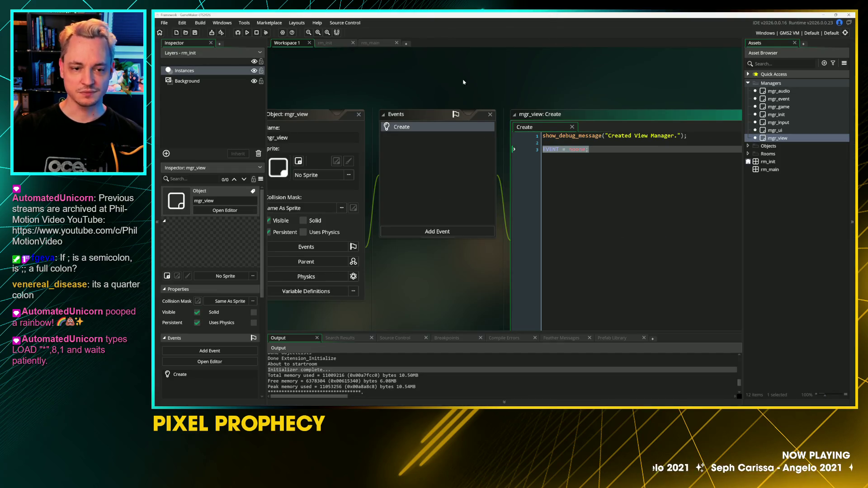
{"action": "scroll", "coordinate": [464, 82], "scroll_direction": "up", "scroll_amount": 1}
Step: Add EVENT = noone; to the Create code of mgr_audio and mgr_game
{"action": "double_click", "coordinate": [764, 91]}
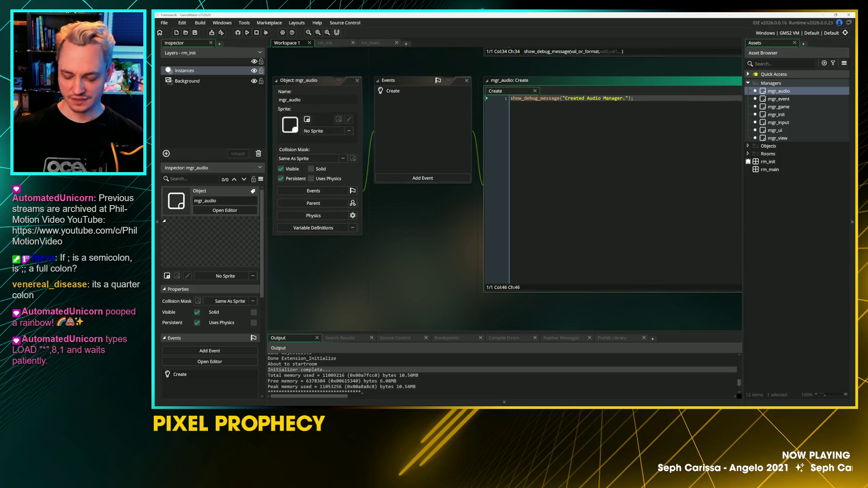
{"action": "key", "text": "Return"}
{"action": "type", "text": "EVENT = noone;"}
{"action": "double_click", "coordinate": [771, 100]}
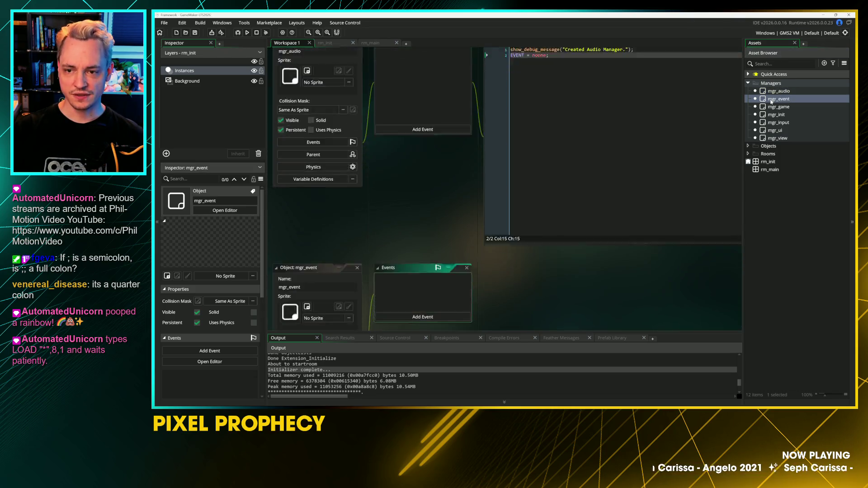
{"action": "double_click", "coordinate": [778, 107]}
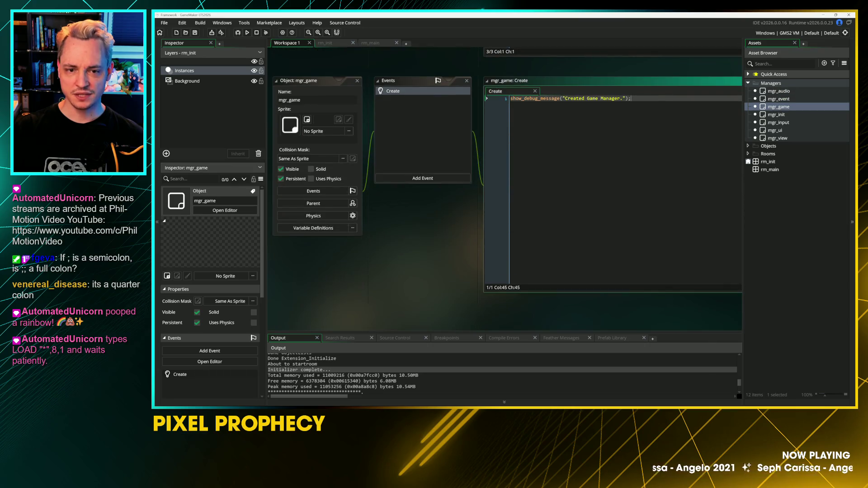
{"action": "key", "text": "Return"}
{"action": "type", "text": "EVENT = noone;"}
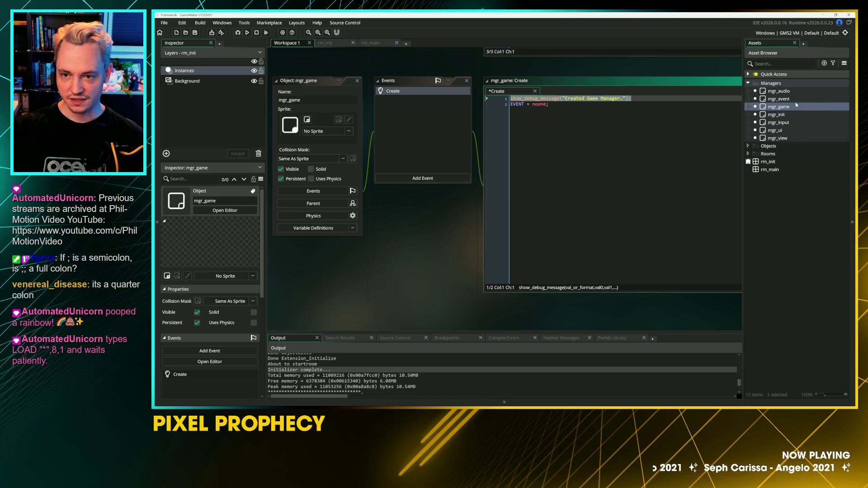
Step: Give mgr_event a Create event with the debug message 'Created Event Manager.'
{"action": "double_click", "coordinate": [778, 99]}
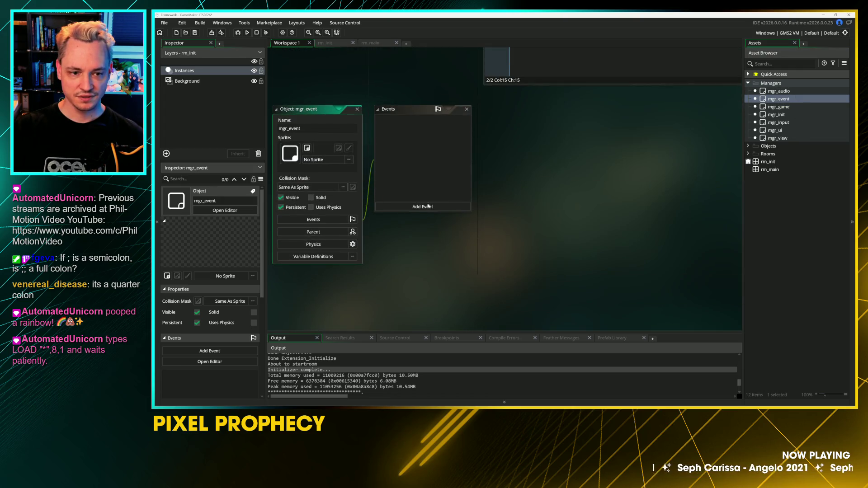
{"action": "left_click", "coordinate": [429, 207]}
{"action": "left_click", "coordinate": [437, 209]}
{"action": "key", "text": "ctrl+v"}
{"action": "left_click", "coordinate": [595, 126]}
{"action": "type", "text": "Event"}
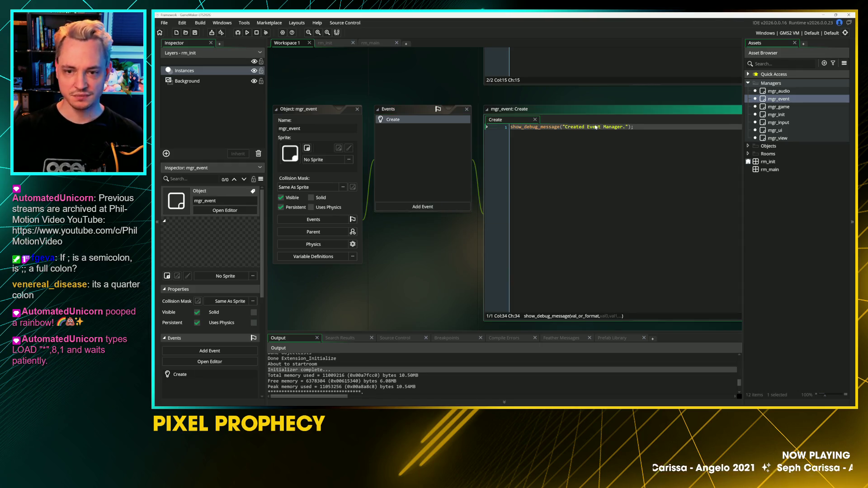
Step: Add EVENT = noone; to mgr_ui's Create code after checking the other managers
{"action": "double_click", "coordinate": [778, 107]}
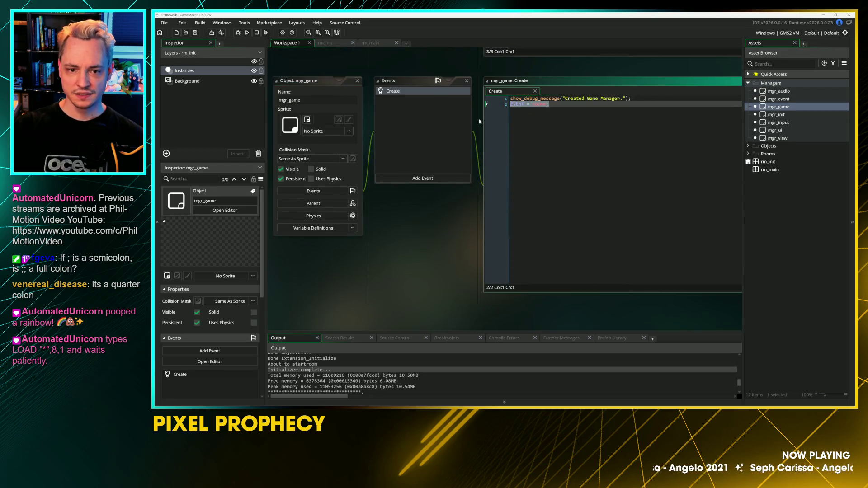
{"action": "double_click", "coordinate": [778, 114]}
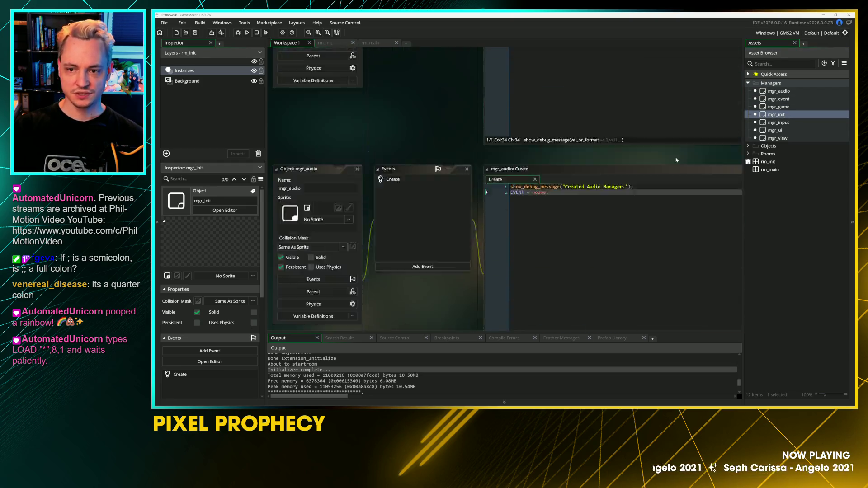
{"action": "double_click", "coordinate": [779, 123]}
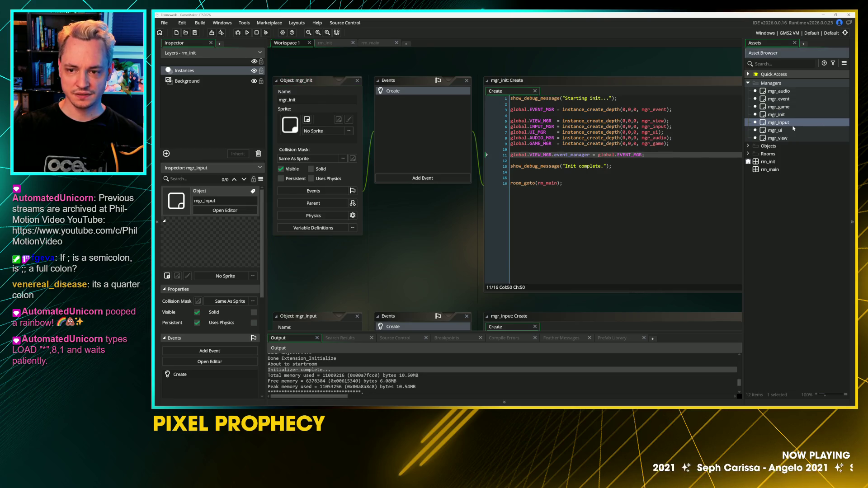
{"action": "left_click", "coordinate": [634, 98]}
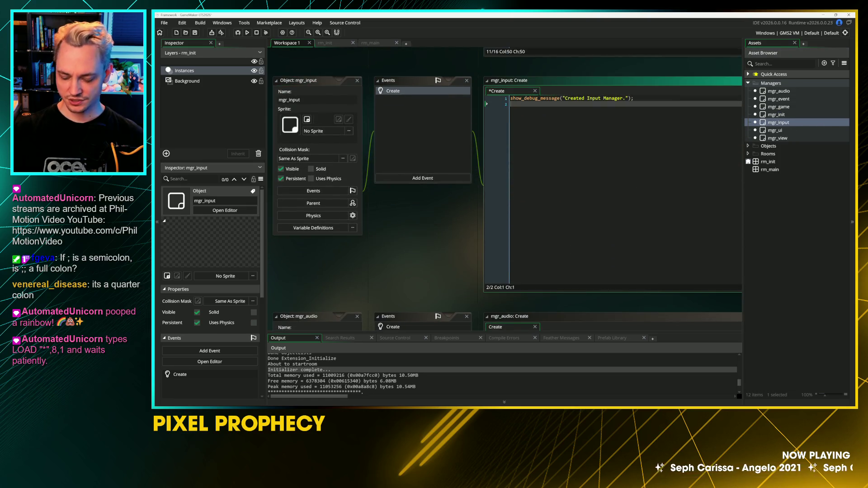
{"action": "type", "text": "EVENT = noone;"}
{"action": "double_click", "coordinate": [775, 131]}
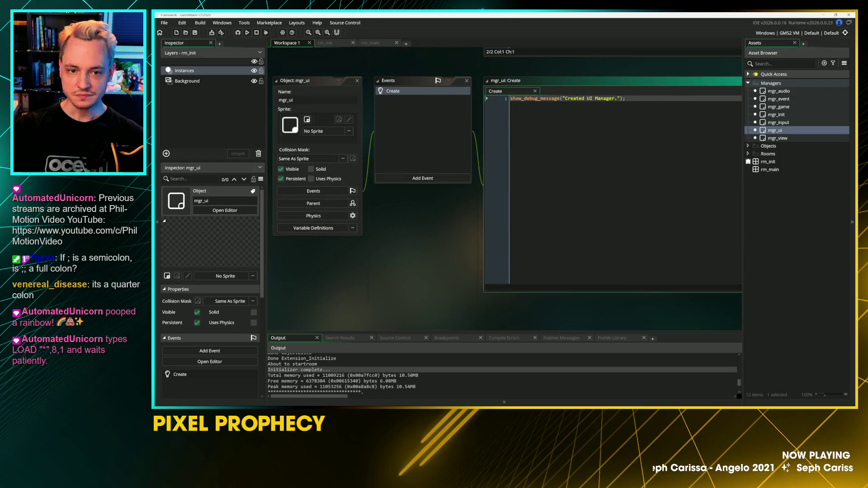
{"action": "type", "text": "EVENT = noone;"}
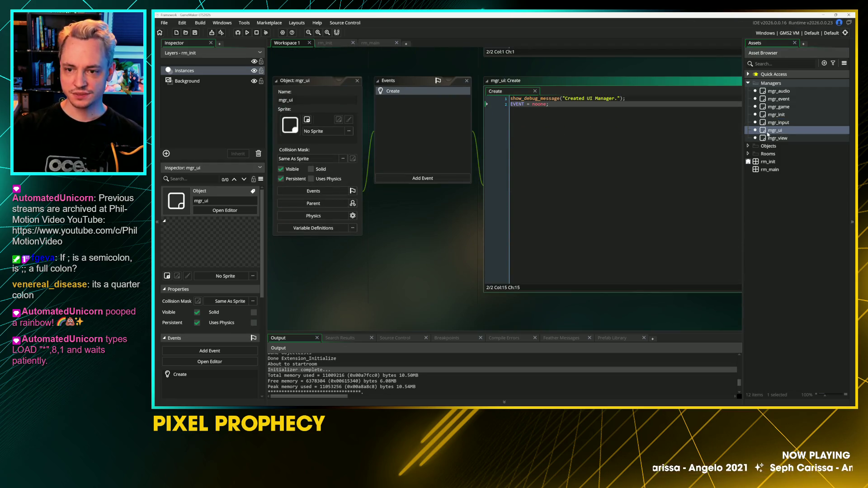
{"action": "double_click", "coordinate": [777, 138]}
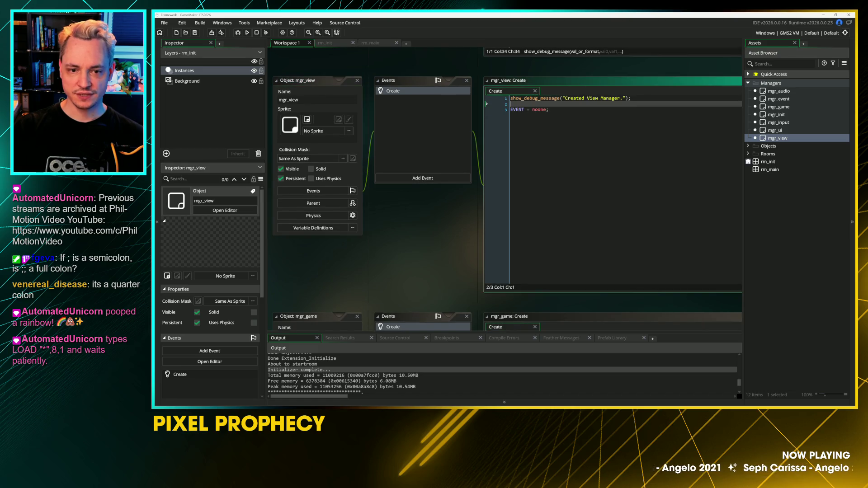
{"action": "scroll", "coordinate": [588, 181], "scroll_direction": "down", "scroll_amount": 3}
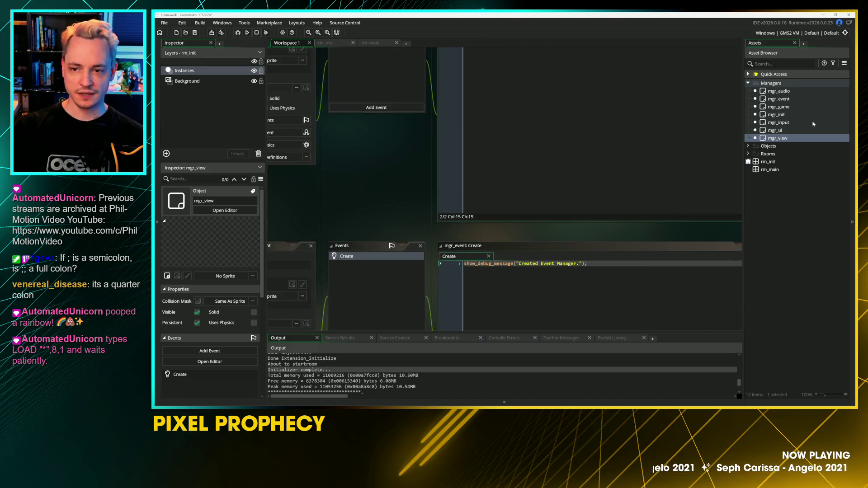
{"action": "double_click", "coordinate": [776, 114]}
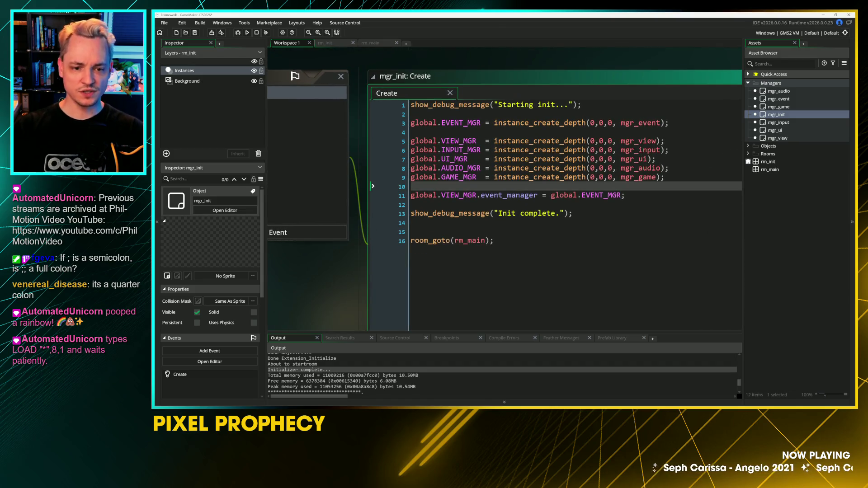
Step: Remove the empty line inside the manager creation block of mgr_init
{"action": "key", "text": "Return"}
{"action": "key", "text": "Return"}
{"action": "left_click", "coordinate": [476, 177]}
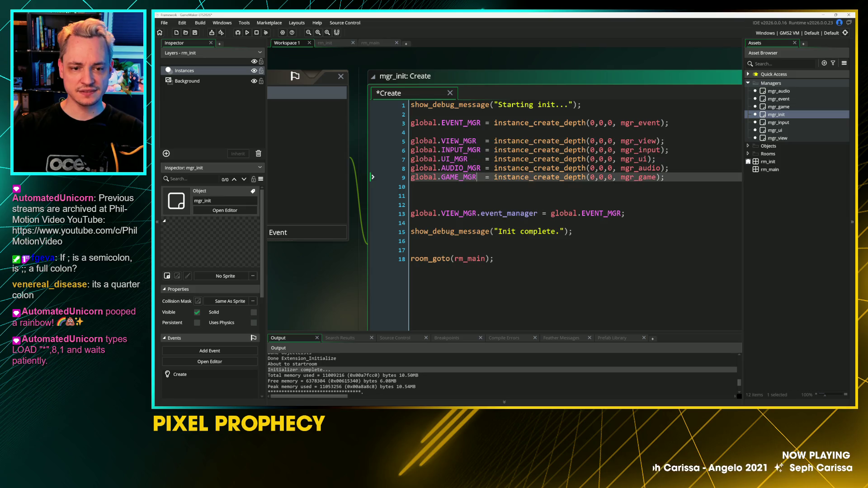
{"action": "left_click", "coordinate": [412, 132]}
{"action": "key", "text": "BackSpace"}
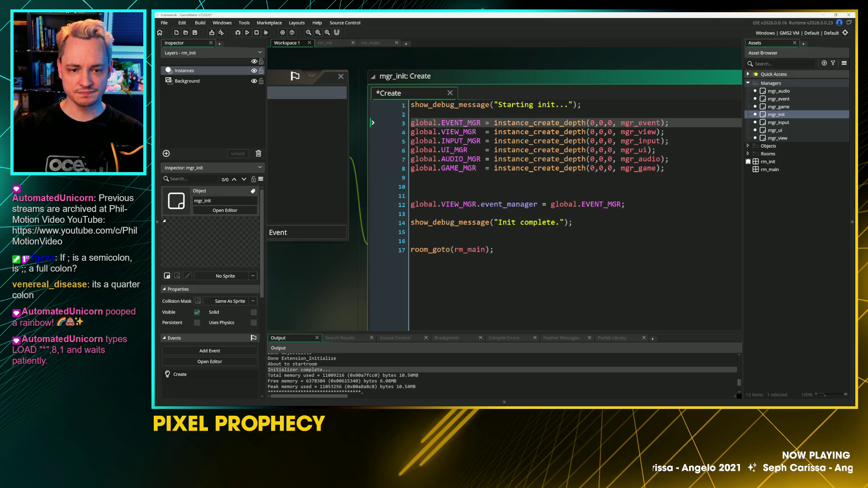
Step: Turn the event_manager line into an EVENT assignment, deleting the old line
{"action": "left_click", "coordinate": [478, 204]}
{"action": "key", "text": "ctrl+d"}
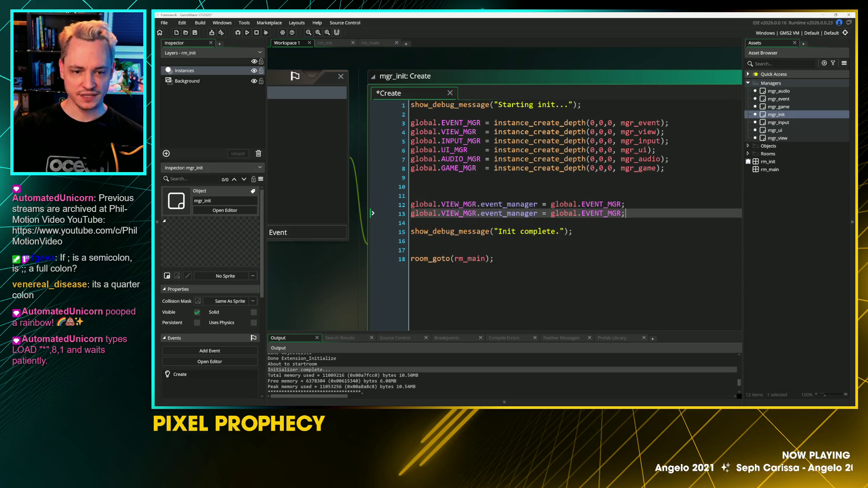
{"action": "double_click", "coordinate": [496, 204]}
{"action": "type", "text": "EVENT"}
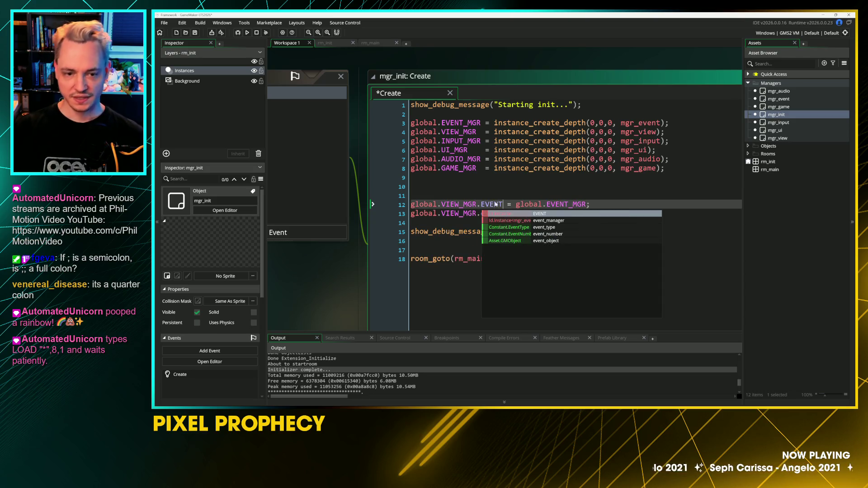
{"action": "key", "text": "Return"}
{"action": "left_click", "coordinate": [470, 213]}
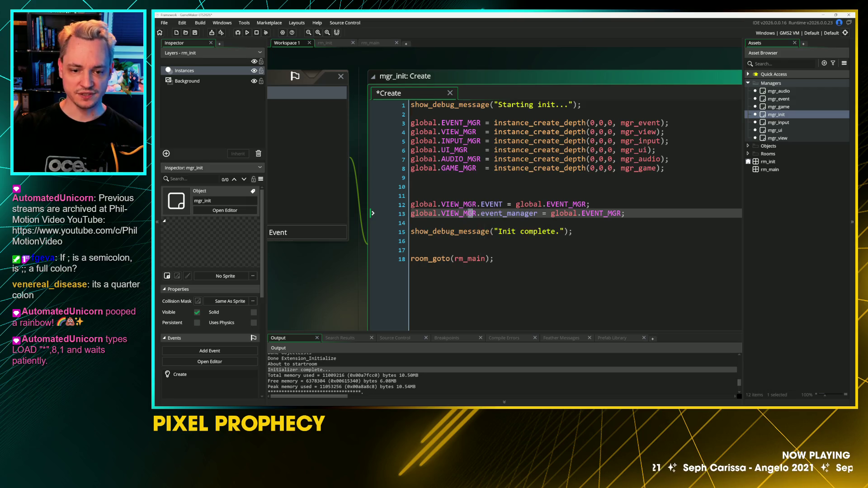
{"action": "key", "text": "Home"}
{"action": "key", "text": "shift+End"}
{"action": "key", "text": "Delete"}
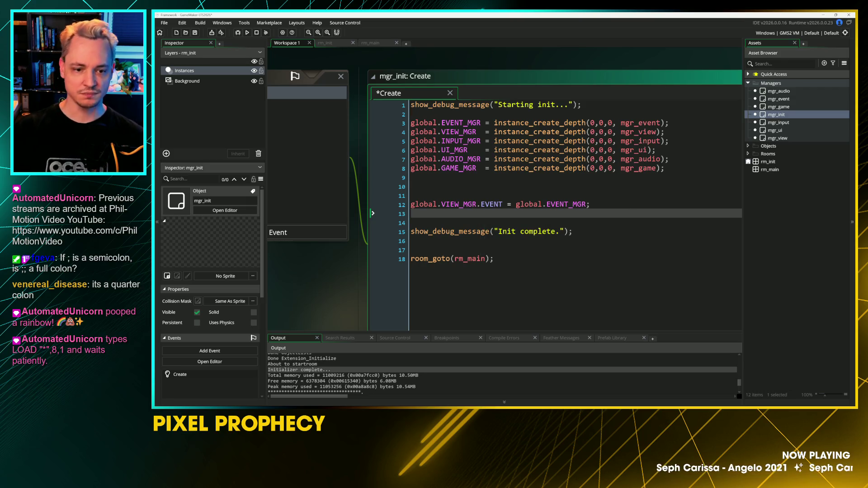
{"action": "left_click", "coordinate": [495, 204]}
Step: Duplicate the EVENT = global.EVENT_MGR assignment for INPUT_MGR and UI_MGR
{"action": "double_click", "coordinate": [459, 132]}
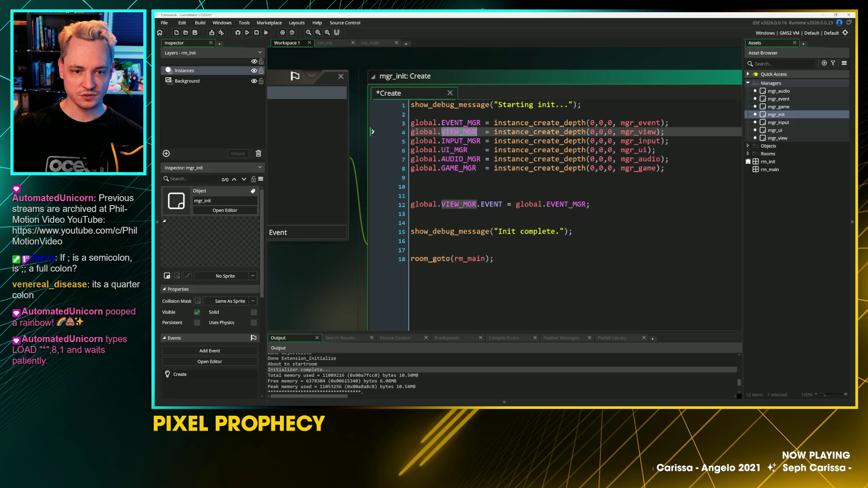
{"action": "left_click", "coordinate": [465, 204]}
{"action": "key", "text": "ctrl+d"}
{"action": "double_click", "coordinate": [460, 141]}
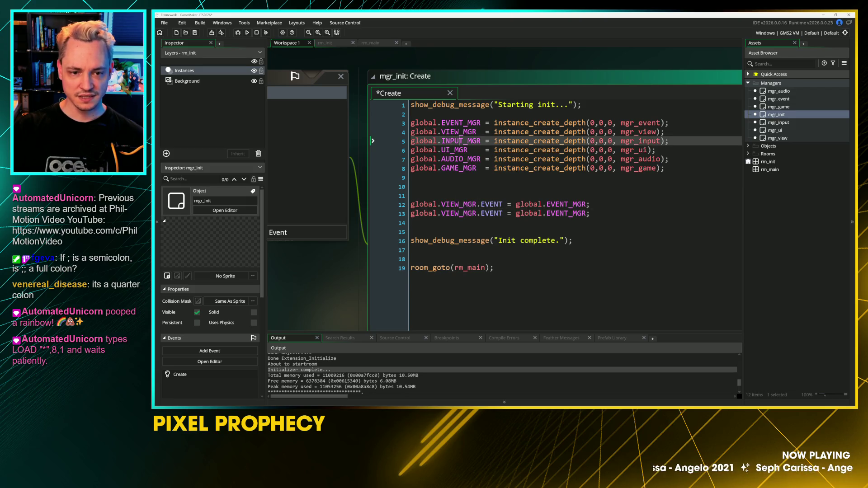
{"action": "key", "text": "ctrl+c"}
{"action": "double_click", "coordinate": [459, 214]}
{"action": "key", "text": "ctrl+v"}
{"action": "key", "text": "ctrl+d"}
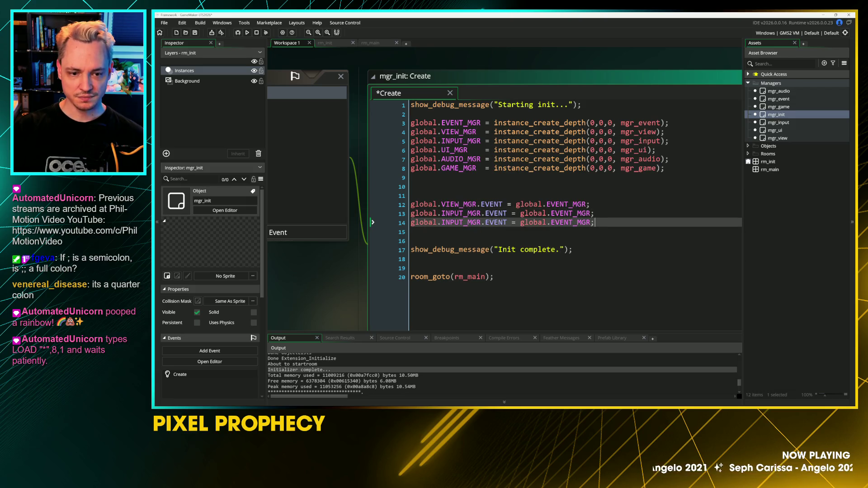
{"action": "double_click", "coordinate": [454, 150]}
{"action": "key", "text": "ctrl+c"}
{"action": "double_click", "coordinate": [466, 222]}
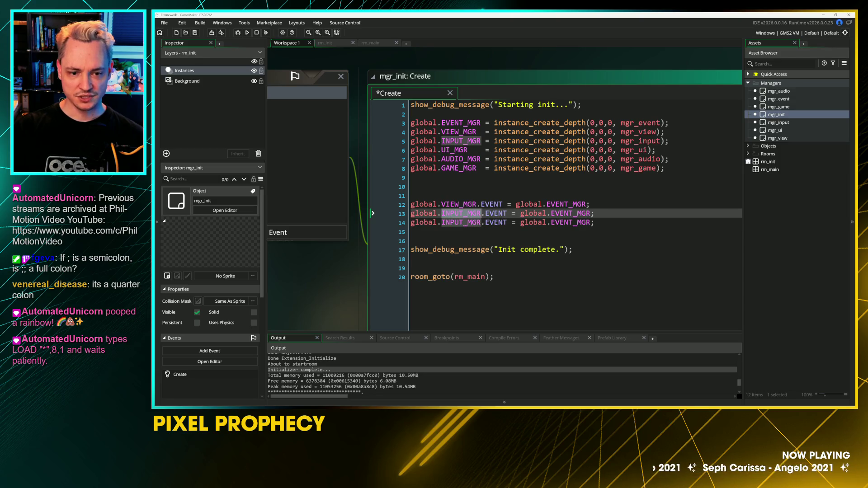
{"action": "key", "text": "ctrl+v"}
Step: Add the same EVENT assignment for AUDIO_MGR and GAME_MGR
{"action": "key", "text": "ctrl+d"}
{"action": "double_click", "coordinate": [459, 159]}
{"action": "key", "text": "ctrl+c"}
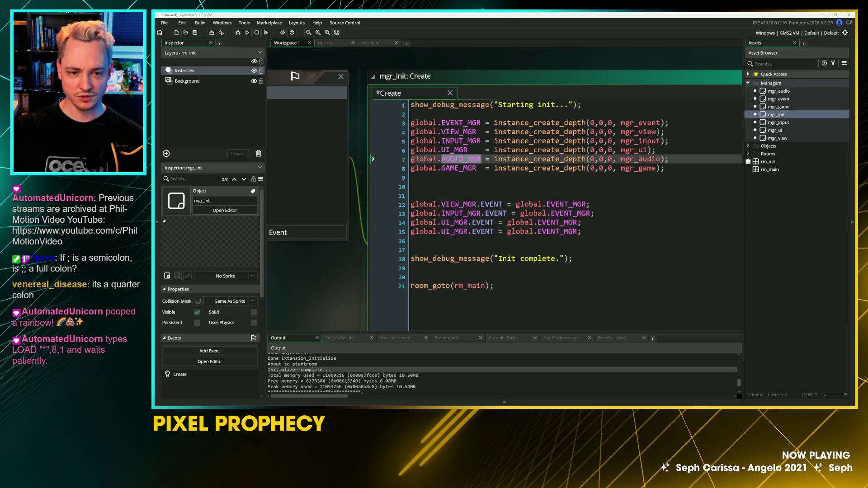
{"action": "double_click", "coordinate": [455, 231]}
{"action": "key", "text": "ctrl+v"}
{"action": "key", "text": "ctrl+d"}
{"action": "double_click", "coordinate": [459, 168]}
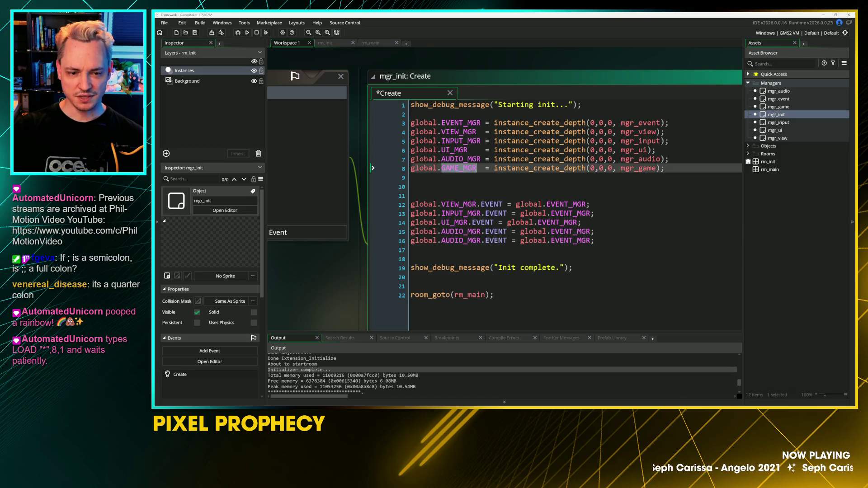
{"action": "double_click", "coordinate": [461, 241]}
{"action": "key", "text": "ctrl+v"}
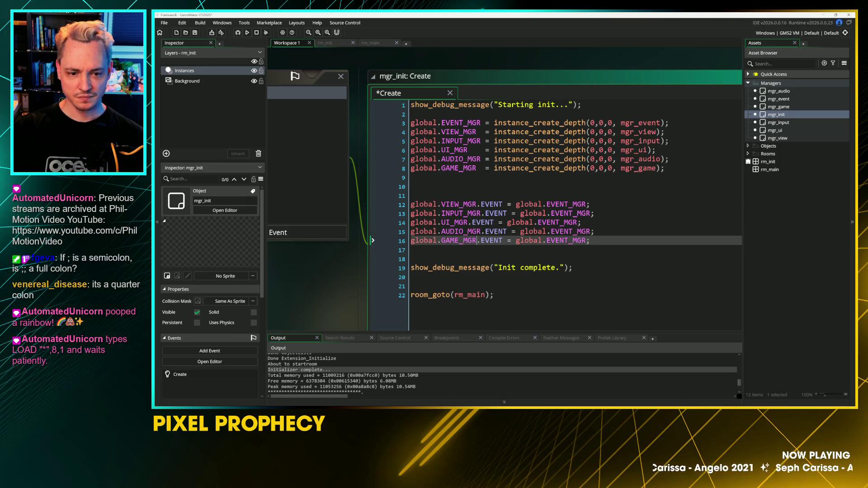
Step: Align the equals signs of the EVENT assignment lines
{"action": "left_click", "coordinate": [411, 258]}
{"action": "left_click", "coordinate": [511, 240]}
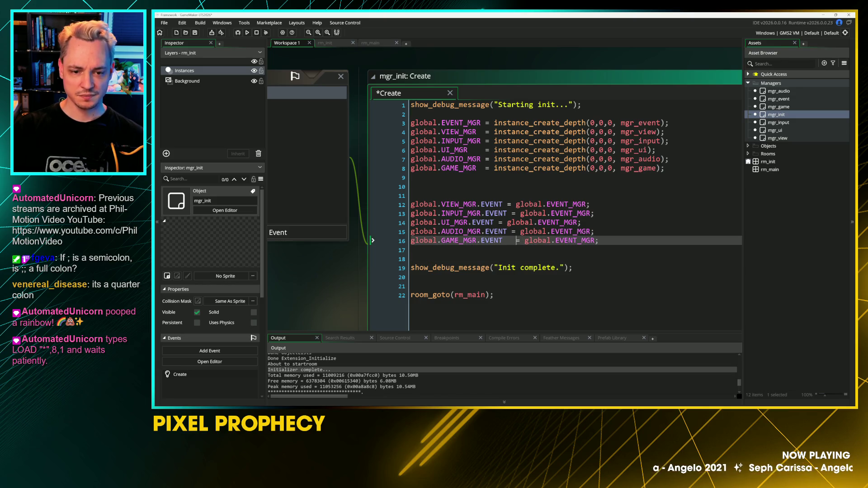
{"action": "left_click", "coordinate": [502, 222]}
{"action": "left_click", "coordinate": [511, 204]}
{"action": "key", "text": "BackSpace"}
{"action": "type", "text": "="}
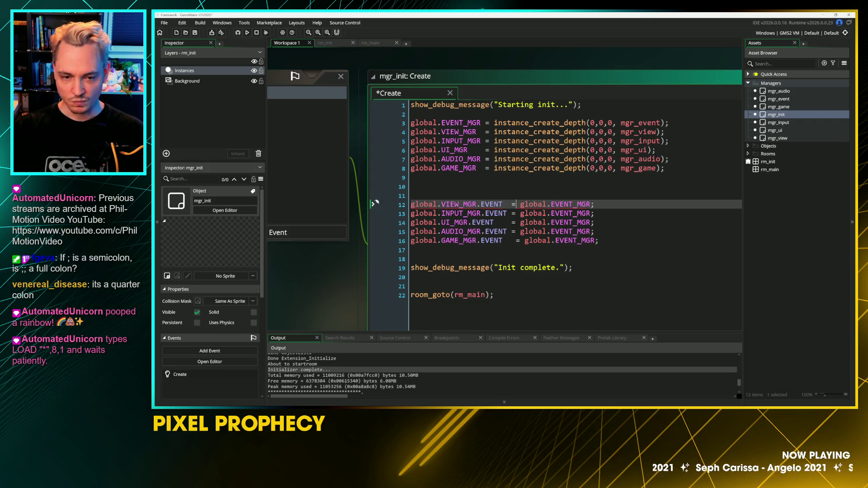
{"action": "left_click", "coordinate": [516, 240]}
{"action": "key", "text": "BackSpace"}
Step: Delete the extra blank lines so room_goto sits under the completion message
{"action": "left_click", "coordinate": [411, 259]}
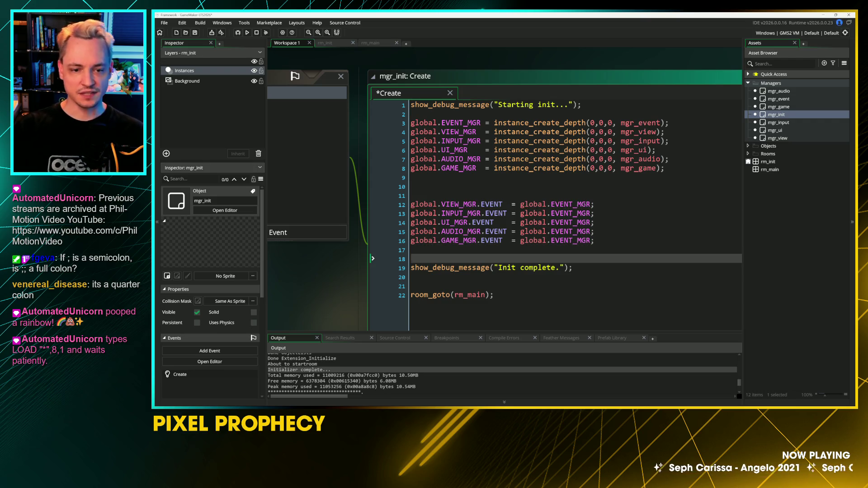
{"action": "left_click", "coordinate": [411, 195]}
{"action": "key", "text": "BackSpace"}
{"action": "left_click", "coordinate": [411, 261]}
{"action": "key", "text": "BackSpace"}
{"action": "left_click", "coordinate": [411, 279]}
{"action": "key", "text": "BackSpace"}
{"action": "key", "text": "Delete"}
{"action": "key", "text": "End"}
Step: Save the mgr_init Create code and open the rm_init room
{"action": "left_click", "coordinate": [574, 261]}
{"action": "key", "text": "ctrl+s"}
{"action": "left_click_drag", "start_coordinate": [554, 81], "coordinate": [513, 85]}
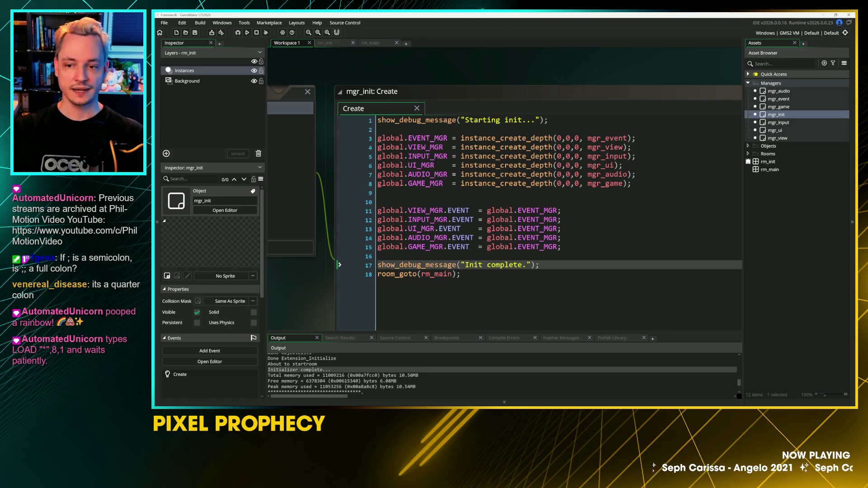
{"action": "double_click", "coordinate": [761, 161]}
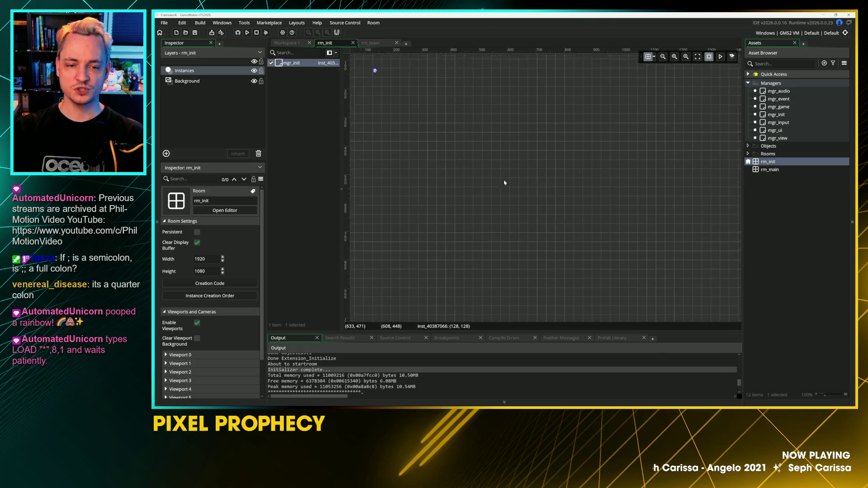
Step: Pan the rm_init room and review each manager object's properties
{"action": "left_click_drag", "start_coordinate": [516, 141], "coordinate": [568, 193]}
{"action": "left_click_drag", "start_coordinate": [476, 179], "coordinate": [485, 185]}
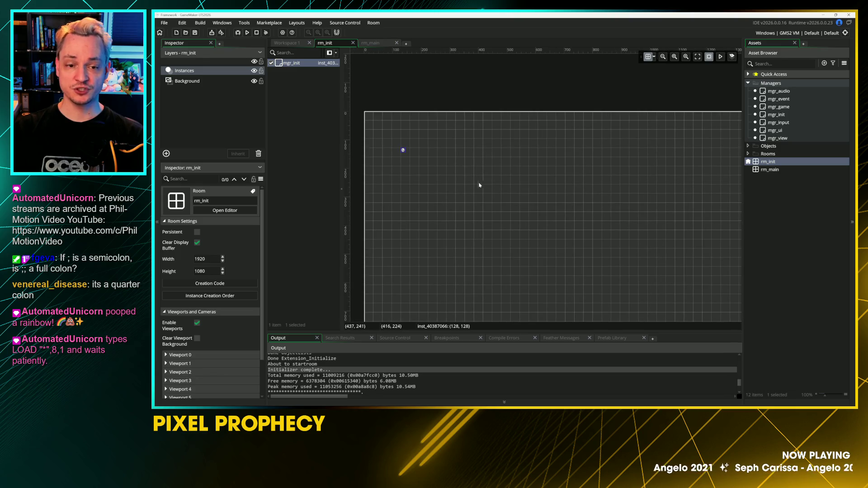
{"action": "left_click", "coordinate": [779, 116]}
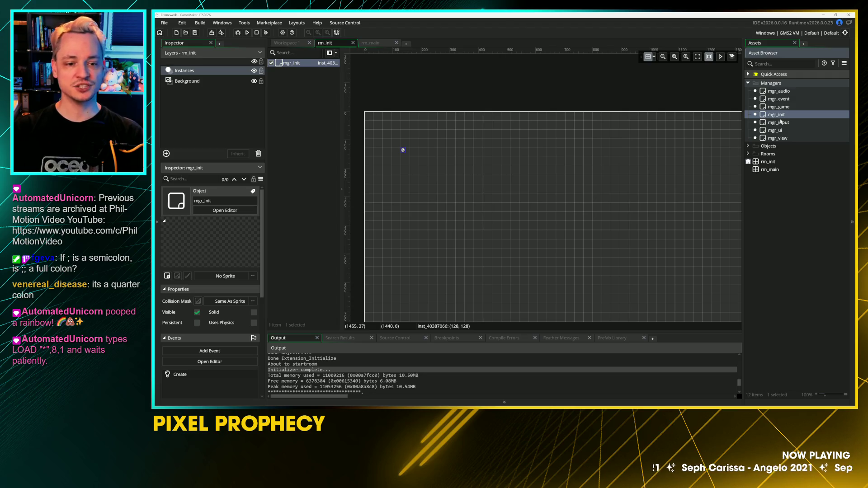
{"action": "left_click", "coordinate": [779, 90]}
{"action": "left_click", "coordinate": [778, 99]}
{"action": "left_click", "coordinate": [779, 106]}
{"action": "left_click", "coordinate": [778, 123]}
{"action": "left_click", "coordinate": [787, 130]}
{"action": "left_click", "coordinate": [795, 137]}
{"action": "mouse_move", "coordinate": [660, 126]}
{"action": "left_mouse_down"}
{"action": "mouse_move", "coordinate": [650, 190]}
{"action": "mouse_move", "coordinate": [682, 111]}
{"action": "left_mouse_up"}
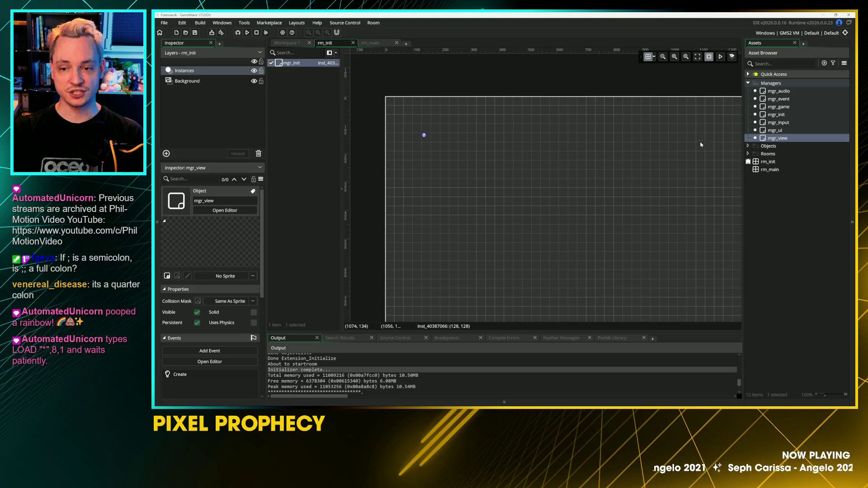
Step: Enlarge the Output log and open the blue 1920×1080 rm_main room
{"action": "left_click", "coordinate": [754, 169]}
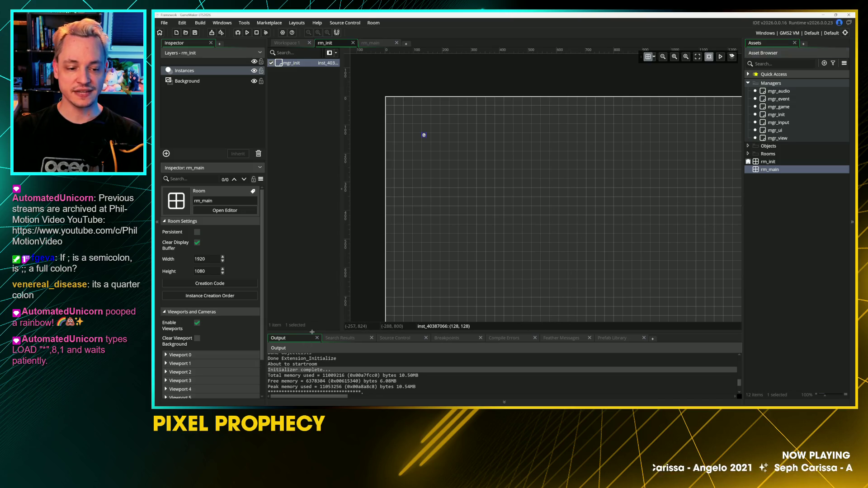
{"action": "left_click_drag", "start_coordinate": [312, 333], "coordinate": [312, 298]}
{"action": "left_click", "coordinate": [203, 80]}
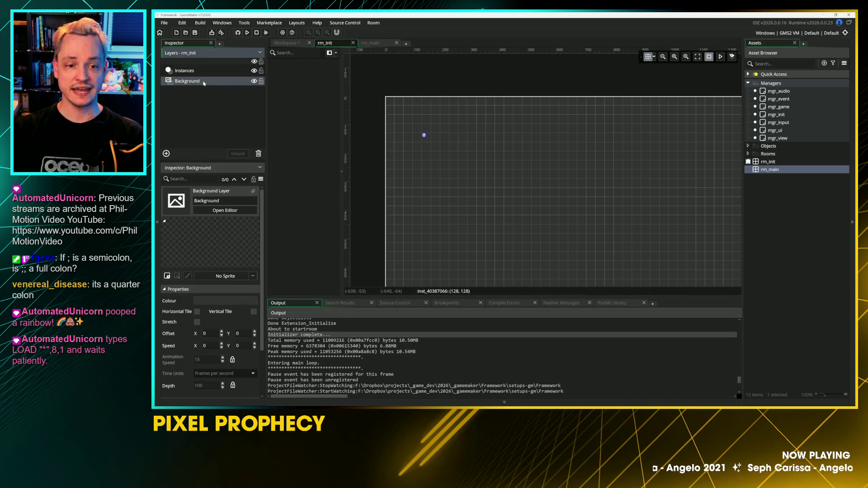
{"action": "double_click", "coordinate": [749, 169]}
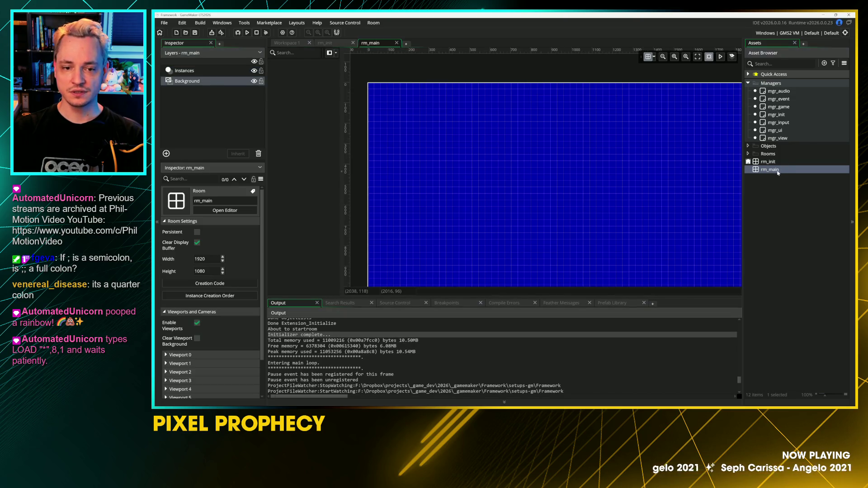
Step: Restart the game, close its window and find 'Init complete.' in the Output log
{"action": "key", "text": "F5"}
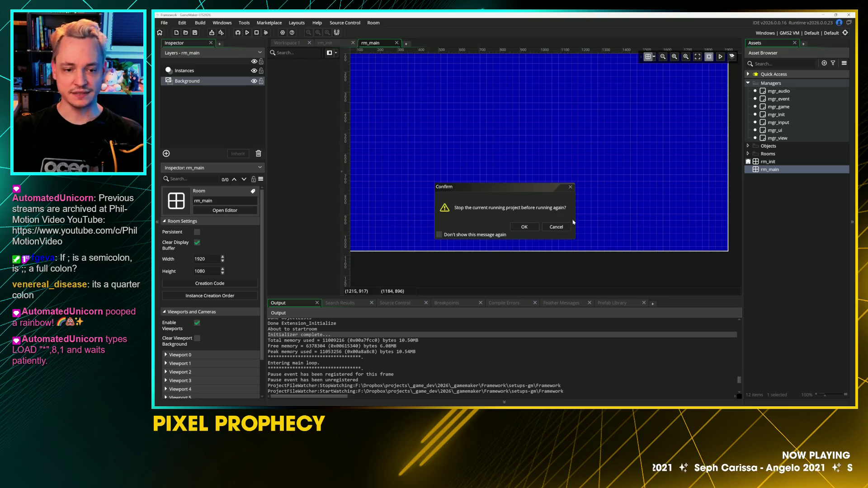
{"action": "left_click", "coordinate": [524, 227]}
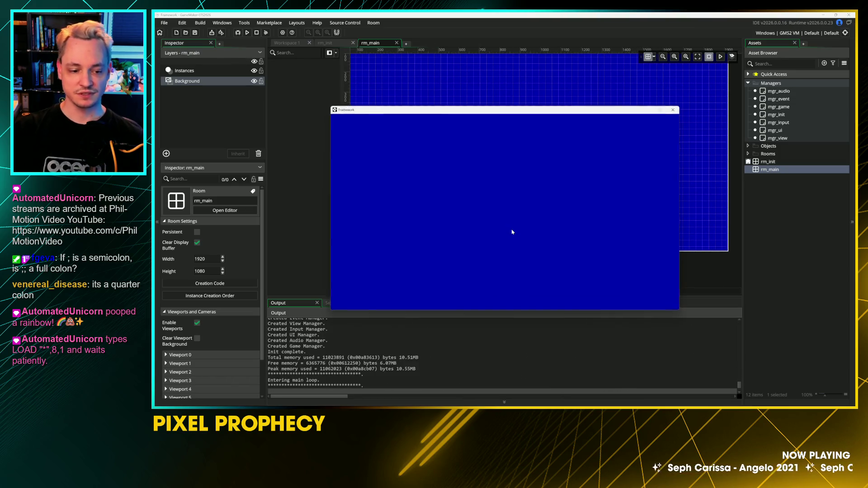
{"action": "mouse_move", "coordinate": [489, 115]}
{"action": "left_mouse_down"}
{"action": "mouse_move", "coordinate": [588, 90]}
{"action": "mouse_move", "coordinate": [542, 77]}
{"action": "left_mouse_up"}
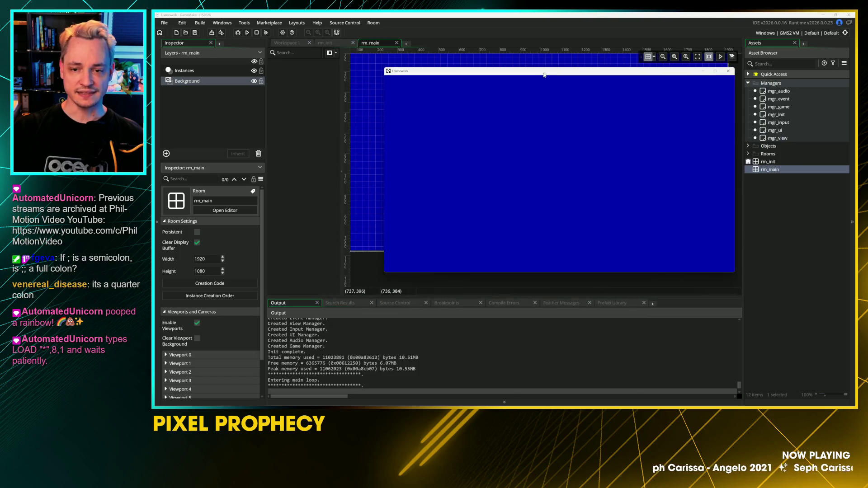
{"action": "left_click", "coordinate": [729, 71]}
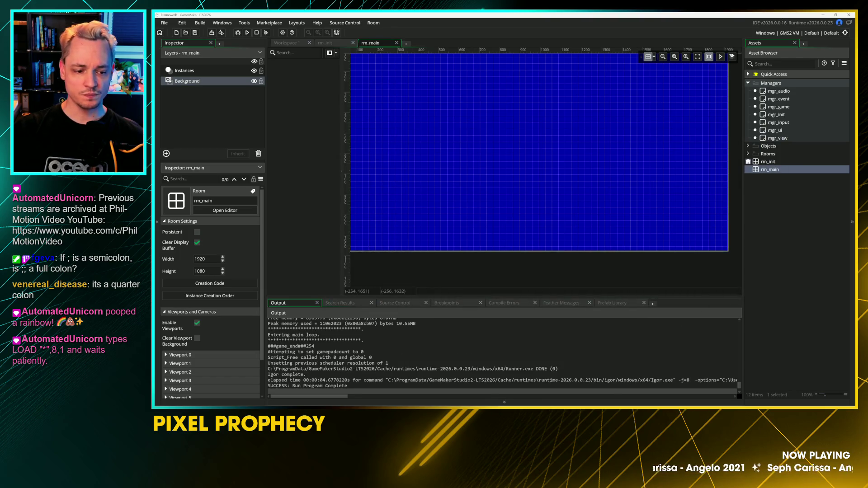
{"action": "scroll", "coordinate": [284, 357], "scroll_direction": "up", "scroll_amount": 2}
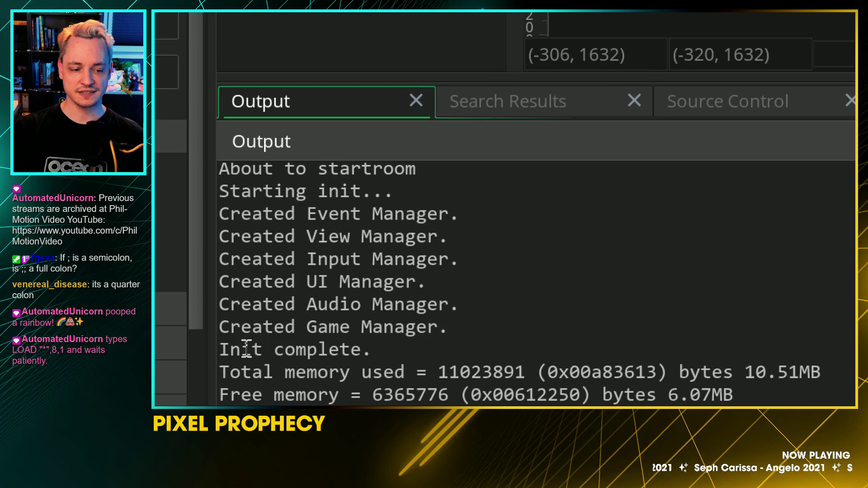
{"action": "left_click_drag", "start_coordinate": [243, 350], "coordinate": [350, 352]}
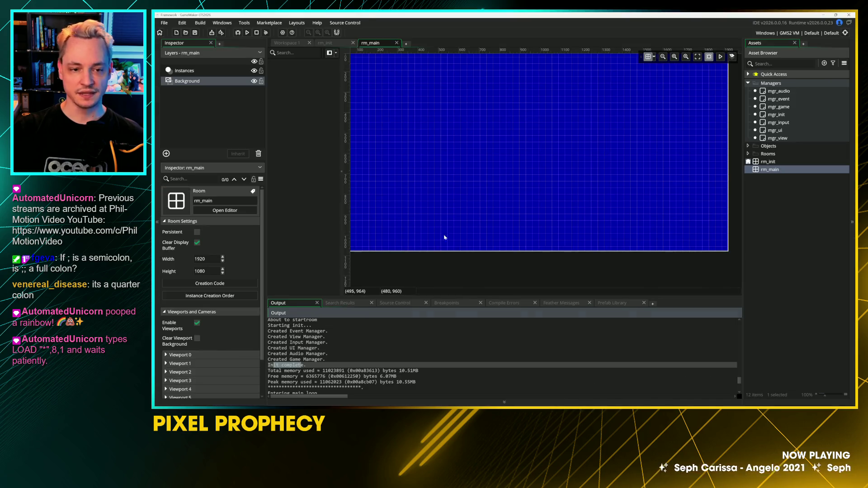
Step: Return from the room editor to the empty Workspace 1
{"action": "mouse_move", "coordinate": [386, 116]}
{"action": "left_mouse_down"}
{"action": "mouse_move", "coordinate": [459, 189]}
{"action": "mouse_move", "coordinate": [394, 121]}
{"action": "left_mouse_up"}
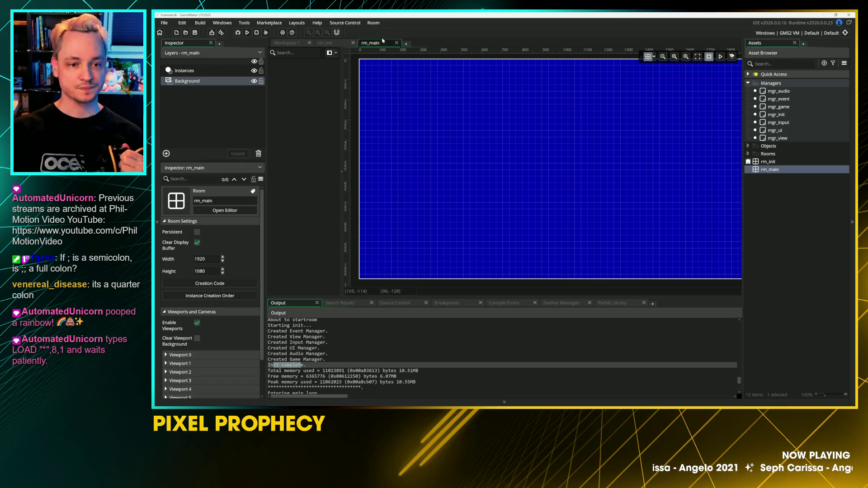
{"action": "left_click", "coordinate": [324, 43]}
{"action": "left_click", "coordinate": [284, 42]}
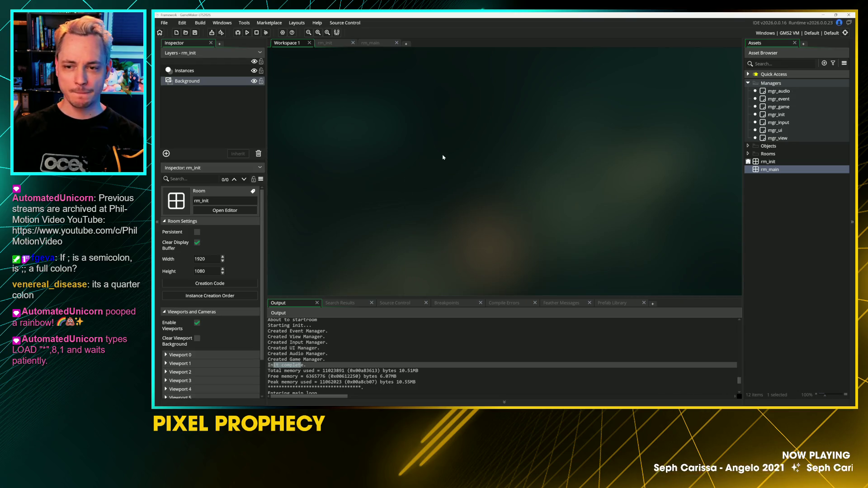
{"action": "left_click", "coordinate": [791, 115]}
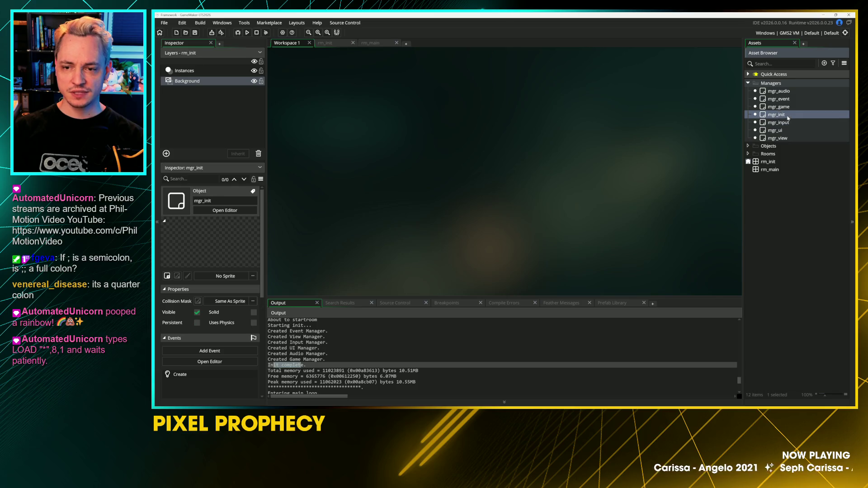
{"action": "left_click_drag", "start_coordinate": [802, 81], "coordinate": [804, 82]}
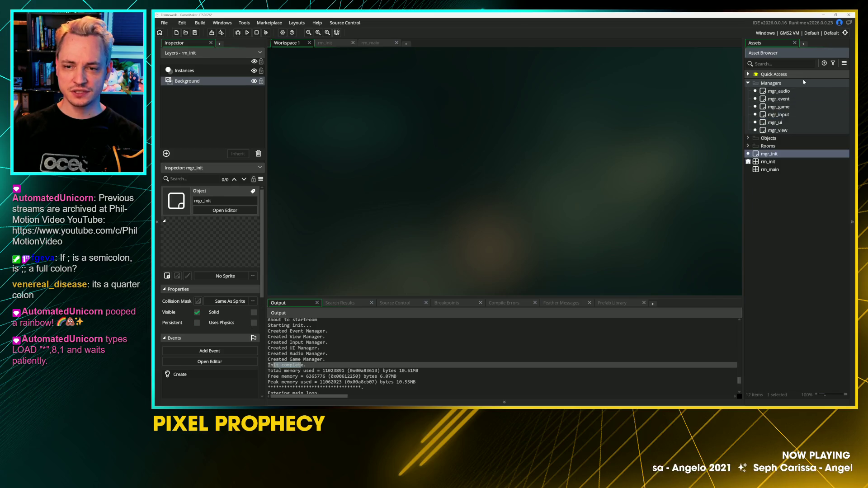
{"action": "left_click_drag", "start_coordinate": [771, 153], "coordinate": [771, 84]}
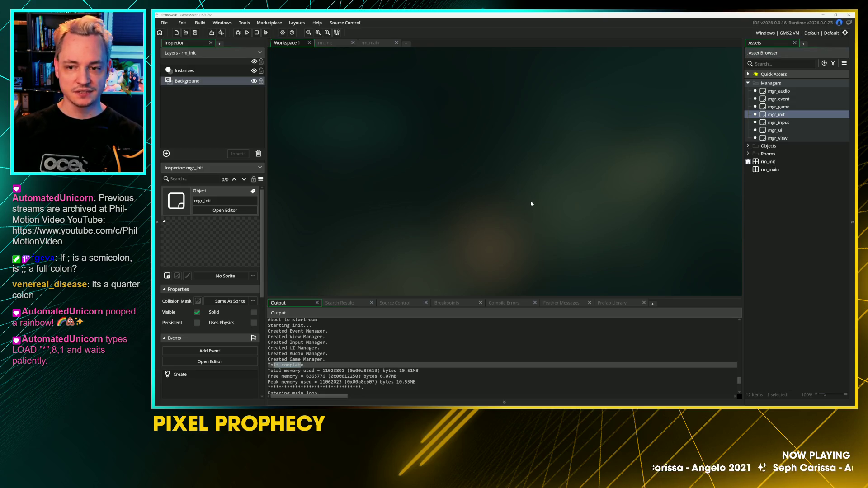
{"action": "left_click", "coordinate": [842, 97]}
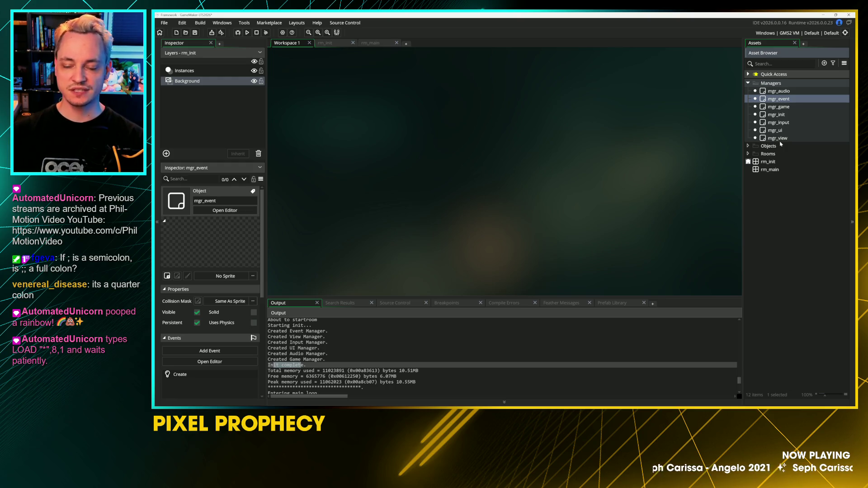
Step: Add blank lines below mgr_event's debug message and begin typing enum EV_TYPE {
{"action": "double_click", "coordinate": [765, 100]}
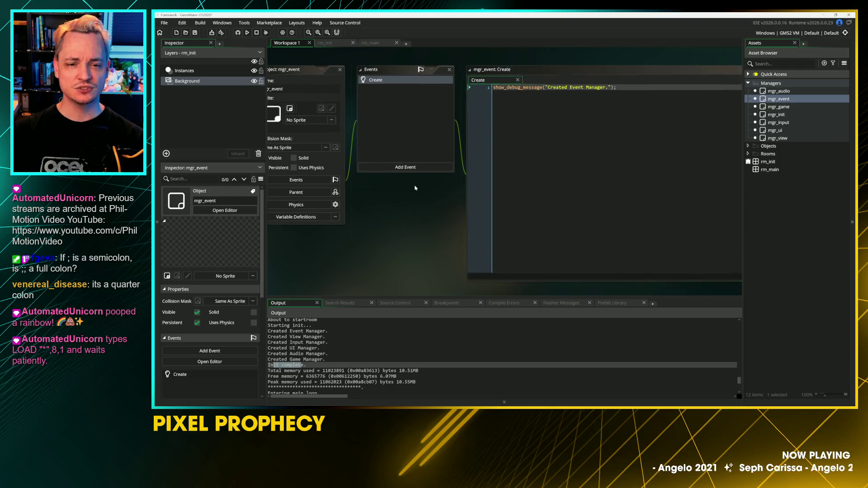
{"action": "key", "text": "Return"}
{"action": "key", "text": "Return"}
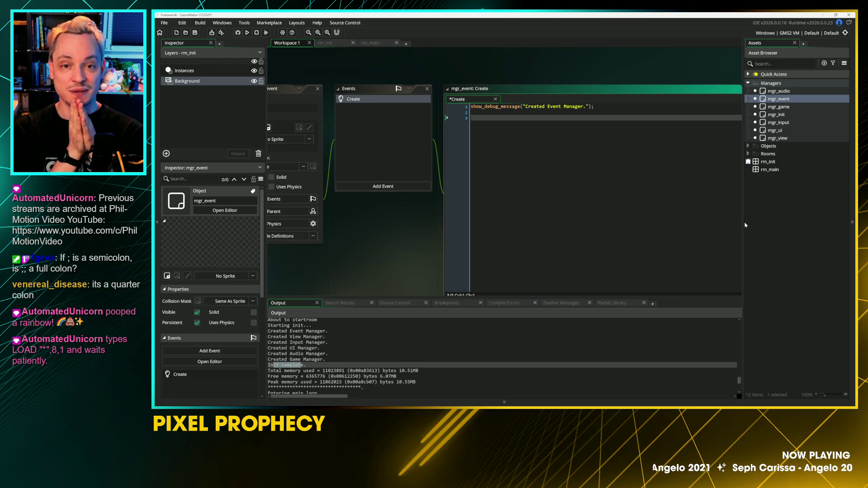
{"action": "scroll", "coordinate": [476, 78], "scroll_direction": "up", "scroll_amount": 3}
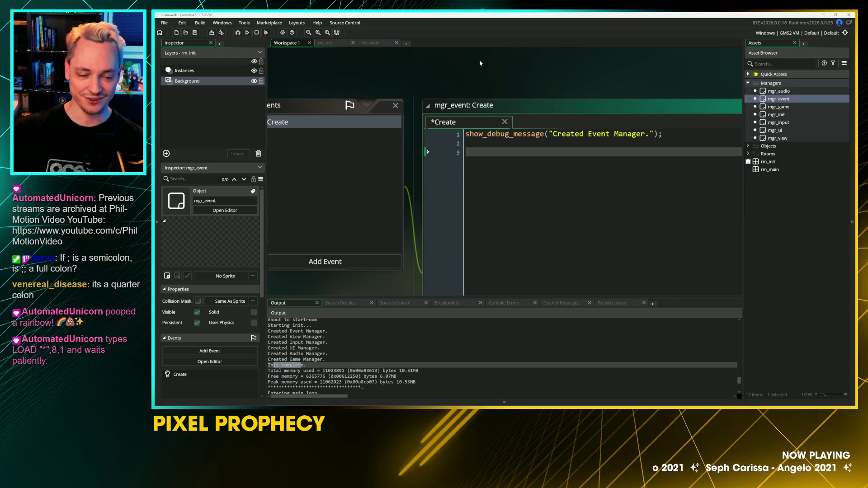
{"action": "scroll", "coordinate": [475, 78], "scroll_direction": "down", "scroll_amount": 1}
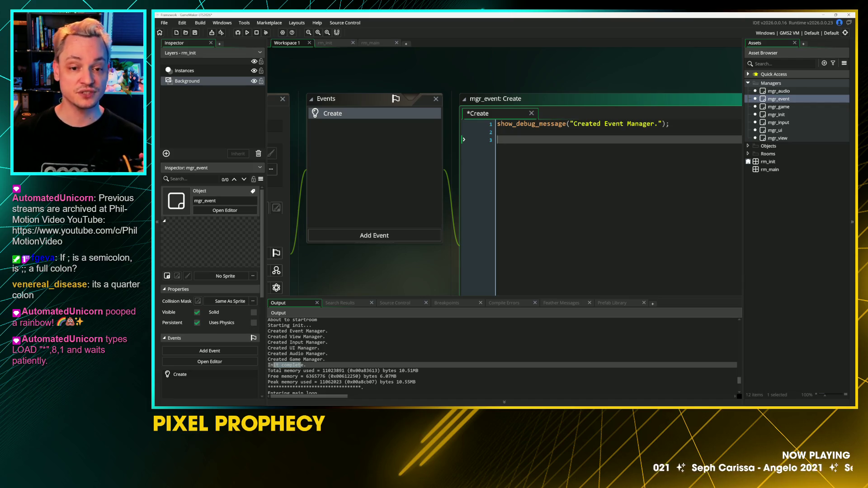
{"action": "type", "text": "enum "}
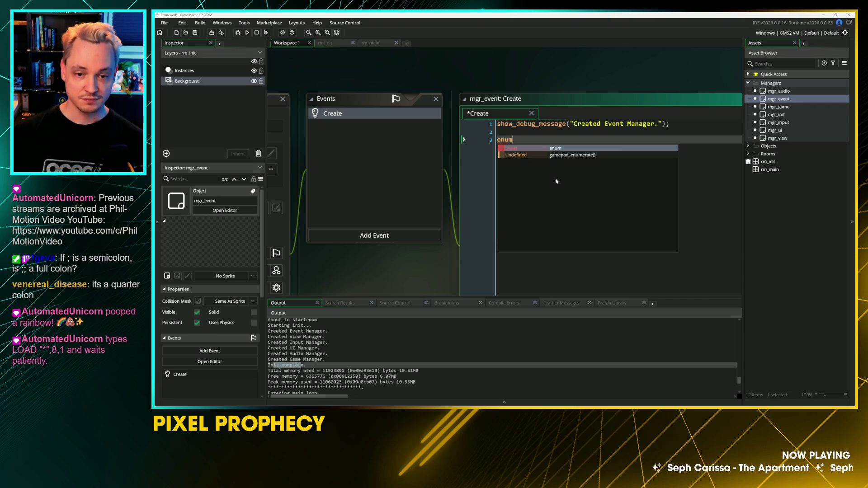
{"action": "type", "text": "EV_"}
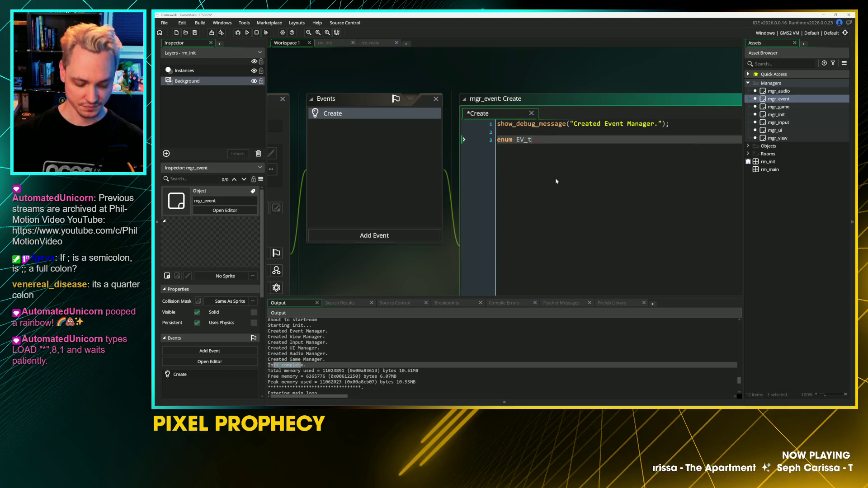
{"action": "type", "text": "TYPE {"}
Step: List AUDIO, VIEW, GAME, UI and INPUT inside the enum braces and save
{"action": "key", "text": "Return"}
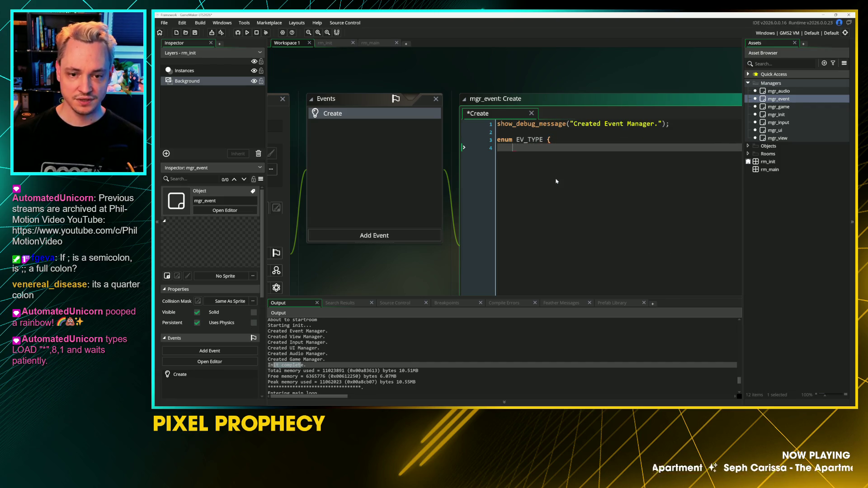
{"action": "key", "text": "Tab"}
{"action": "key", "text": "Return"}
{"action": "type", "text": "}"}
{"action": "key", "text": "Up"}
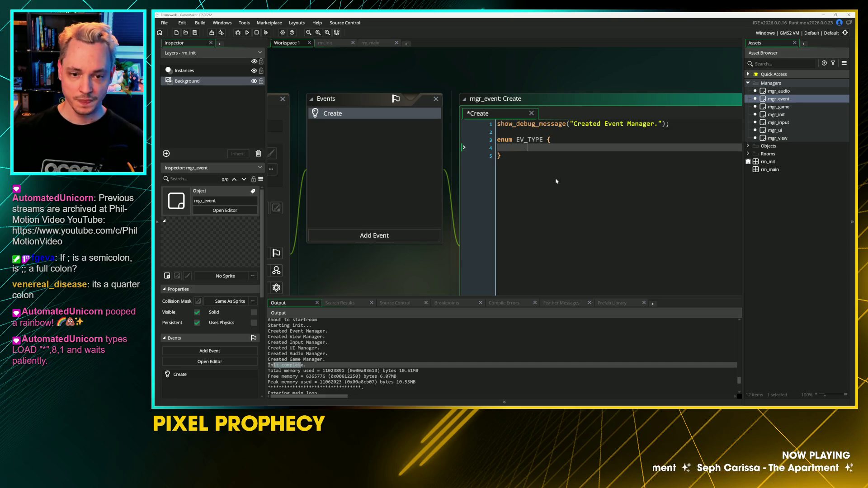
{"action": "type", "text": "AUDIO,"}
{"action": "key", "text": "Return"}
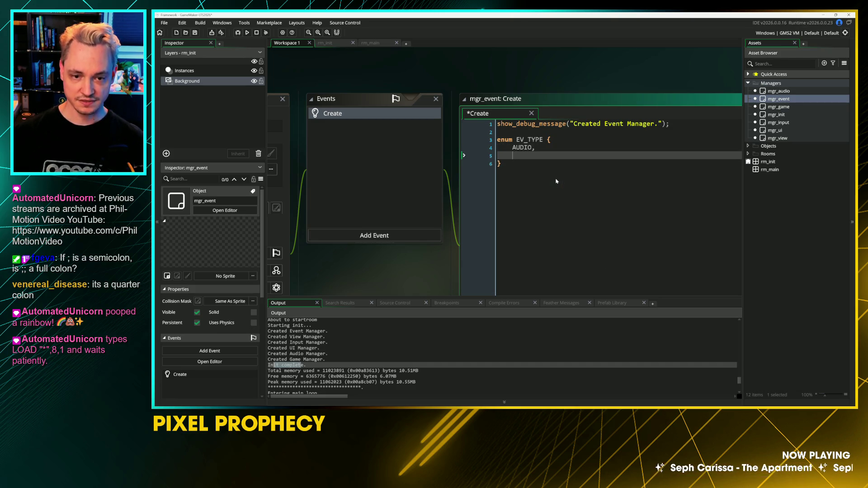
{"action": "type", "text": "VIEW,"}
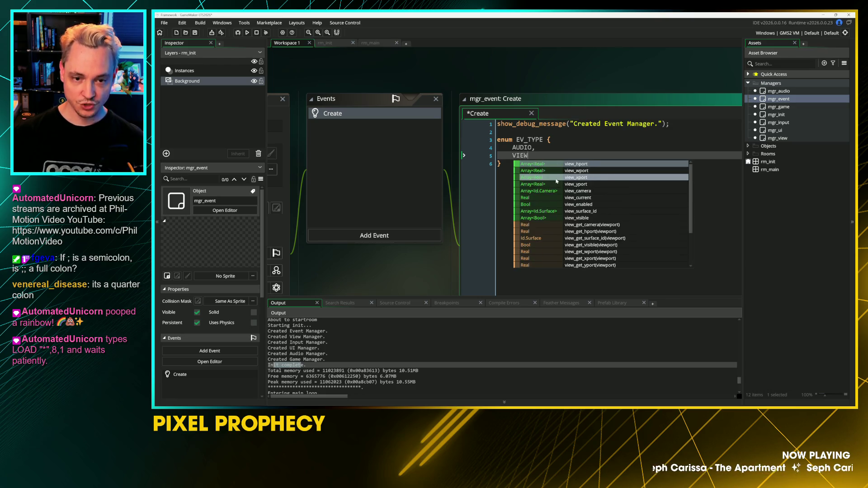
{"action": "key", "text": "Return"}
{"action": "type", "text": "GAME,"}
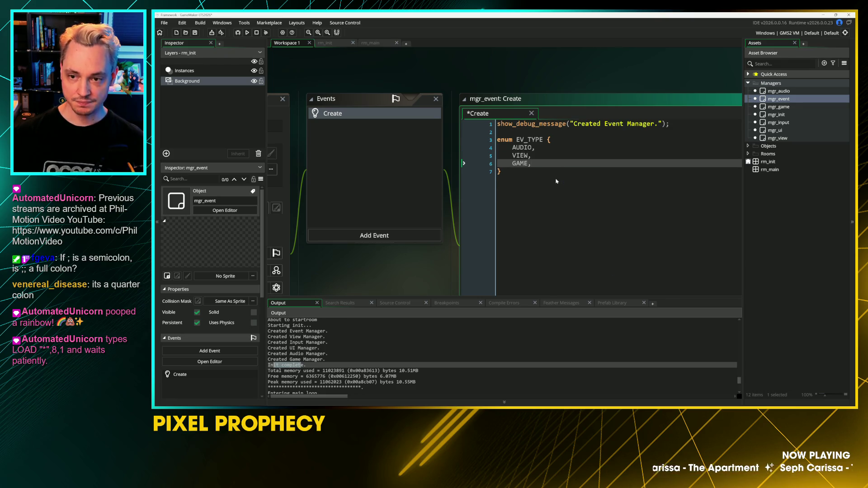
{"action": "key", "text": "Return"}
{"action": "type", "text": "UI;"}
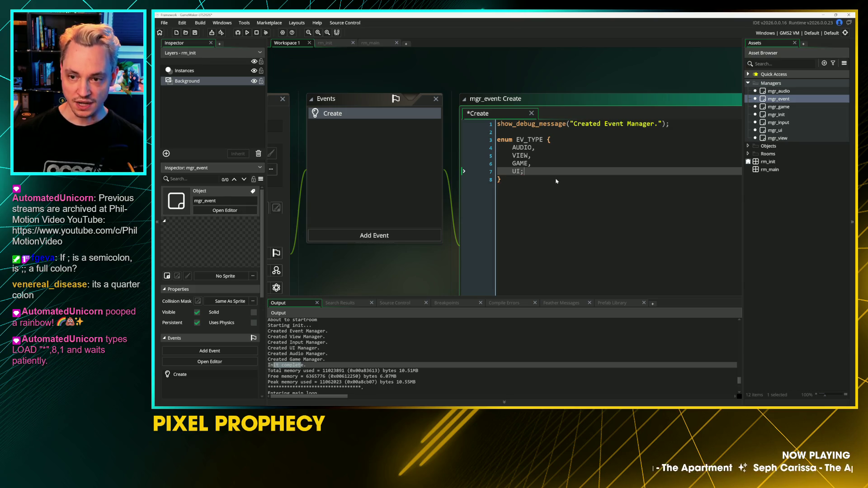
{"action": "key", "text": "Return"}
{"action": "type", "text": "INPUT"}
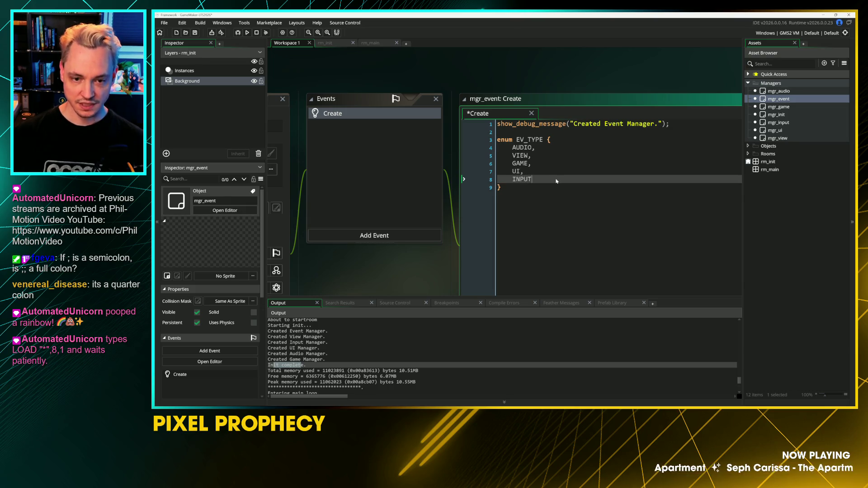
{"action": "key", "text": "ctrl+s"}
Step: Begin typing the audio queue creation line below the enum
{"action": "key", "text": "Down"}
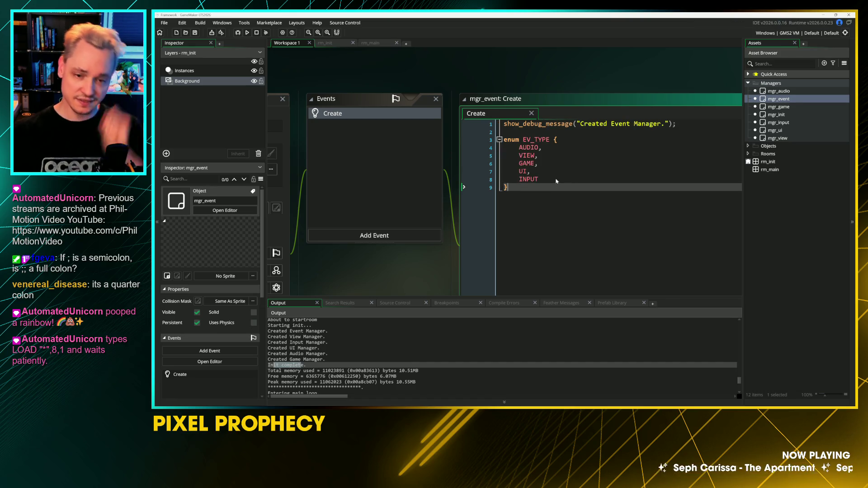
{"action": "key", "text": "Return"}
{"action": "key", "text": "Return"}
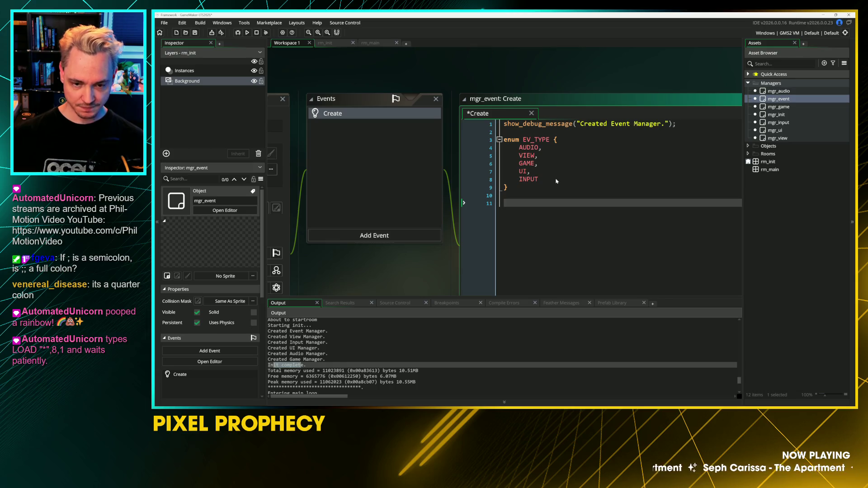
{"action": "type", "text": "g"}
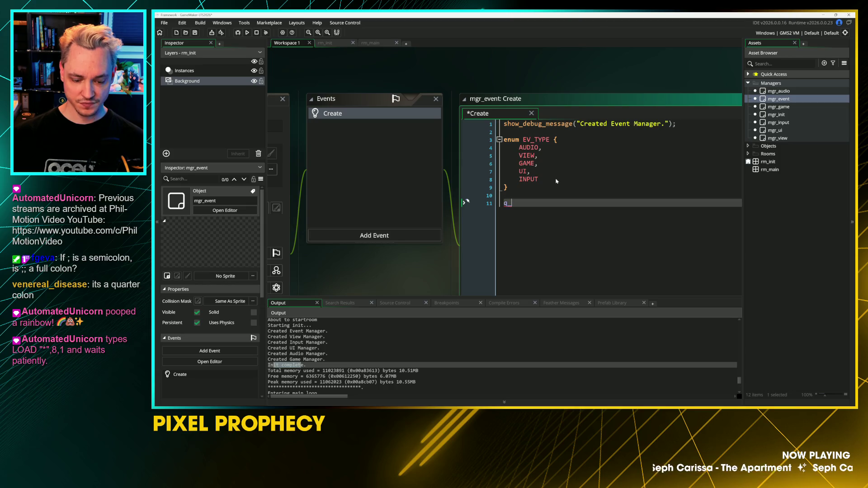
{"action": "type", "text": "audio"}
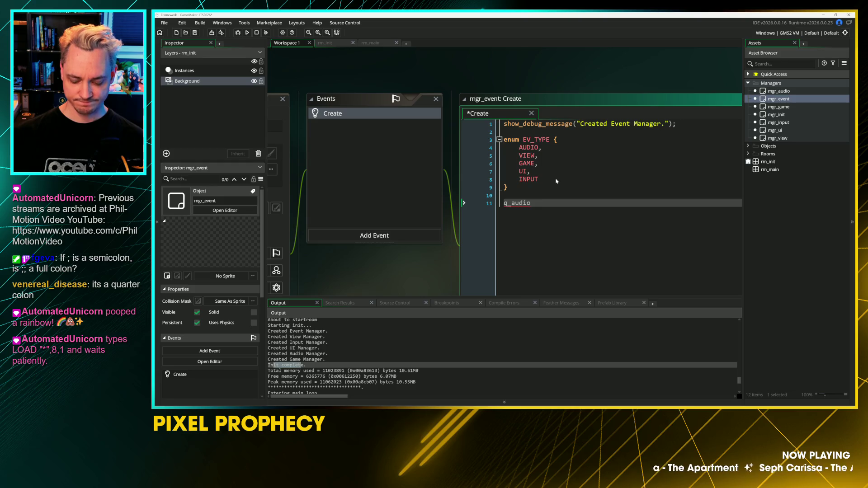
{"action": "type", "text": " = ds_"}
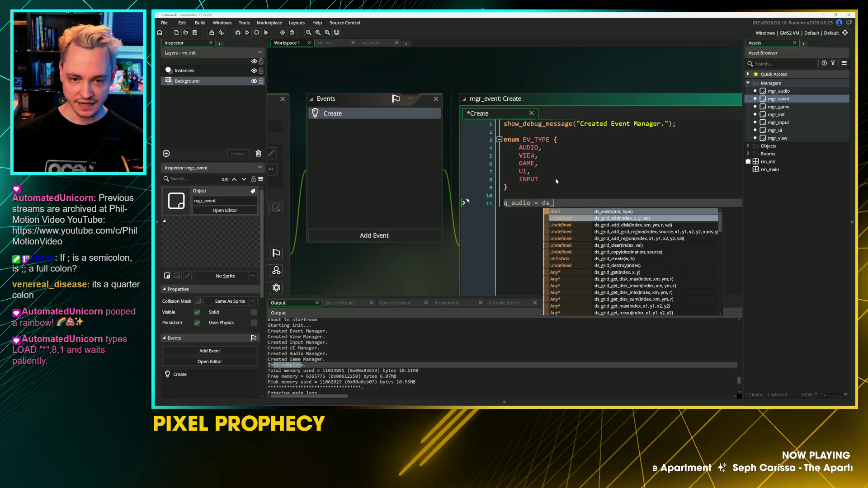
{"action": "type", "text": "que"}
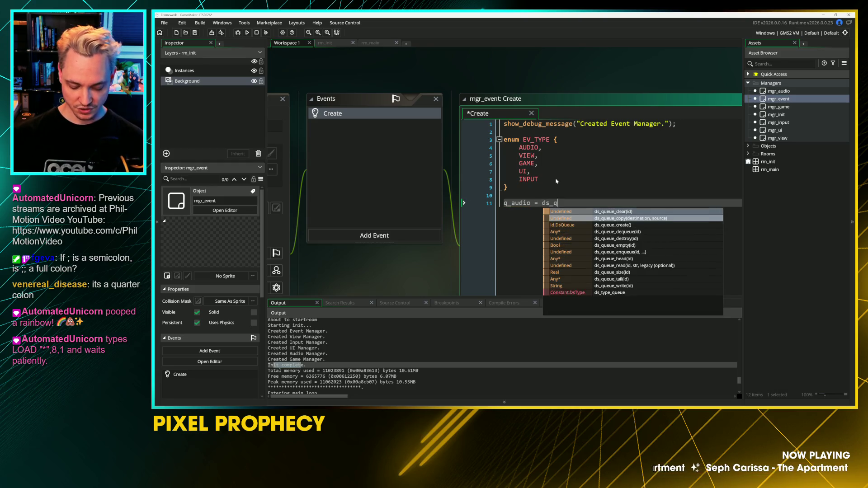
Step: Complete the line q_audio = ds_queue_create(); using the autocomplete suggestion
{"action": "key", "text": "Down"}
{"action": "key", "text": "Return"}
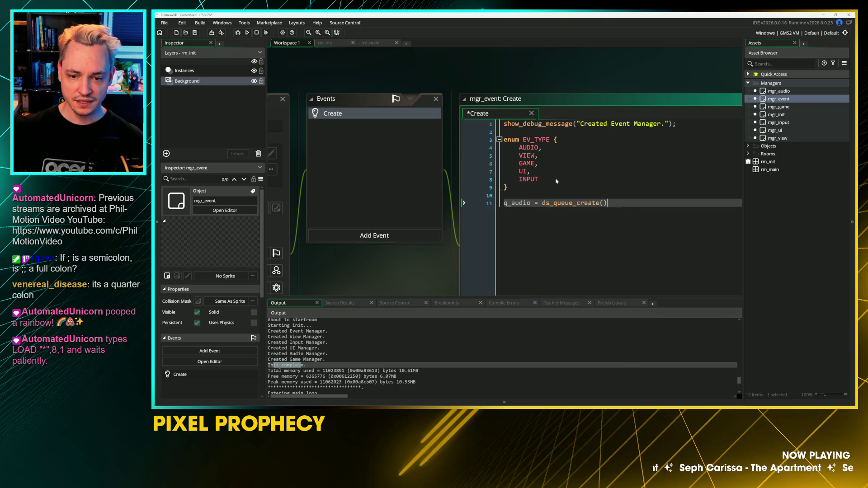
{"action": "type", "text": ";"}
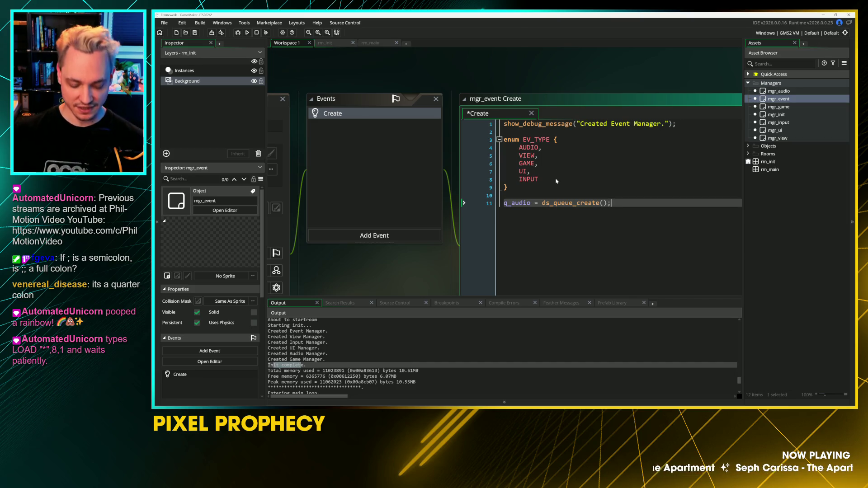
{"action": "left_click", "coordinate": [381, 235]}
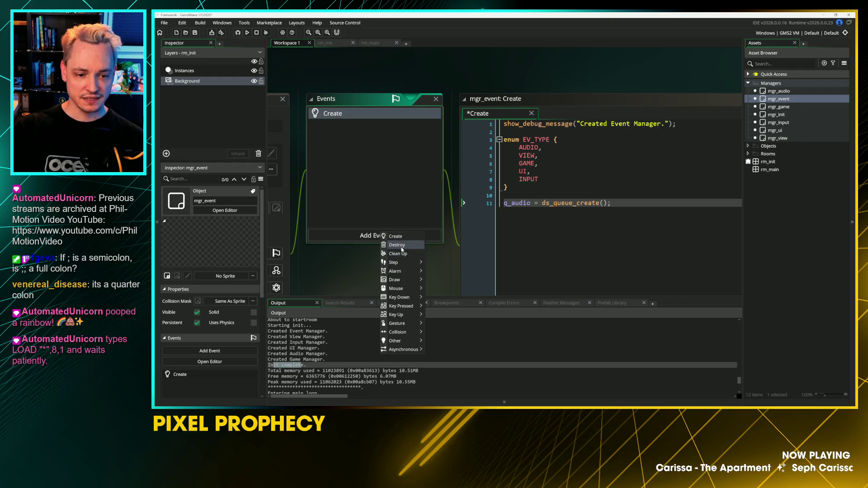
Step: Add a Destroy event to mgr_event that calls ds_queue_destroy on q_audio, and save
{"action": "left_click", "coordinate": [397, 245]}
{"action": "left_click", "coordinate": [477, 114]}
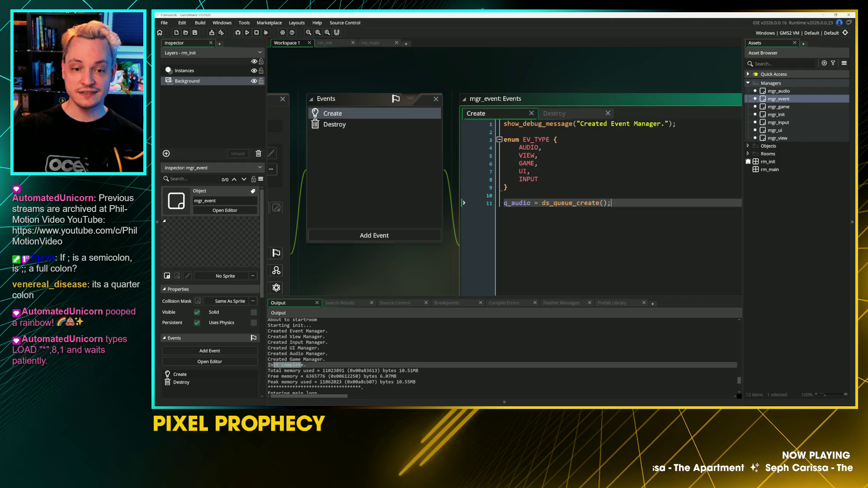
{"action": "double_click", "coordinate": [517, 203]}
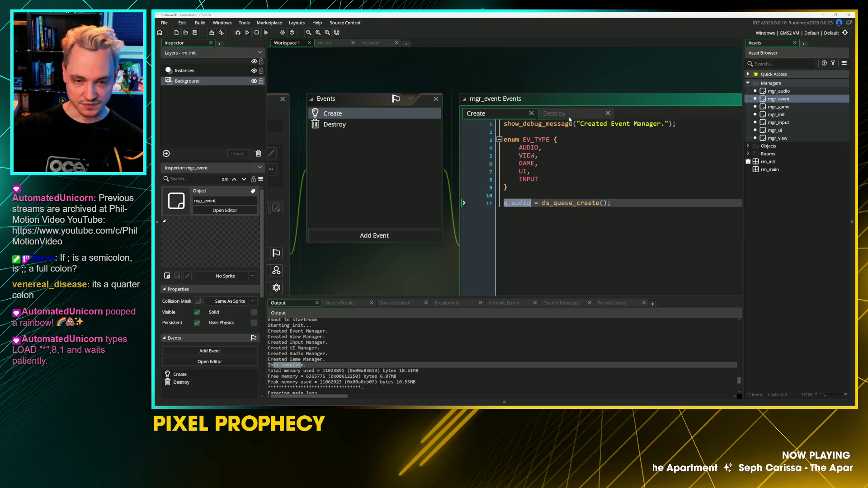
{"action": "left_click", "coordinate": [555, 114]}
{"action": "key", "text": "Return"}
{"action": "key", "text": "Return"}
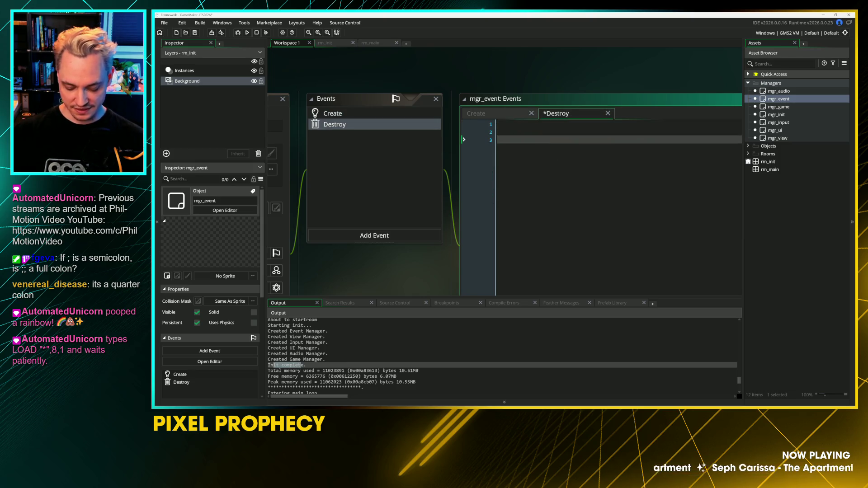
{"action": "type", "text": "ds_qu"}
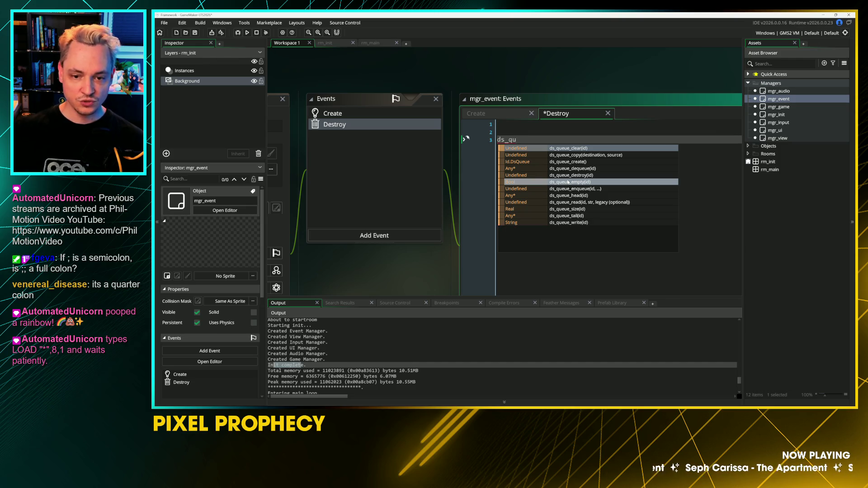
{"action": "left_click", "coordinate": [568, 175]}
{"action": "type", "text": "q_audio"}
{"action": "key", "text": "ctrl+s"}
Step: Duplicate the q_audio queue line in Create to make a q_view queue
{"action": "left_click", "coordinate": [510, 116]}
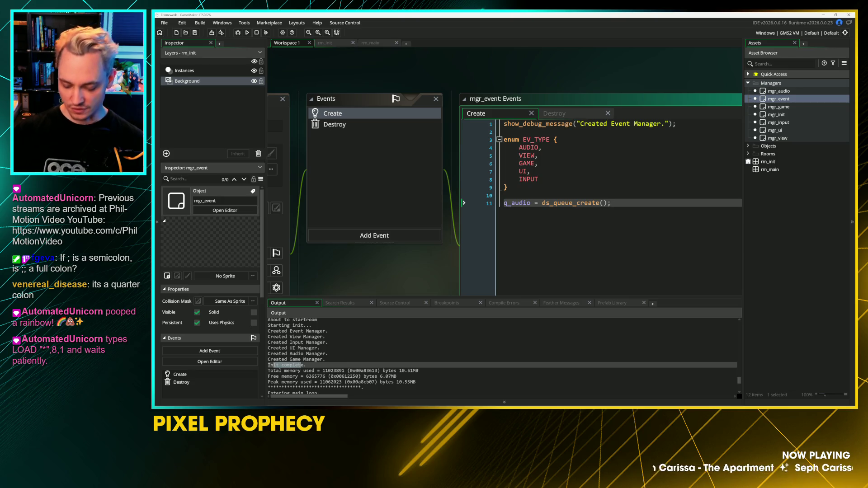
{"action": "key", "text": "ctrl+d"}
{"action": "double_click", "coordinate": [527, 156]}
{"action": "key", "text": "ctrl+c"}
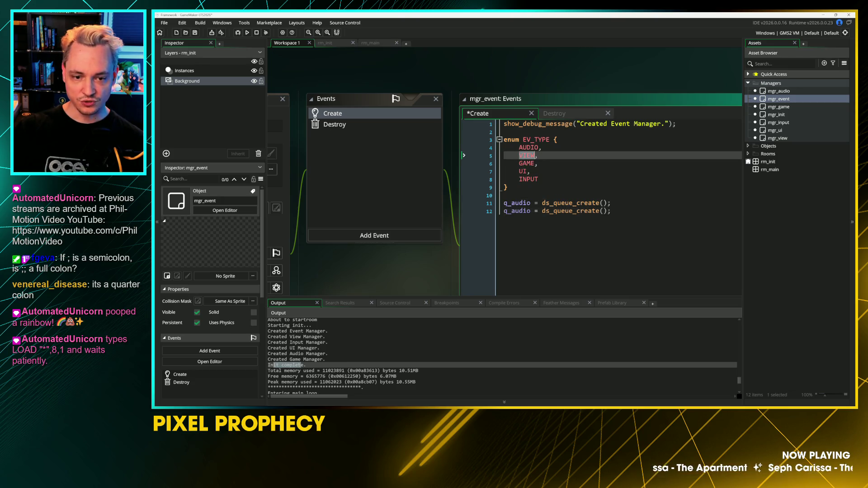
{"action": "left_click", "coordinate": [520, 210]}
{"action": "double_click", "coordinate": [520, 211]}
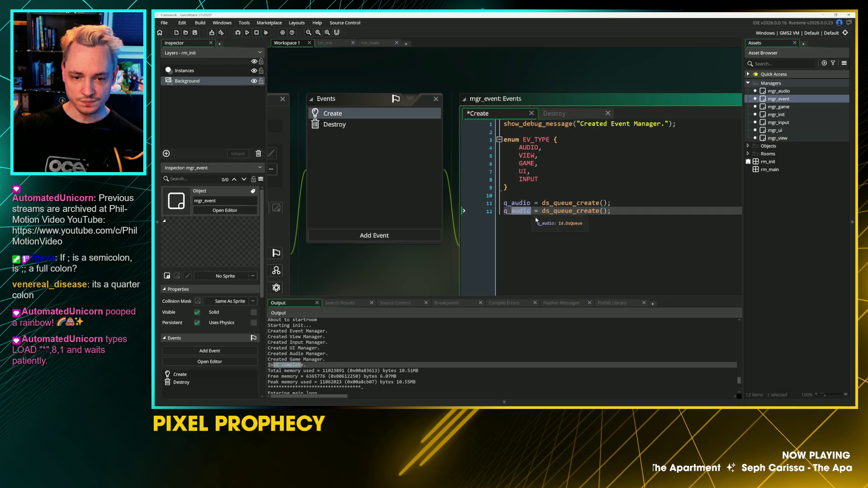
{"action": "key", "text": "ctrl+v"}
{"action": "key", "text": "ctrl+d"}
{"action": "key", "text": "BackSpace"}
Step: Add further duplicated queue lines named q_game, q_ui and q_inpu
{"action": "key", "text": "BackSpace"}
{"action": "key", "text": "BackSpace"}
{"action": "key", "text": "BackSpace"}
{"action": "type", "text": "view"}
{"action": "key", "text": "Down"}
{"action": "key", "text": "BackSpace"}
{"action": "key", "text": "BackSpace"}
{"action": "key", "text": "BackSpace"}
{"action": "type", "text": "game"}
{"action": "key", "text": "ctrl+d"}
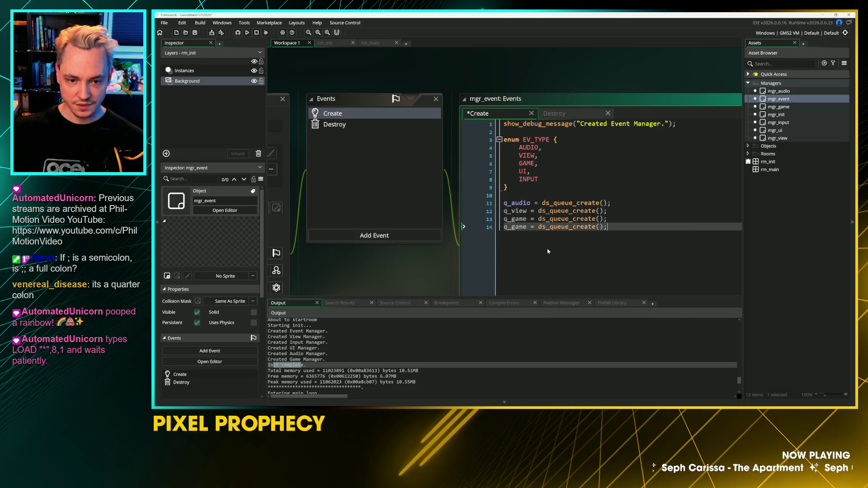
{"action": "key", "text": "BackSpace"}
{"action": "key", "text": "BackSpace"}
{"action": "key", "text": "BackSpace"}
{"action": "type", "text": "ui"}
{"action": "key", "text": "ctrl+d"}
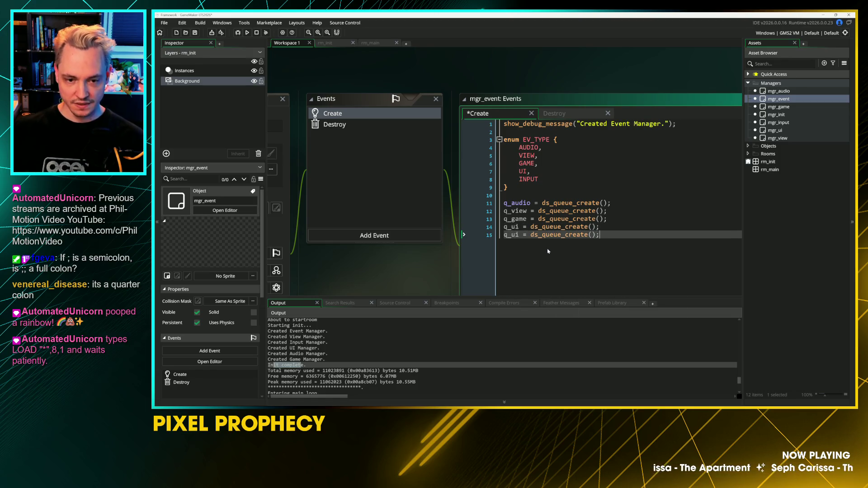
{"action": "key", "text": "BackSpace"}
{"action": "key", "text": "BackSpace"}
{"action": "type", "text": "inpu"}
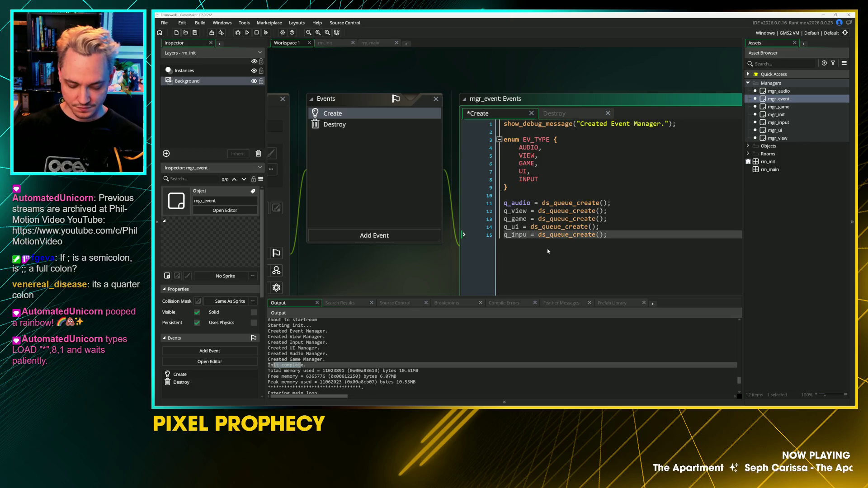
Step: Align the equals signs of the five queue declarations
{"action": "key", "text": "Up"}
{"action": "key", "text": "Left"}
{"action": "key", "text": "Left"}
{"action": "key", "text": "Up"}
{"action": "key", "text": "Up"}
{"action": "key", "text": "Down"}
{"action": "key", "text": "Down"}
{"action": "key", "text": "Down"}
{"action": "key", "text": "Up"}
{"action": "key", "text": "BackSpace"}
{"action": "key", "text": "Down"}
{"action": "key", "text": "End"}
Step: Save, copy the five queue lines, and paste them over the Destroy event code
{"action": "key", "text": "shift+Up"}
{"action": "key", "text": "shift+Up"}
{"action": "key", "text": "shift+Up"}
{"action": "key", "text": "shift+Home"}
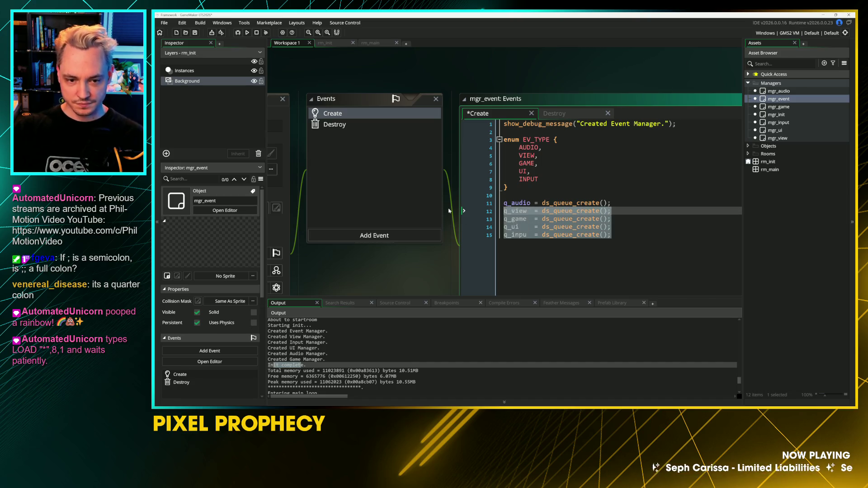
{"action": "key", "text": "ctrl+s"}
{"action": "key", "text": "ctrl+c"}
{"action": "left_click", "coordinate": [554, 114]}
{"action": "key", "text": "ctrl+a"}
{"action": "key", "text": "ctrl+v"}
{"action": "left_click", "coordinate": [532, 140]}
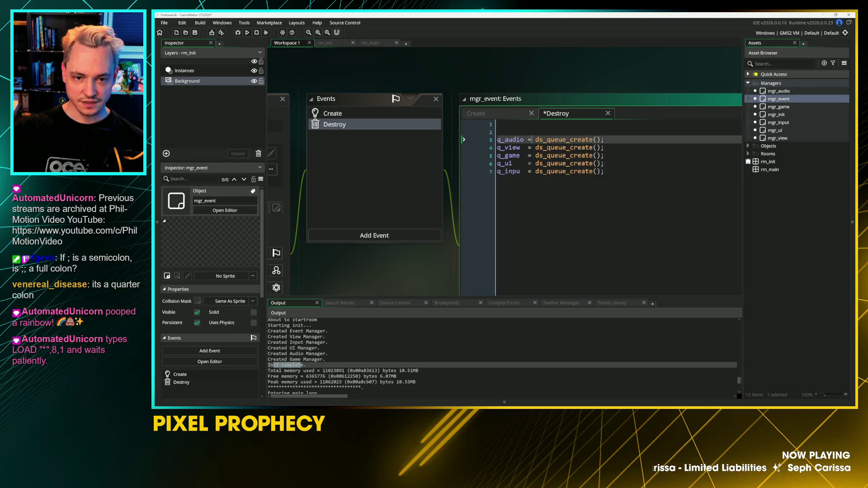
Step: Replace the queue-creation calls with ds_queue_destroy( prefixes on all five copied lines
{"action": "key", "text": "Left"}
{"action": "key", "text": "Left"}
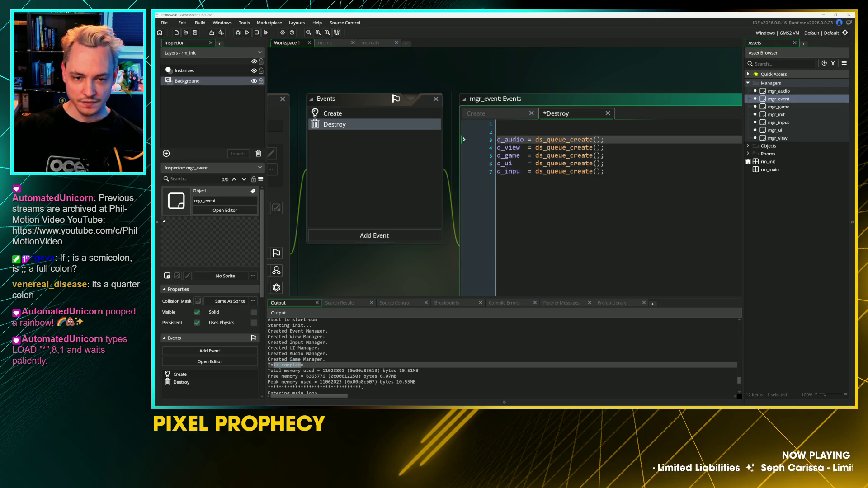
{"action": "key", "text": "alt+shift+Down"}
{"action": "key", "text": "alt+shift+Down"}
{"action": "key", "text": "alt+shift+Down"}
{"action": "key", "text": "shift+End"}
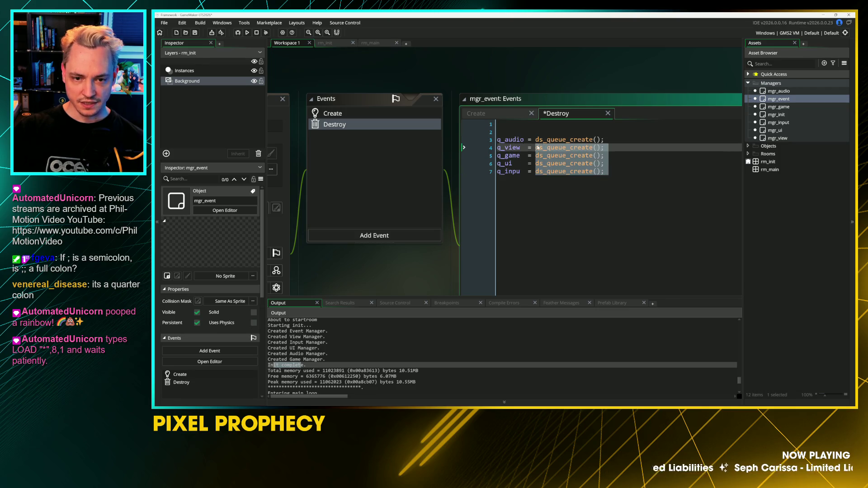
{"action": "key", "text": "Delete"}
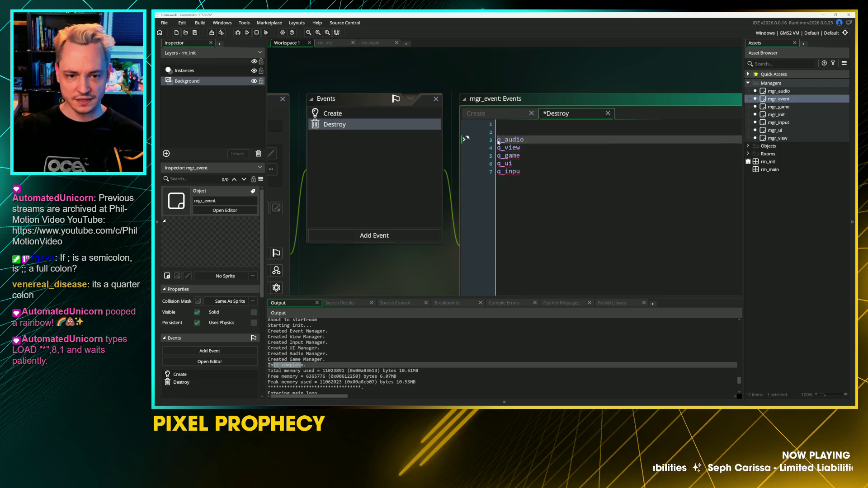
{"action": "left_click", "coordinate": [467, 170]}
{"action": "type", "text": "ds"}
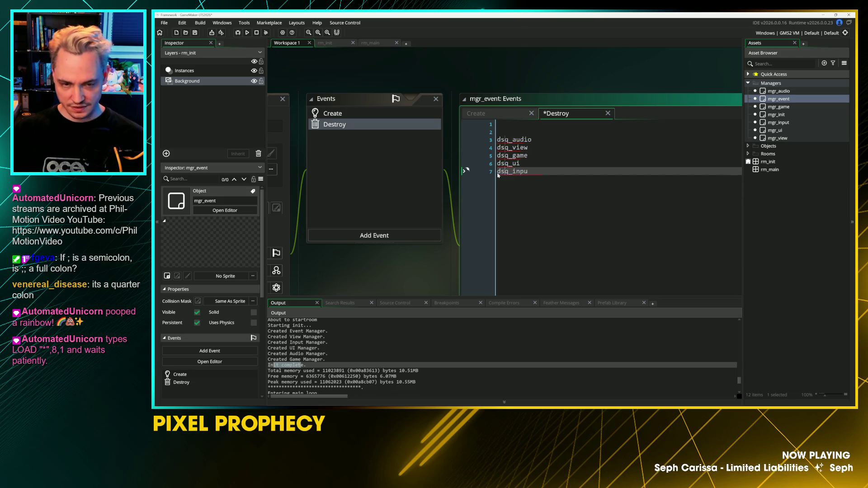
{"action": "type", "text": "_queue_de"}
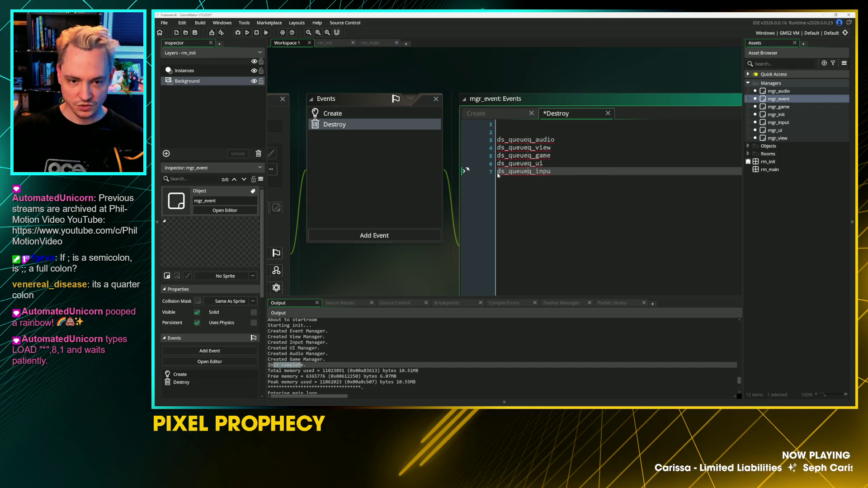
{"action": "type", "text": "stroy("}
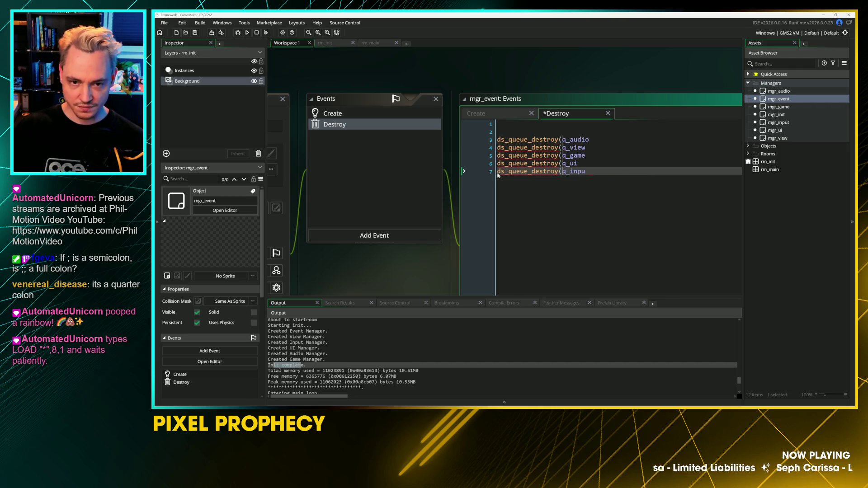
{"action": "key", "text": "Escape"}
{"action": "key", "text": "End"}
{"action": "type", "text": ")"}
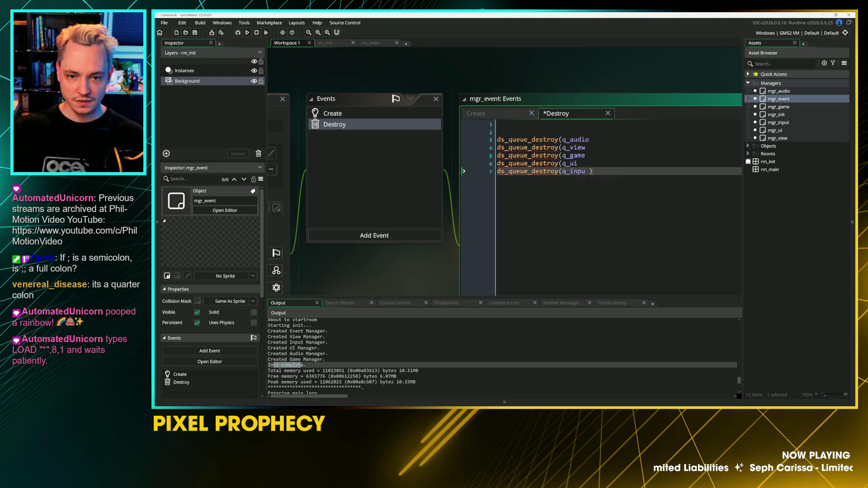
Step: Correct the misspelled q_inpu to q_input in the Destroy code
{"action": "key", "text": "Left"}
{"action": "key", "text": "Left"}
{"action": "key", "text": "BackSpace"}
{"action": "type", "text": "t"}
{"action": "key", "text": "Up"}
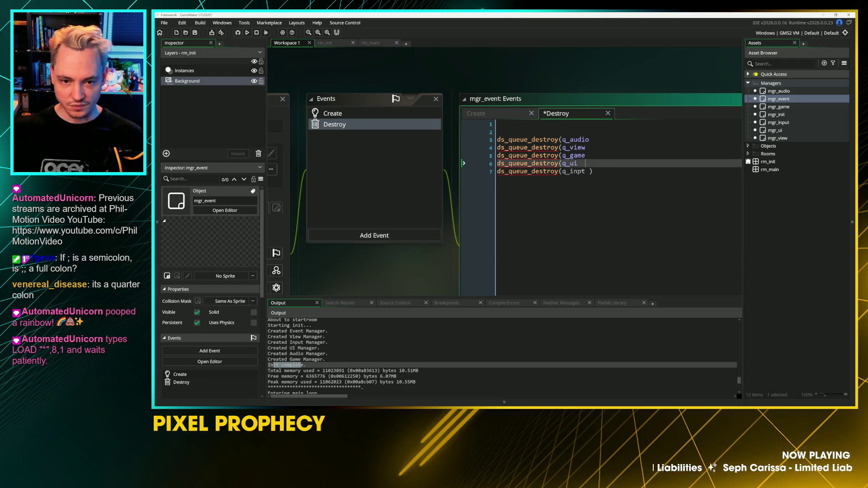
{"action": "key", "text": "Down"}
{"action": "type", "text": "u"}
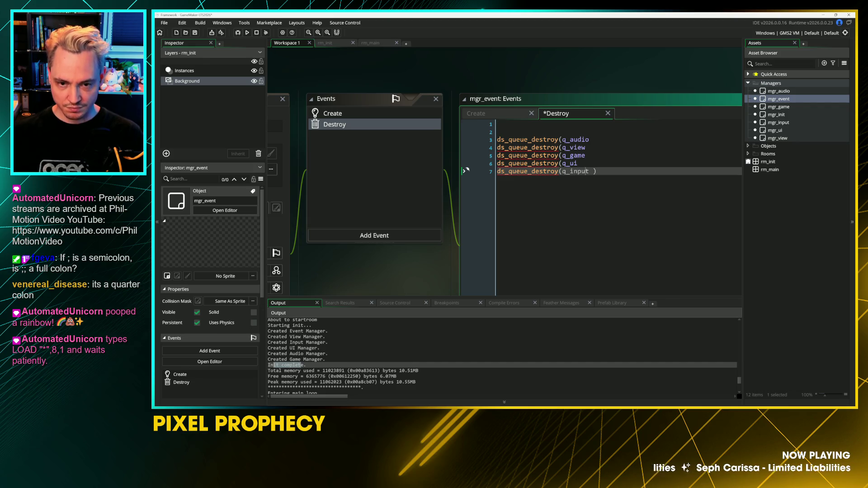
Step: Close the ds_queue_destroy parentheses for q_ui, q_game, q_view and q_audio, then save
{"action": "key", "text": "Up"}
{"action": "type", "text": ")"}
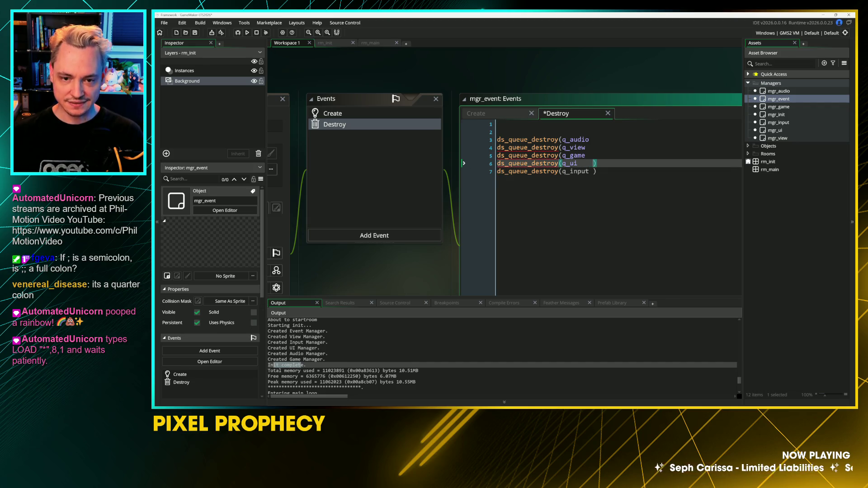
{"action": "key", "text": "Up"}
{"action": "type", "text": ")"}
{"action": "key", "text": "Up"}
{"action": "type", "text": ")"}
{"action": "key", "text": "Up"}
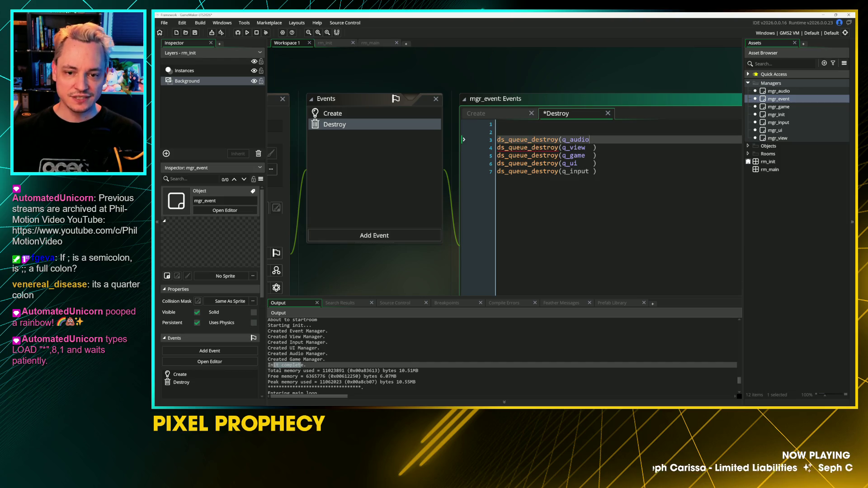
{"action": "type", "text": ")"}
{"action": "key", "text": "ctrl+s"}
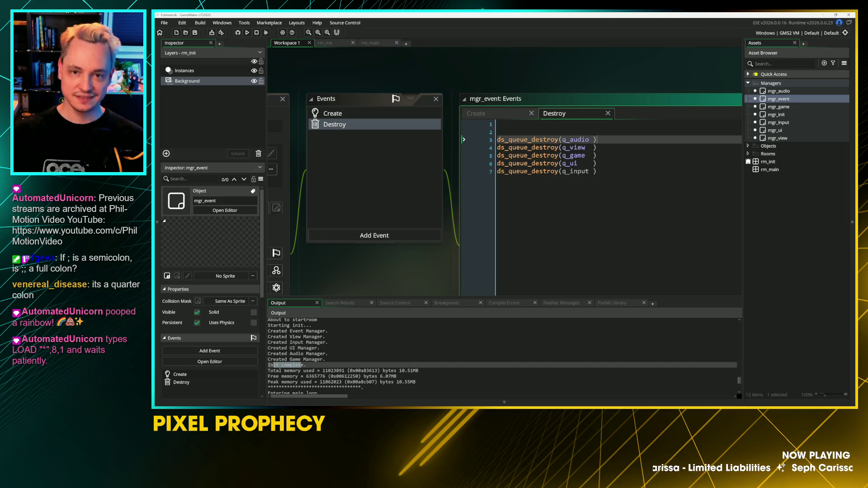
Step: Remove the extra blank lines in Destroy, save, and go back to the Create code
{"action": "scroll", "coordinate": [538, 118], "scroll_direction": "up", "scroll_amount": 3}
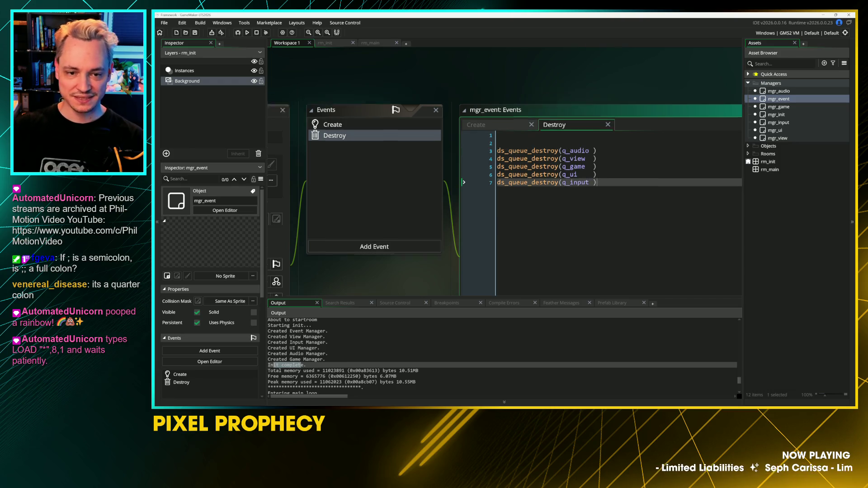
{"action": "key", "text": "Up"}
{"action": "key", "text": "BackSpace"}
{"action": "scroll", "coordinate": [538, 147], "scroll_direction": "down", "scroll_amount": 3}
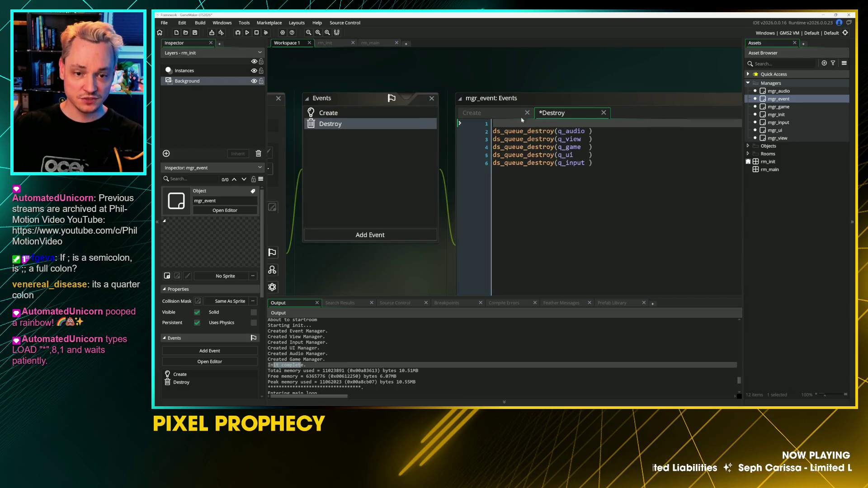
{"action": "key", "text": "Delete"}
{"action": "key", "text": "ctrl+s"}
{"action": "key", "text": "ctrl+Tab"}
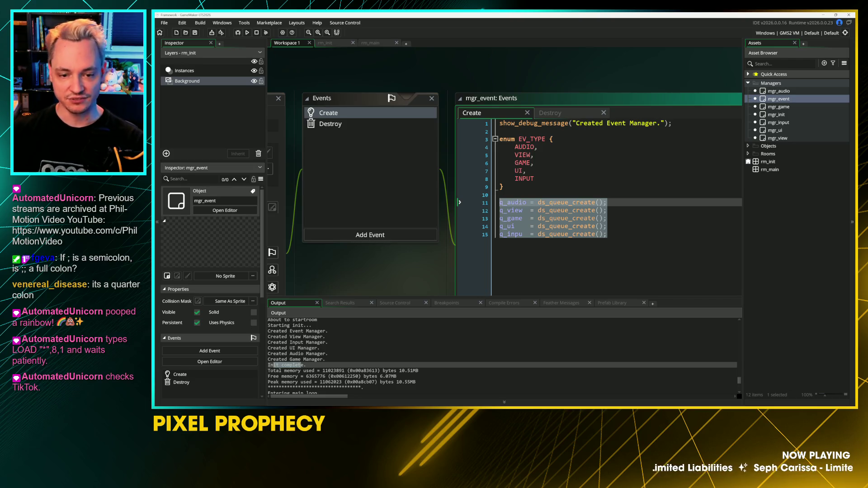
Step: Rename q_inpu to q_input on line 15 and add blank lines below the queues
{"action": "left_click", "coordinate": [538, 147]}
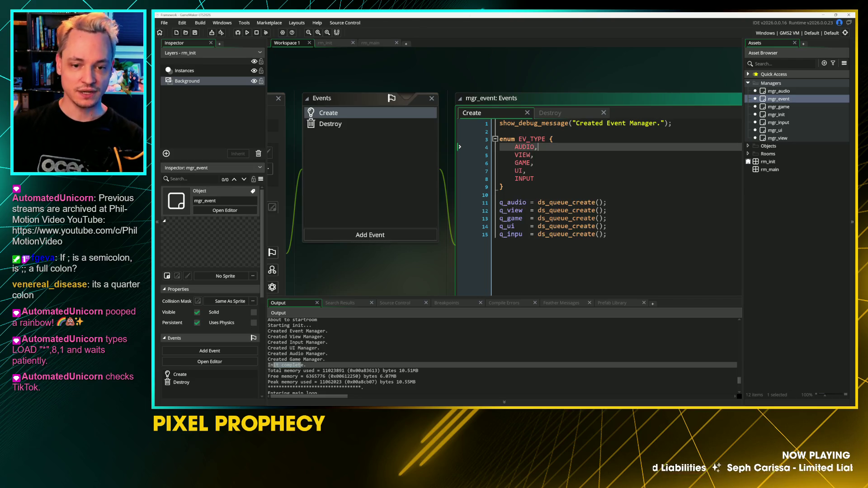
{"action": "scroll", "coordinate": [505, 181], "scroll_direction": "down", "scroll_amount": 2}
{"action": "left_click", "coordinate": [499, 169]}
{"action": "left_click", "coordinate": [505, 194]}
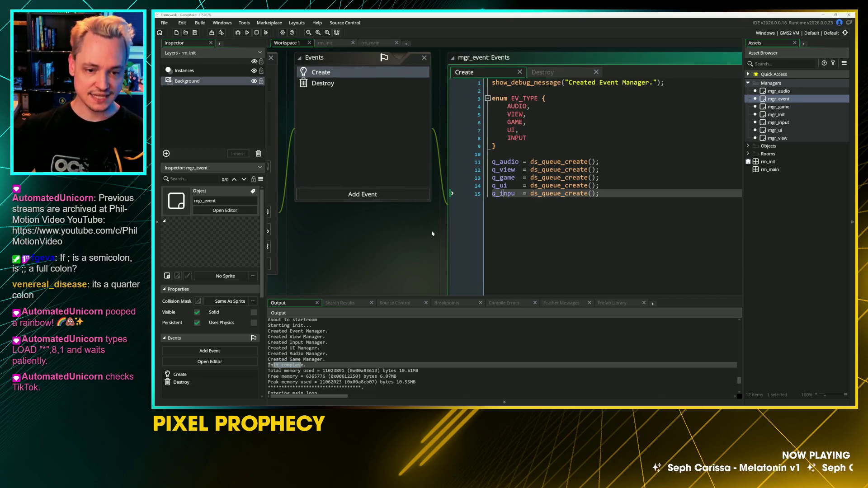
{"action": "scroll", "coordinate": [378, 227], "scroll_direction": "right", "scroll_amount": 2}
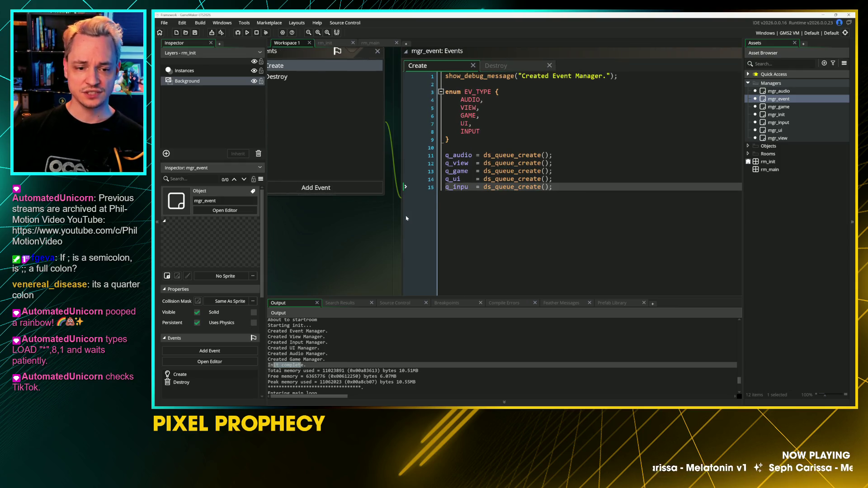
{"action": "left_click", "coordinate": [469, 187]}
{"action": "type", "text": "t"}
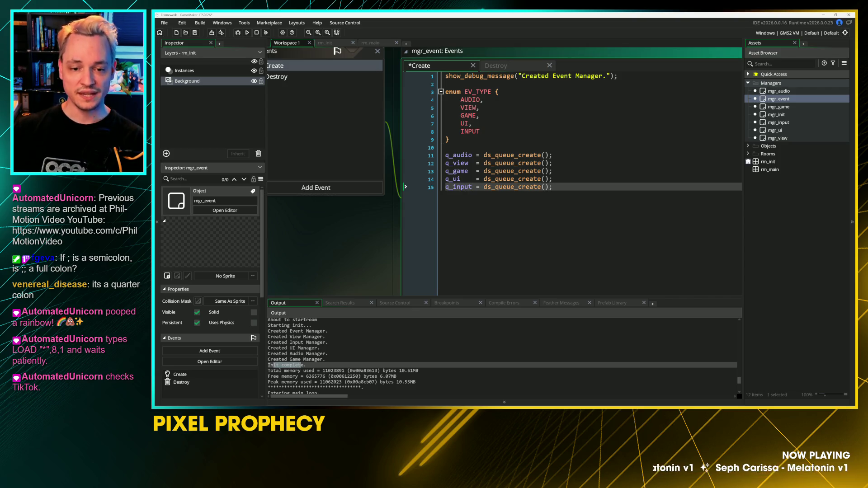
{"action": "key", "text": "Return"}
{"action": "key", "text": "Return"}
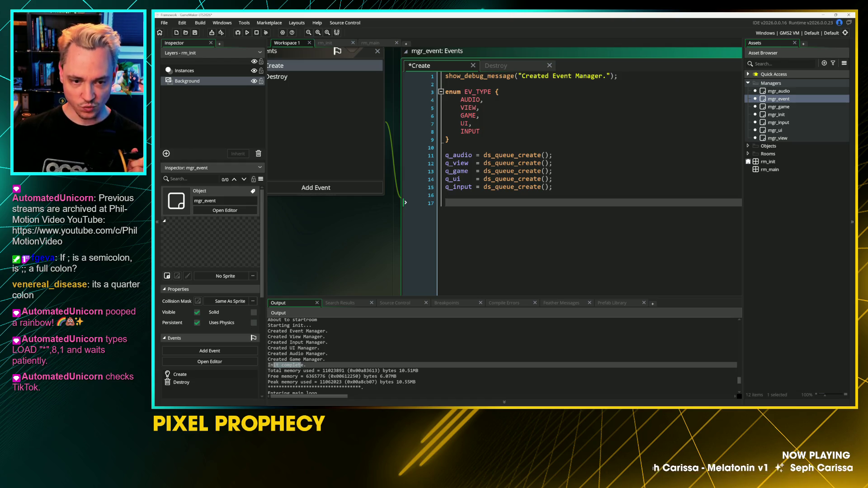
Step: Write function create(_event_type, _event) with an opening brace, saving partway through
{"action": "type", "text": "function"}
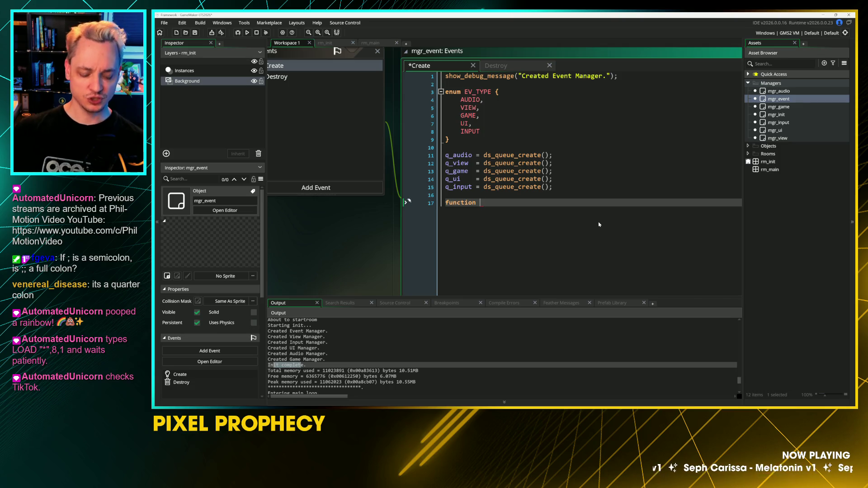
{"action": "key", "text": "ctrl+s"}
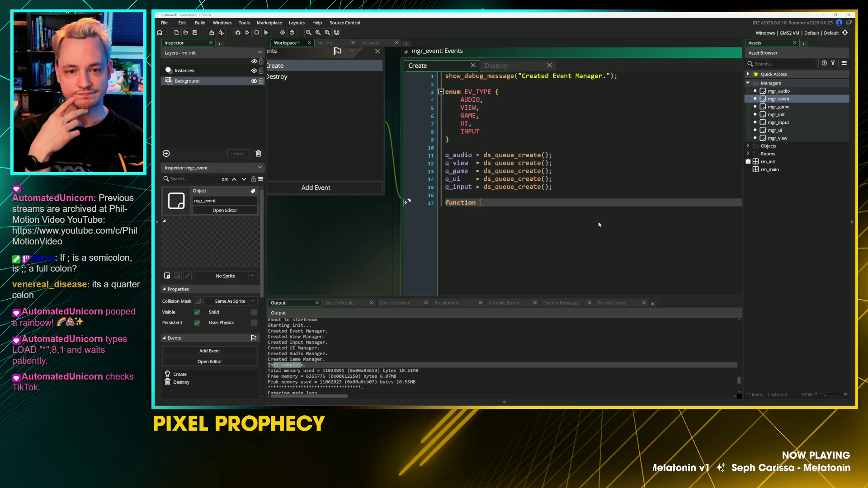
{"action": "type", "text": "create("}
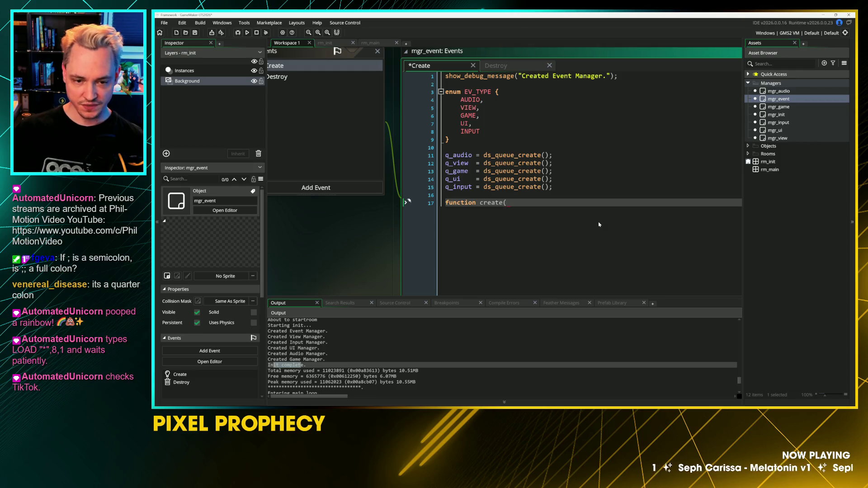
{"action": "type", "text": "e"}
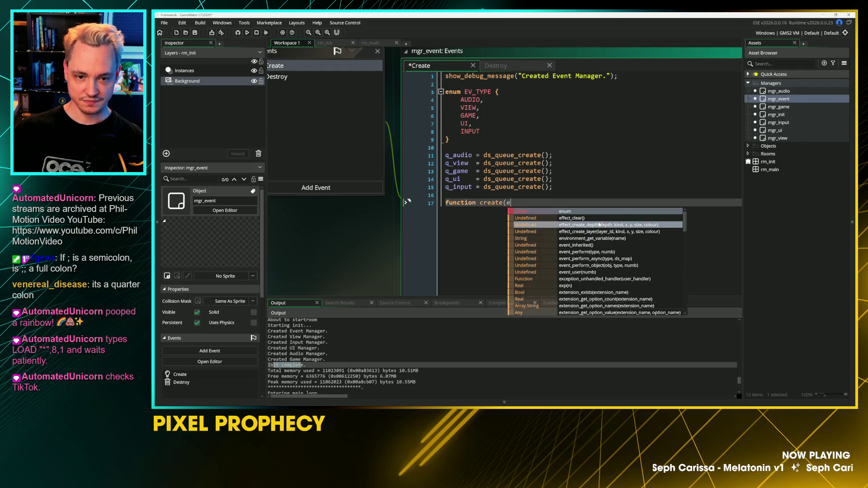
{"action": "type", "text": "vent_type,"}
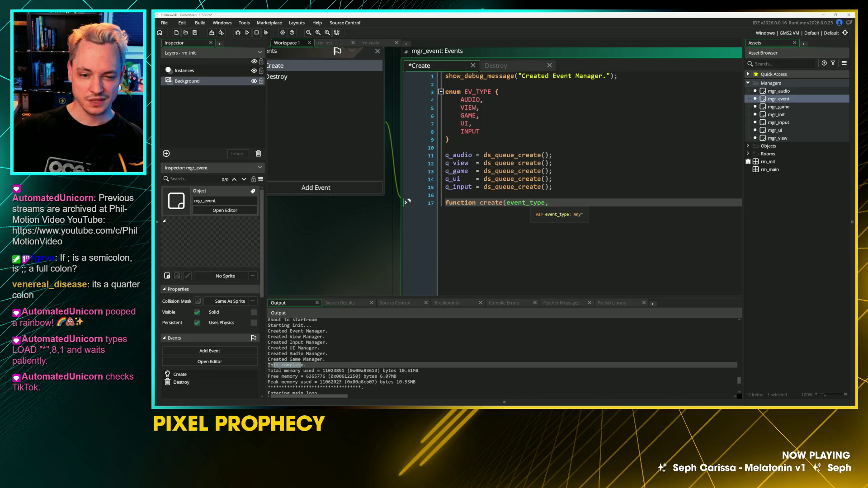
{"action": "left_click", "coordinate": [507, 202]}
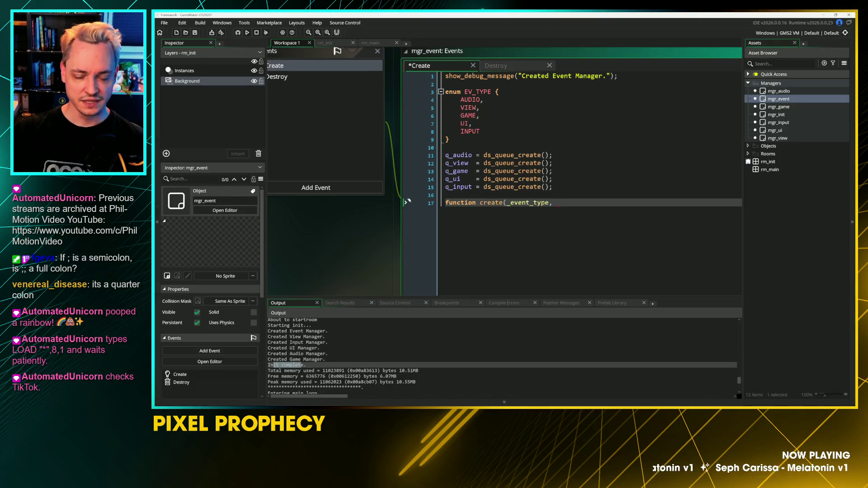
{"action": "type", "text": "_event)"}
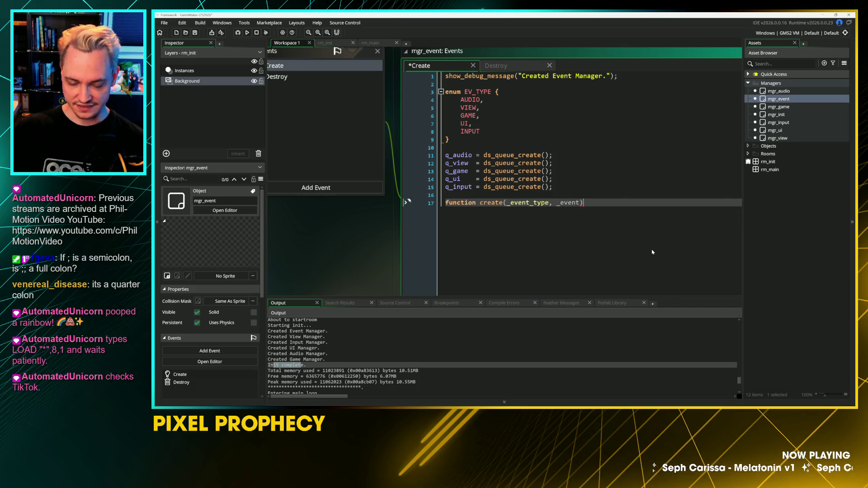
{"action": "key", "text": "Return"}
{"action": "type", "text": "{"}
{"action": "key", "text": "Return"}
Step: Close the create function body and start a switch on _event_type with braces
{"action": "type", "text": "}"}
{"action": "key", "text": "Left"}
{"action": "key", "text": "Return"}
{"action": "key", "text": "Up"}
{"action": "key", "text": "Tab"}
{"action": "type", "text": "sw"}
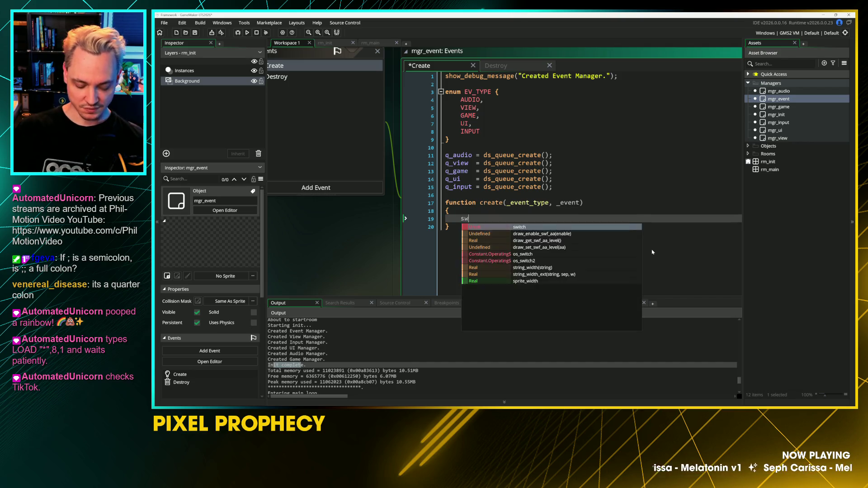
{"action": "type", "text": "tich (_event_t"}
{"action": "key", "text": "Return"}
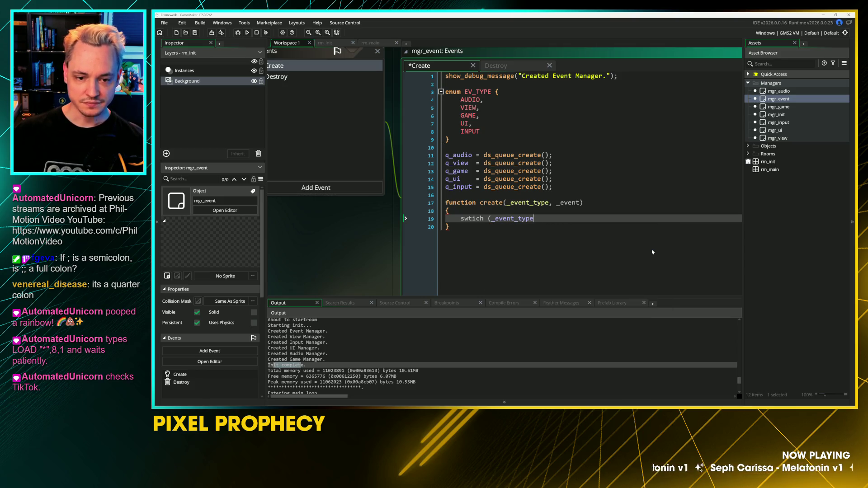
{"action": "type", "text": ")"}
{"action": "key", "text": "Return"}
{"action": "type", "text": "{"}
{"action": "key", "text": "Return"}
Step: Fix the misspelled swtich keyword, close the switch braces, and open a line for cases
{"action": "key", "text": "Up"}
{"action": "key", "text": "Up"}
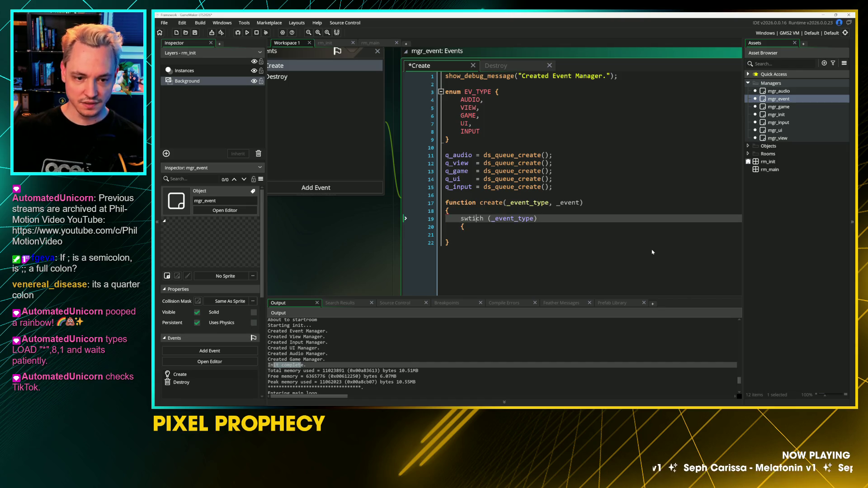
{"action": "key", "text": "Left"}
{"action": "key", "text": "BackSpace"}
{"action": "type", "text": "t"}
{"action": "key", "text": "Down"}
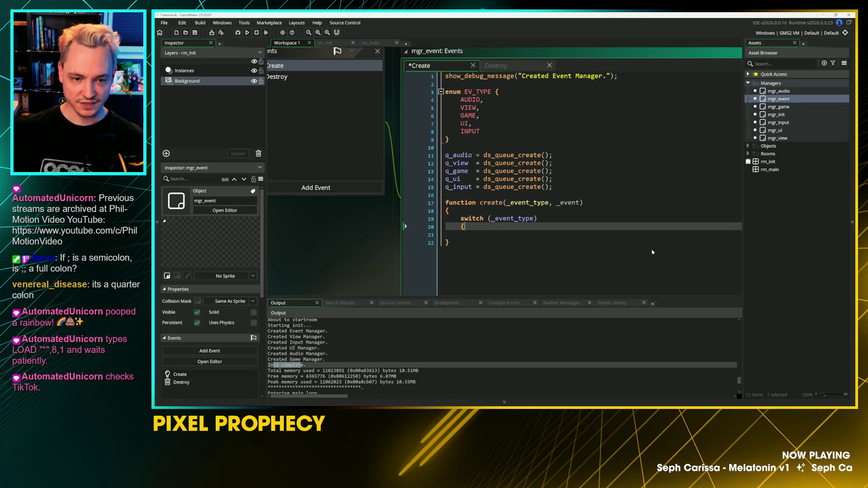
{"action": "key", "text": "Down"}
{"action": "type", "text": "}"}
{"action": "key", "text": "Return"}
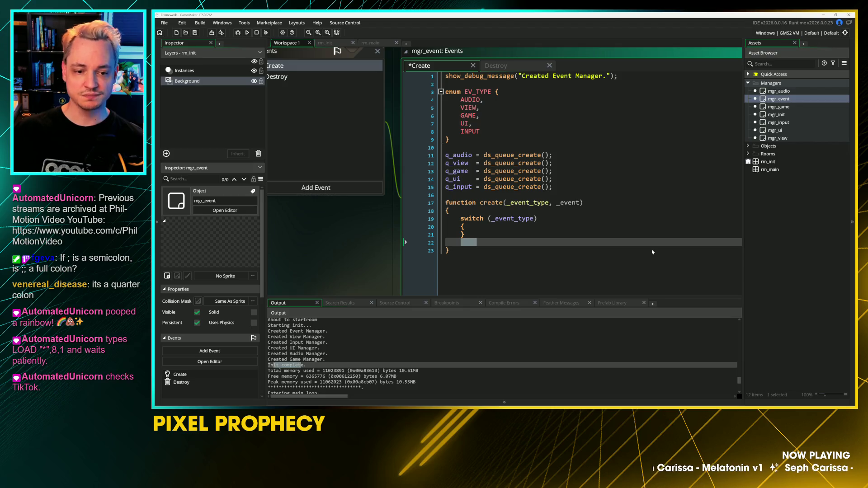
{"action": "key", "text": "BackSpace"}
{"action": "key", "text": "Up"}
{"action": "key", "text": "Return"}
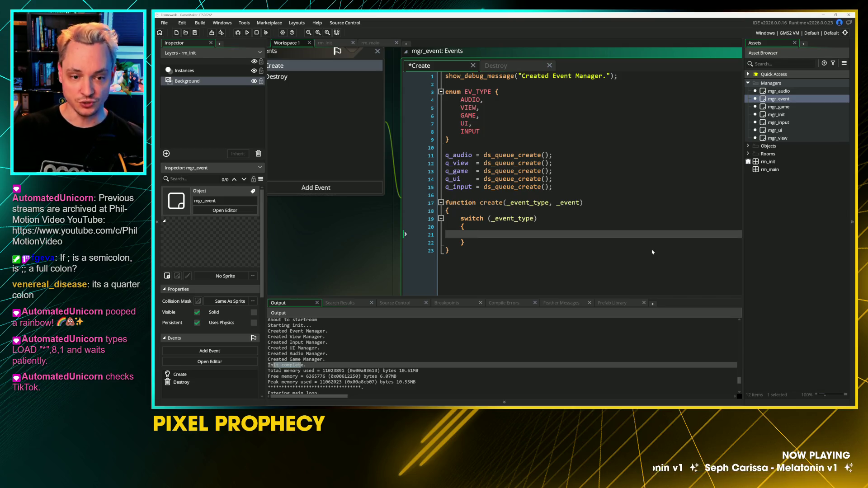
Step: Add case EV_TYPE.AUDIO that calls ds_queue_enqueue(q_audio, _event), then break
{"action": "type", "text": "case "}
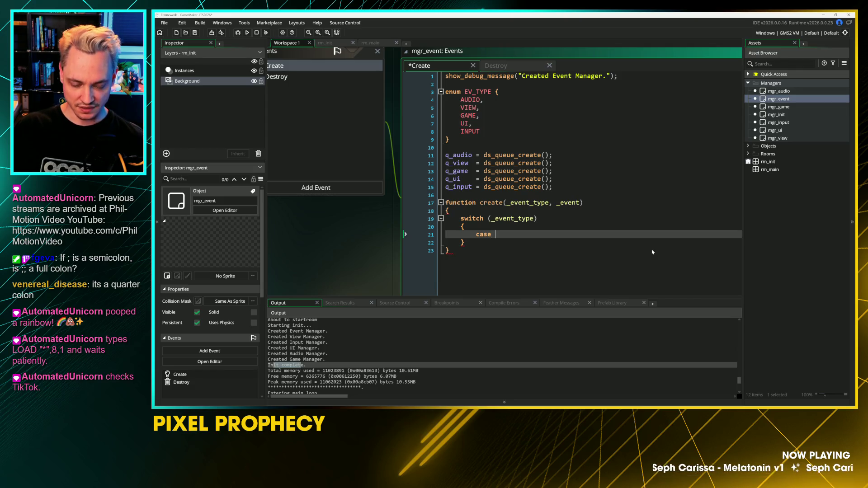
{"action": "type", "text": "EV_"}
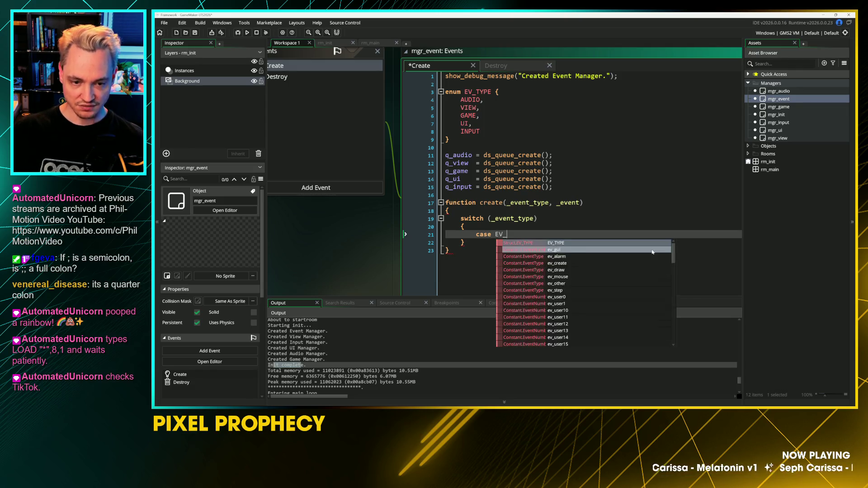
{"action": "type", "text": "TYPE.A"}
{"action": "key", "text": "Return"}
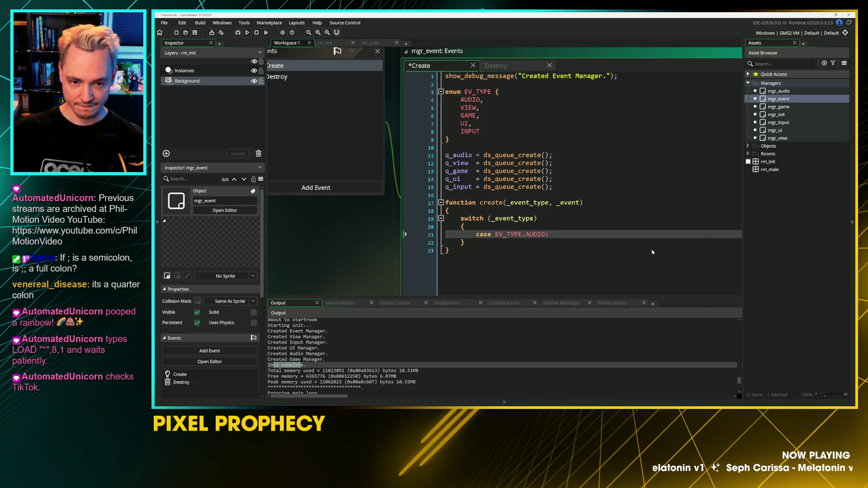
{"action": "type", "text": "{ "}
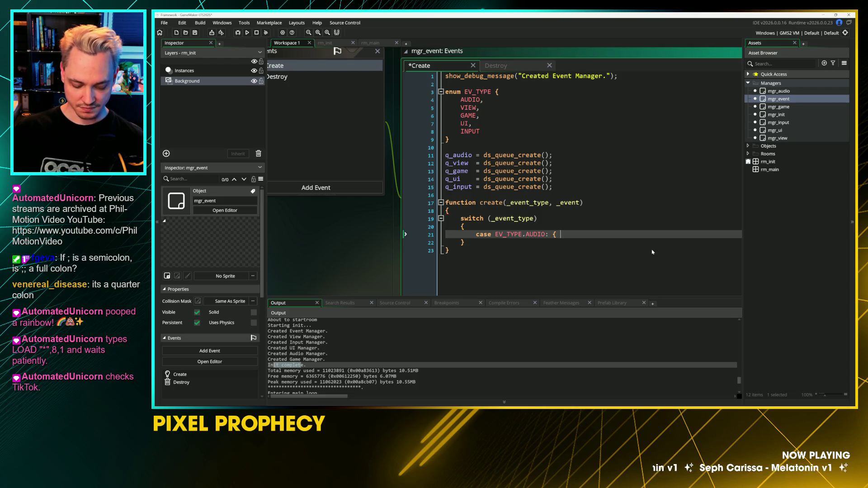
{"action": "type", "text": "ds_"}
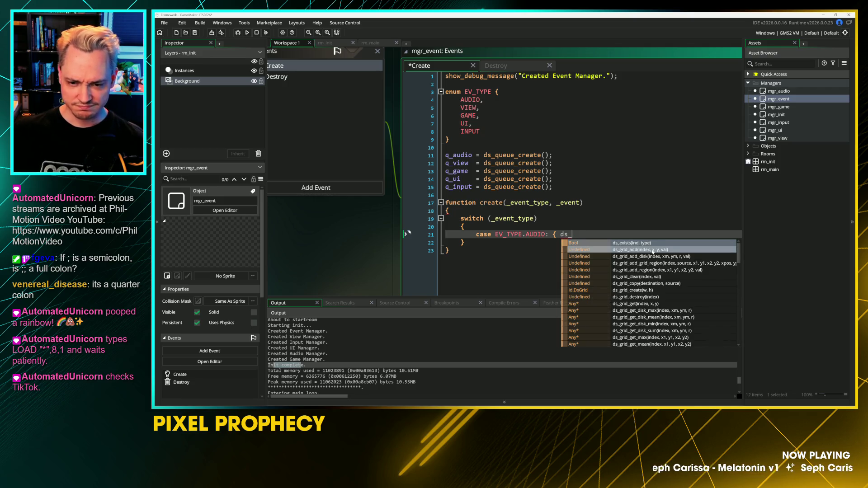
{"action": "type", "text": "que"}
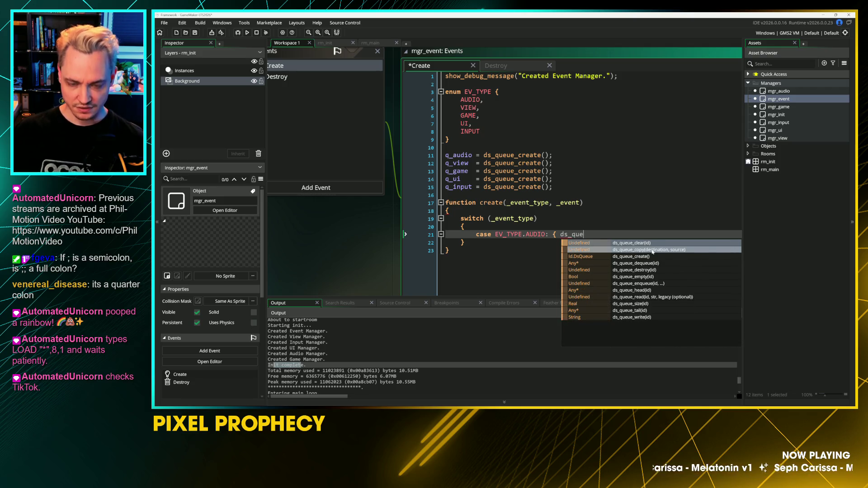
{"action": "key", "text": "Down"}
{"action": "key", "text": "Down"}
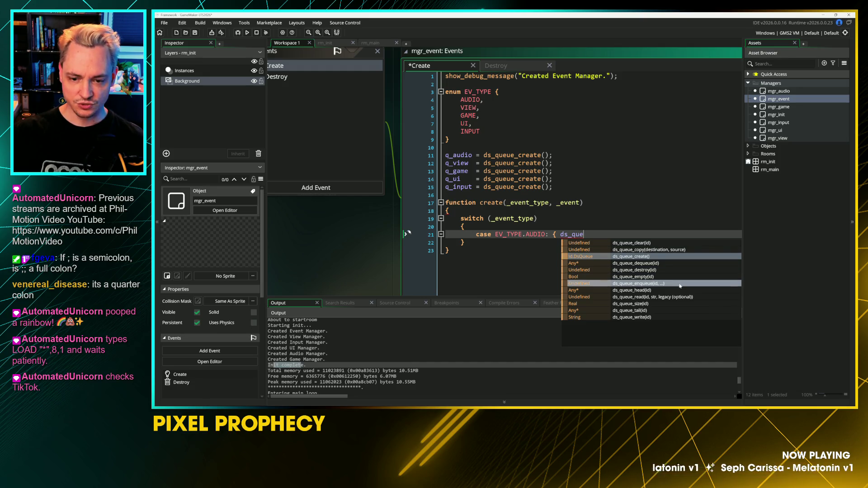
{"action": "left_click", "coordinate": [681, 285]}
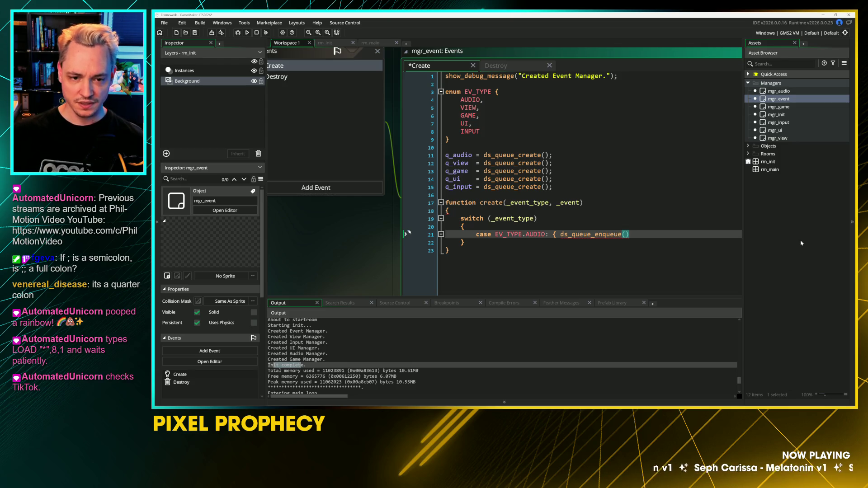
{"action": "type", "text": "q_audfio"}
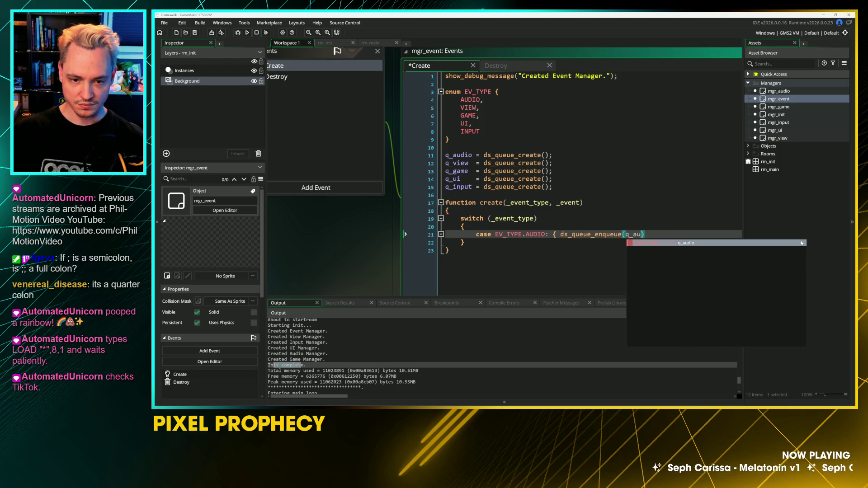
{"action": "key", "text": "BackSpace"}
{"action": "key", "text": "BackSpace"}
{"action": "key", "text": "BackSpace"}
{"action": "type", "text": "dio"}
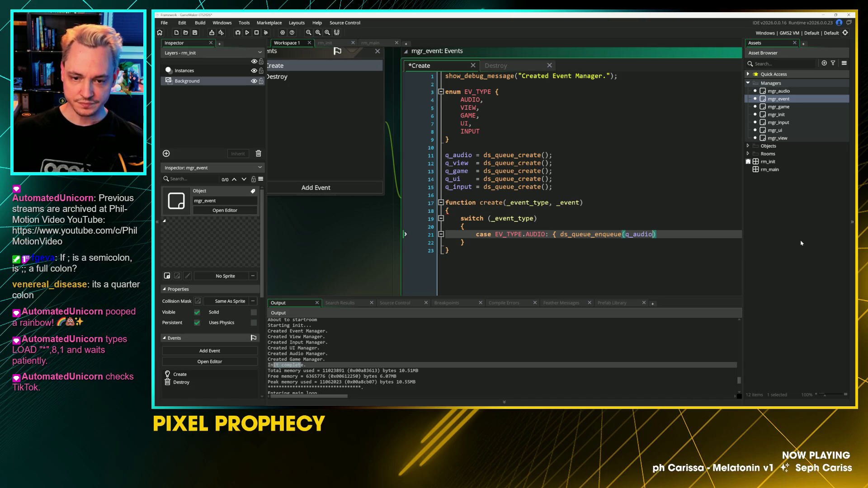
{"action": "type", "text": ", "}
{"action": "type", "text": "_event) "}
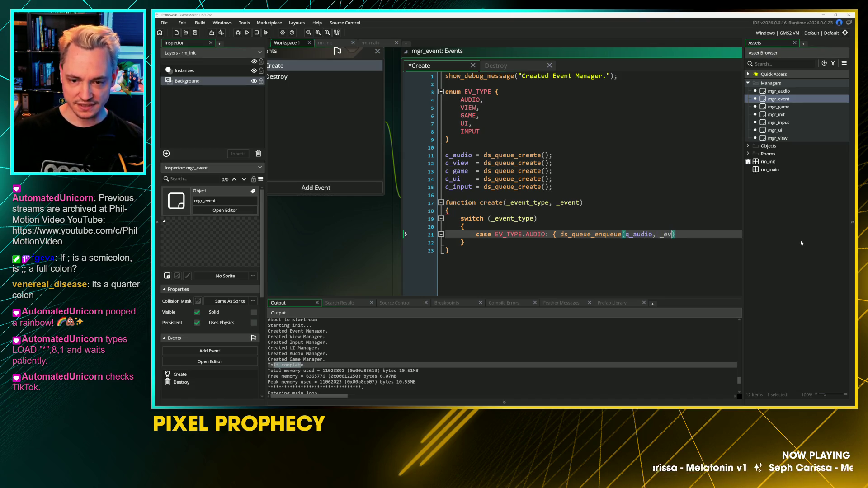
{"action": "type", "text": "}; break;"}
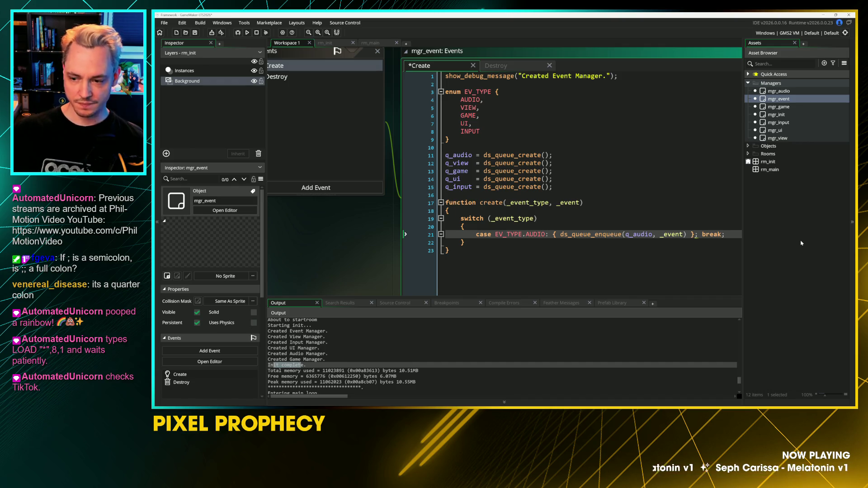
{"action": "key", "text": "Delete"}
Step: Duplicate the AUDIO case into VIEW and GAME cases that enqueue onto their view and game queues
{"action": "scroll", "coordinate": [308, 199], "scroll_direction": "down", "scroll_amount": 2}
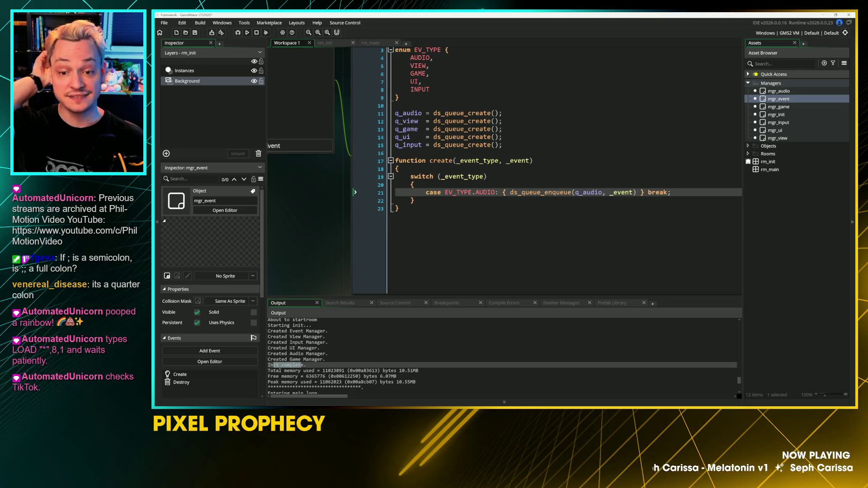
{"action": "scroll", "coordinate": [504, 171], "scroll_direction": "up", "scroll_amount": 2}
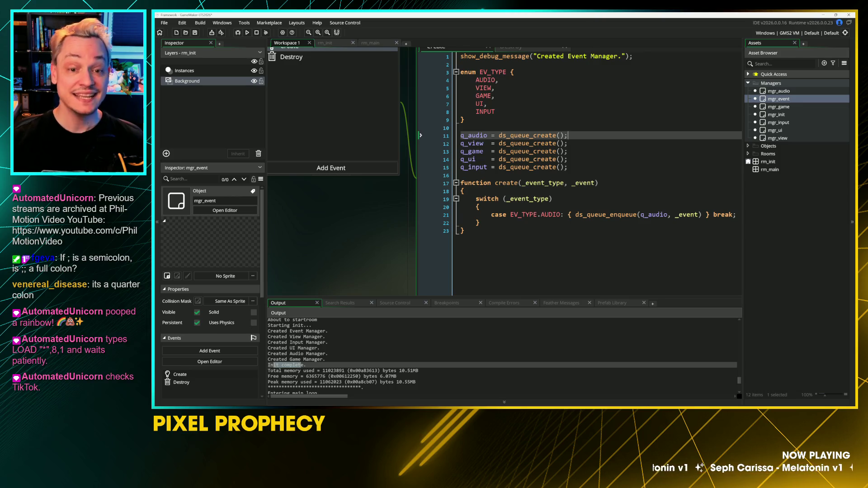
{"action": "left_click", "coordinate": [538, 215]}
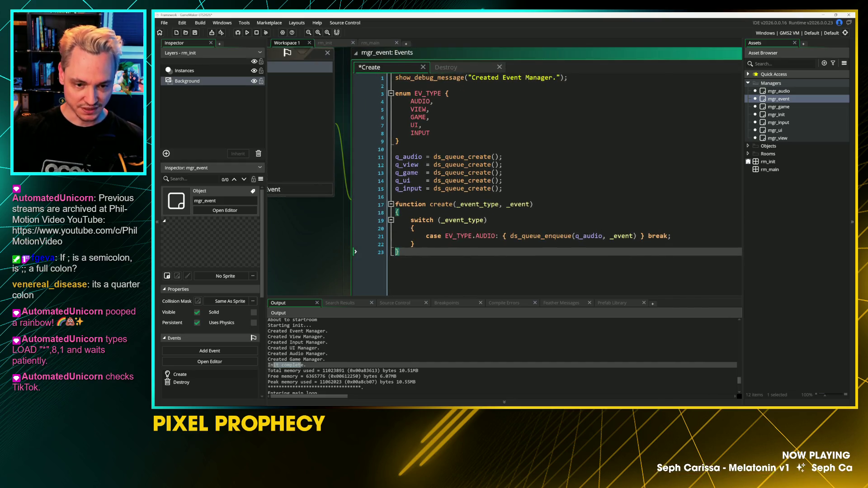
{"action": "key", "text": "ctrl+d"}
{"action": "double_click", "coordinate": [418, 109]}
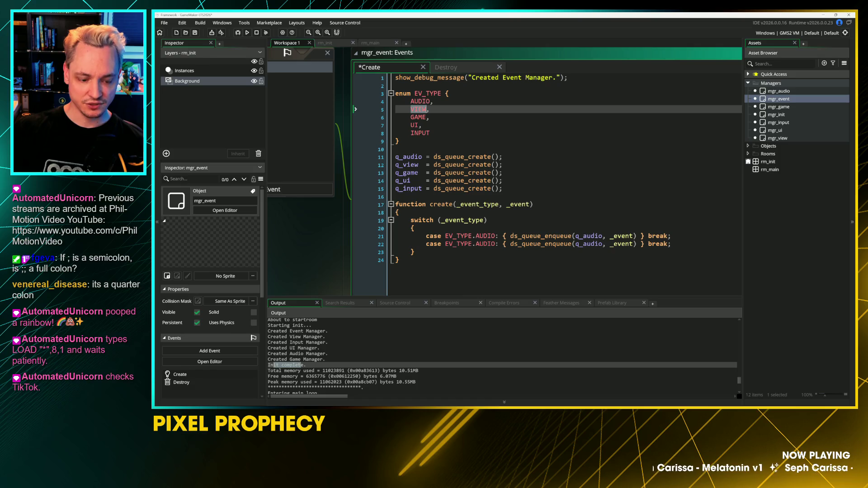
{"action": "key", "text": "ctrl+c"}
{"action": "double_click", "coordinate": [486, 243]}
{"action": "key", "text": "ctrl+v"}
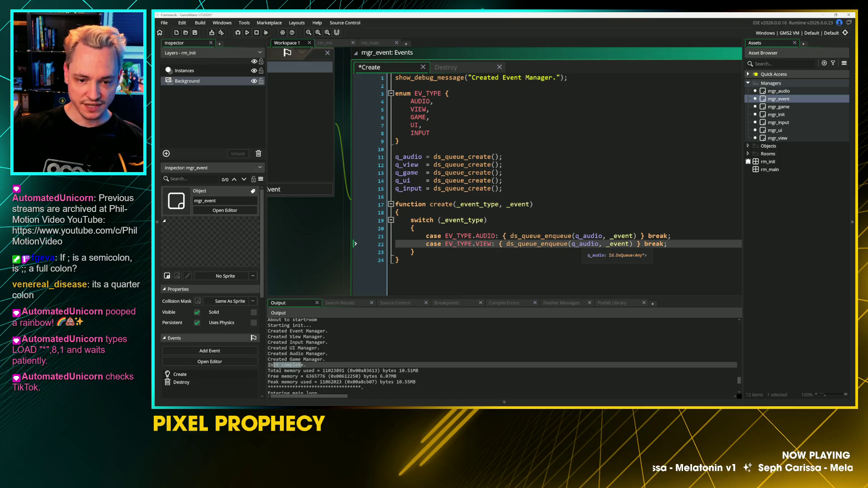
{"action": "left_click_drag", "start_coordinate": [583, 244], "coordinate": [604, 245]}
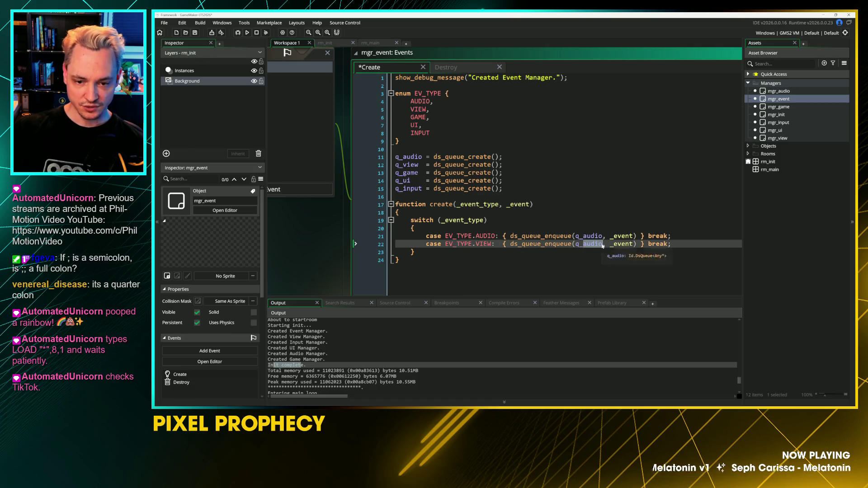
{"action": "type", "text": "view,"}
{"action": "key", "text": "ctrl+d"}
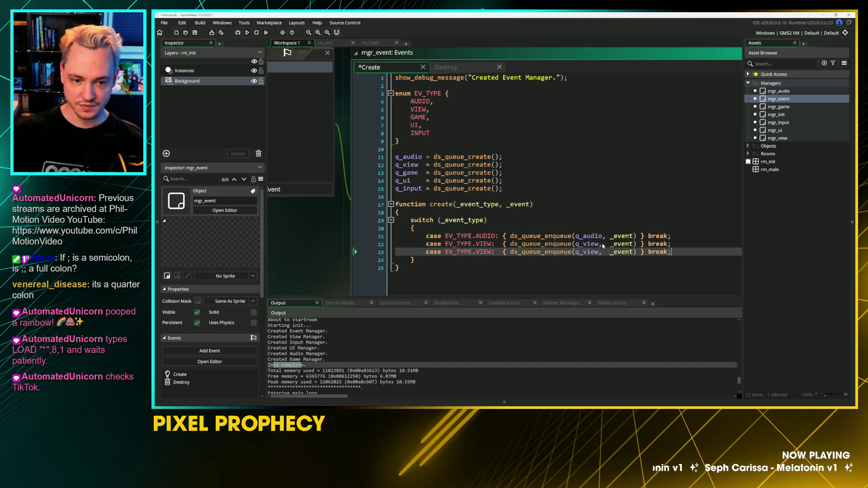
{"action": "double_click", "coordinate": [468, 252]}
{"action": "type", "text": "GAME"}
{"action": "double_click", "coordinate": [590, 252]}
{"action": "type", "text": "game"}
Step: Add UI and INPUT cases that enqueue onto the ui and q_input queues
{"action": "key", "text": "ctrl+d"}
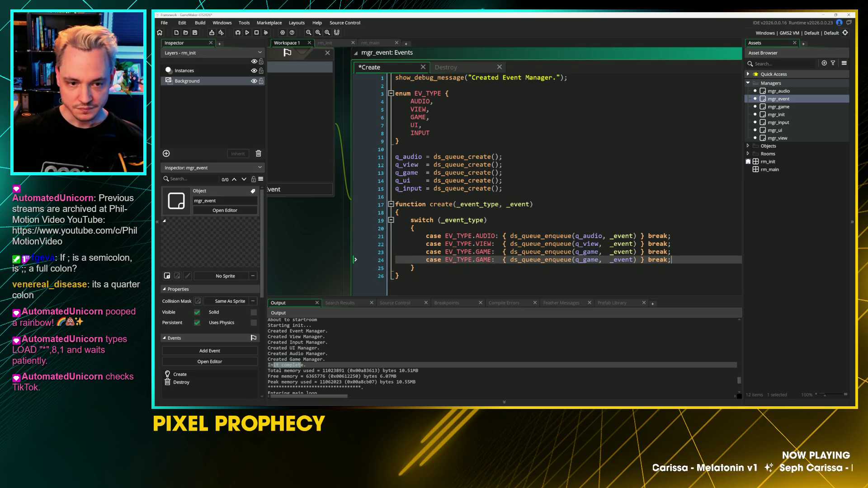
{"action": "left_click_drag", "start_coordinate": [476, 260], "coordinate": [491, 261]}
{"action": "type", "text": "UI:"}
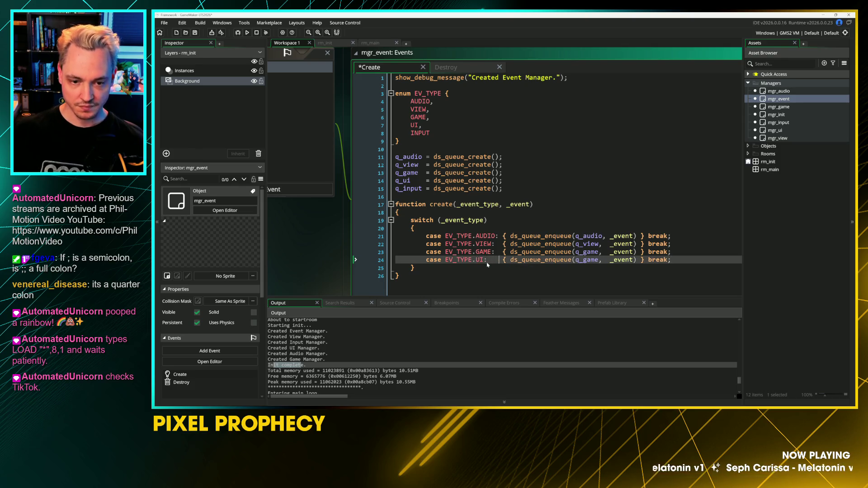
{"action": "left_click_drag", "start_coordinate": [584, 260], "coordinate": [599, 260]}
{"action": "type", "text": "ui"}
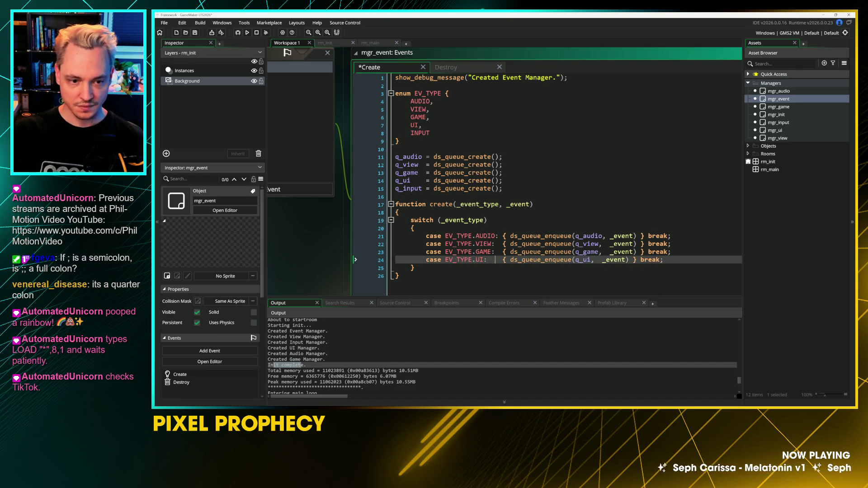
{"action": "key", "text": "ctrl+d"}
{"action": "double_click", "coordinate": [481, 268]}
{"action": "type", "text": "INPUT"}
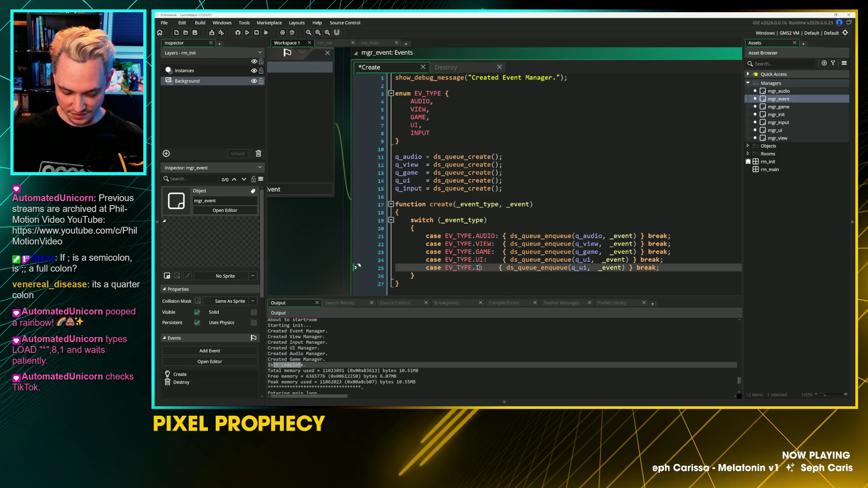
{"action": "key", "text": "Delete"}
{"action": "key", "text": "Delete"}
{"action": "key", "text": "Delete"}
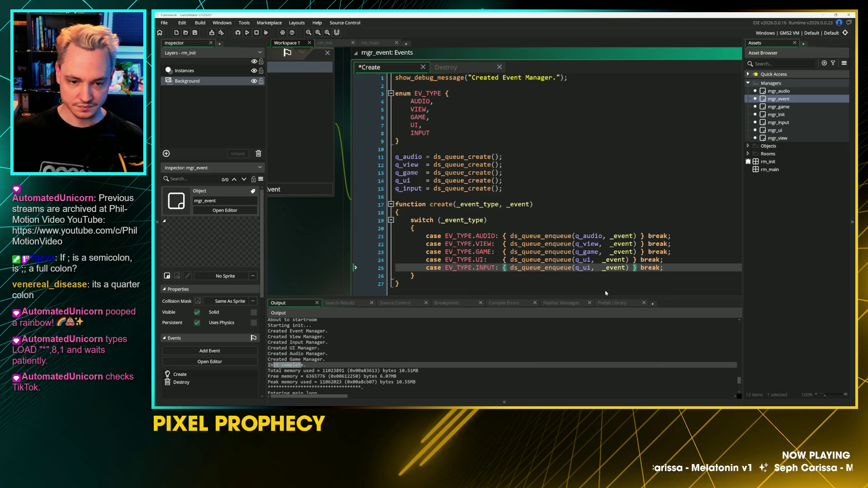
{"action": "double_click", "coordinate": [582, 268]}
{"action": "type", "text": "q_in"}
{"action": "key", "text": "Return"}
{"action": "key", "text": "Right"}
{"action": "key", "text": "Right"}
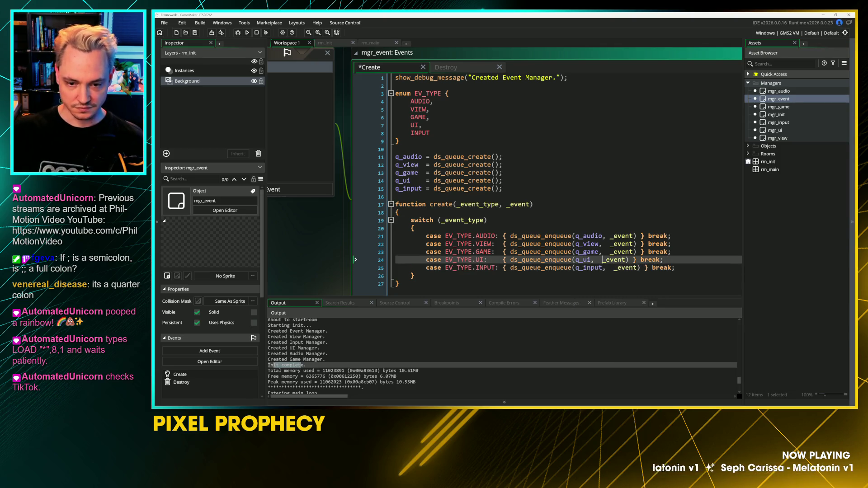
{"action": "key", "text": "BackSpace"}
Step: Save the code and review the create function and its q_input queue line
{"action": "key", "text": "ctrl+s"}
{"action": "key", "text": "Up"}
{"action": "key", "text": "Up"}
{"action": "key", "text": "Up"}
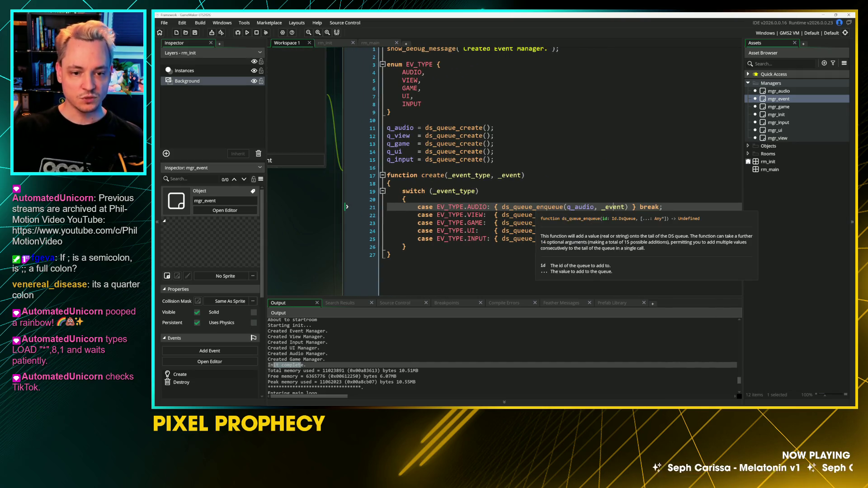
{"action": "left_click", "coordinate": [389, 254]}
{"action": "left_click", "coordinate": [349, 175]}
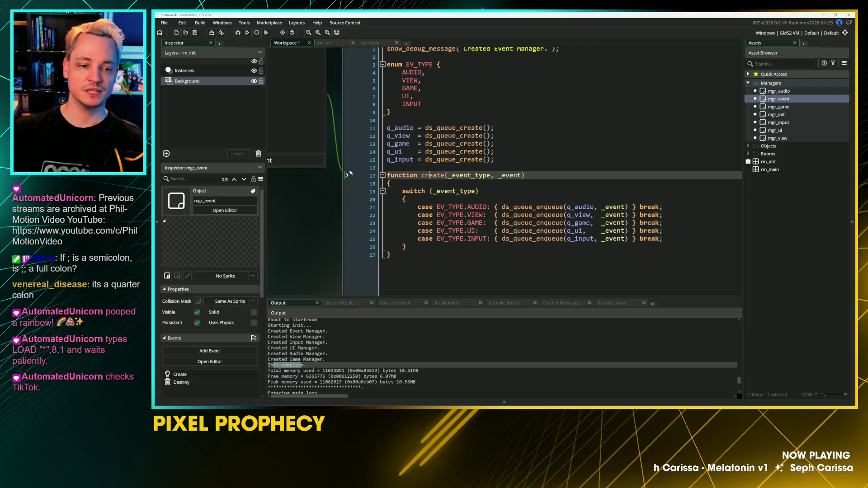
{"action": "left_click", "coordinate": [347, 159]}
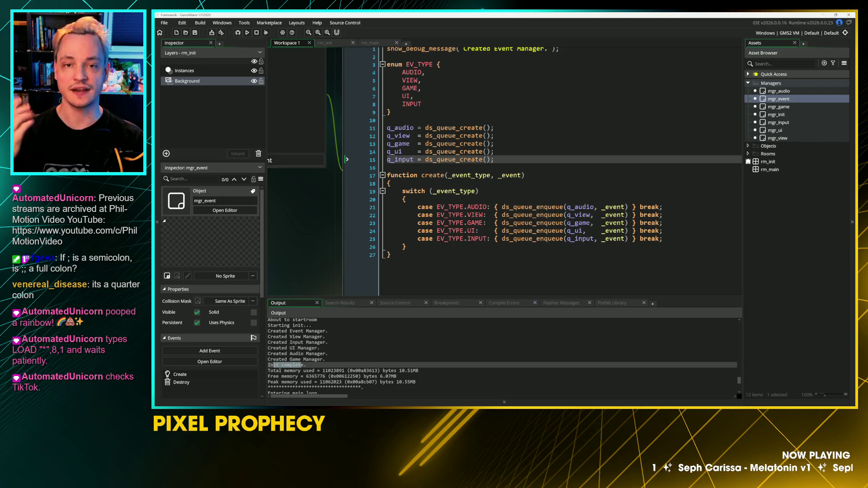
{"action": "left_click", "coordinate": [393, 255]}
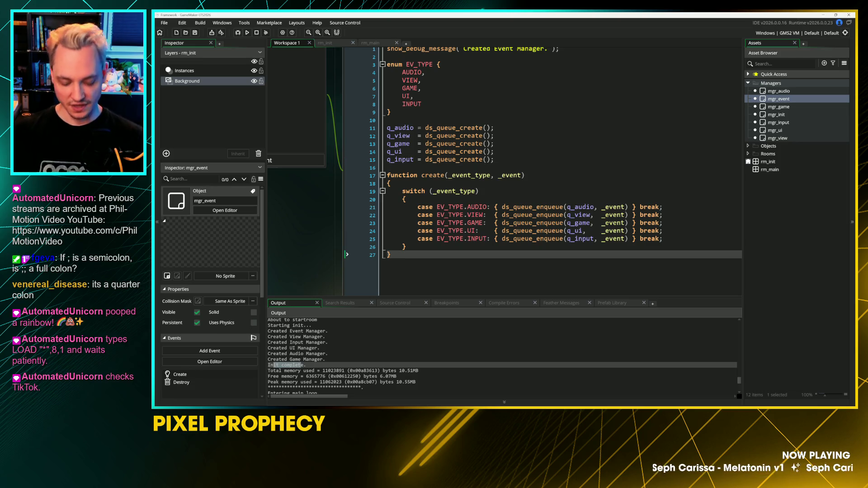
Step: Declare function subscribe(_event_type, _subscriber) below create() with an empty, indented body
{"action": "key", "text": "Return"}
{"action": "key", "text": "Return"}
{"action": "type", "text": "functio"}
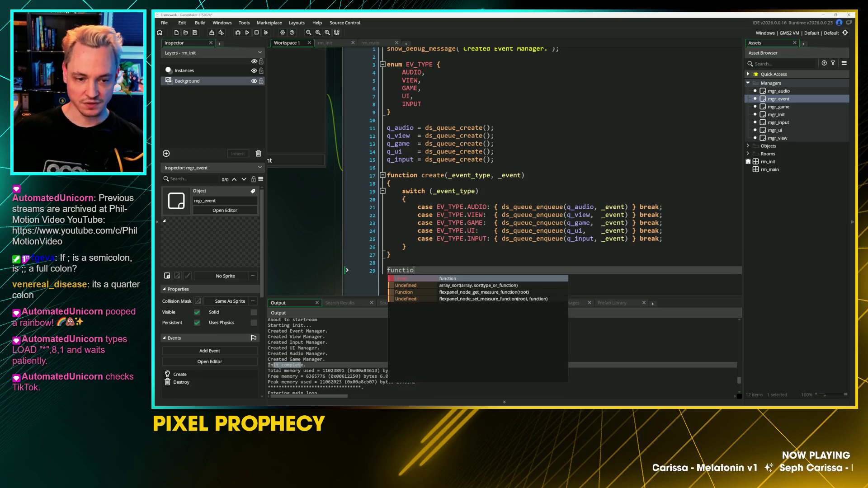
{"action": "type", "text": "n subscri"}
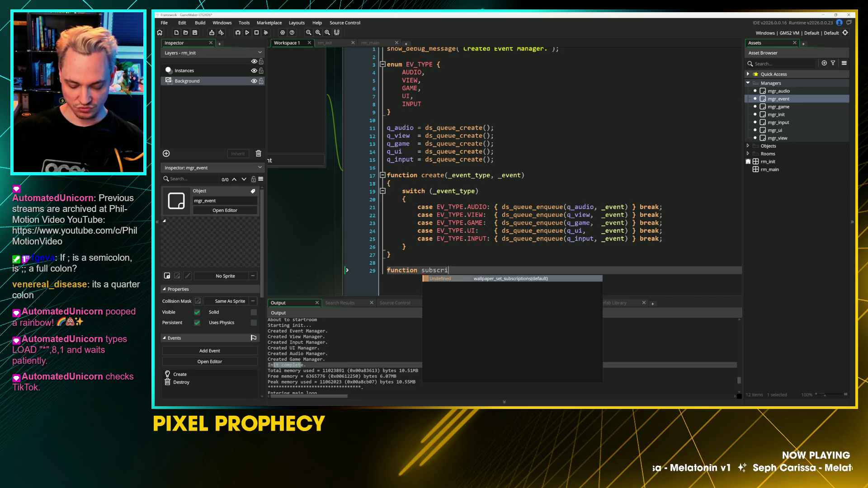
{"action": "type", "text": "be("}
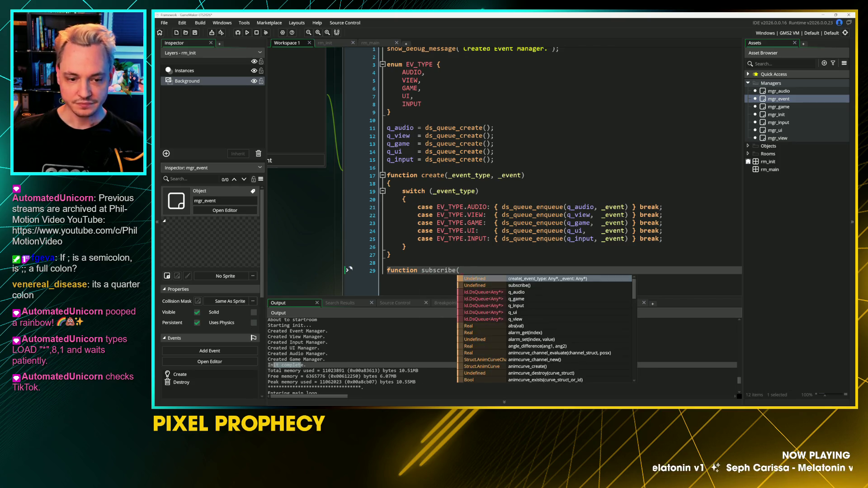
{"action": "type", "text": "_"}
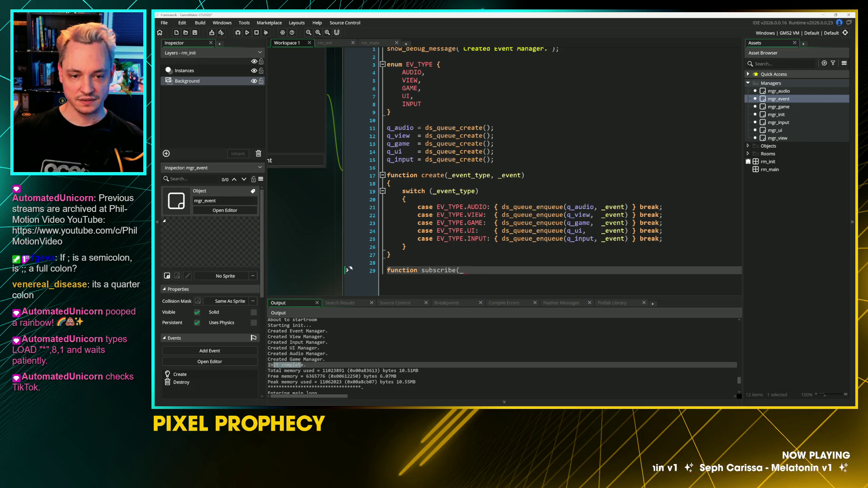
{"action": "type", "text": "even"}
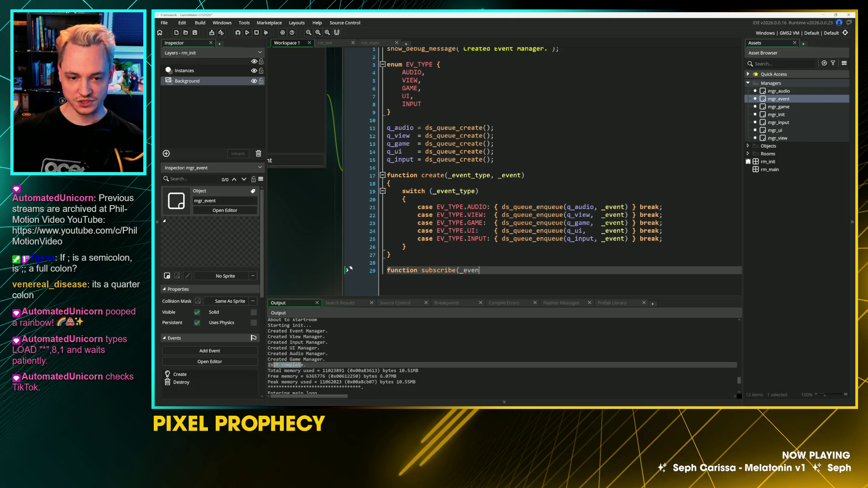
{"action": "type", "text": "t_type"}
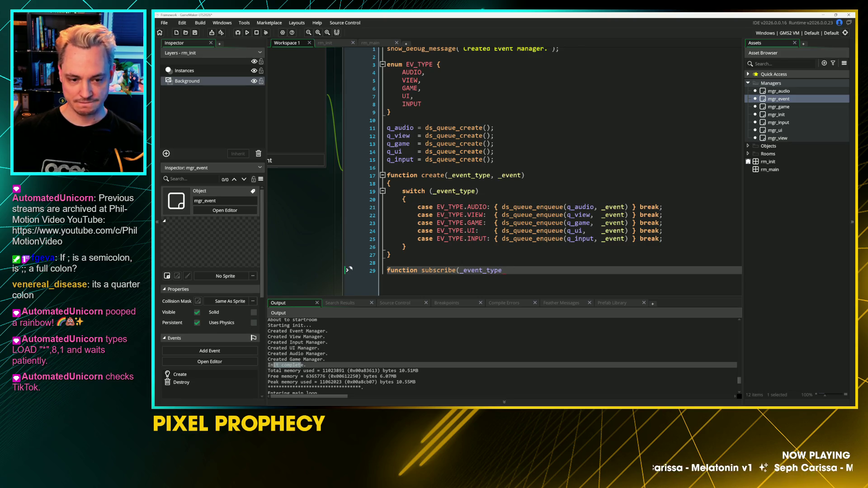
{"action": "type", "text": ", _subscriber)"}
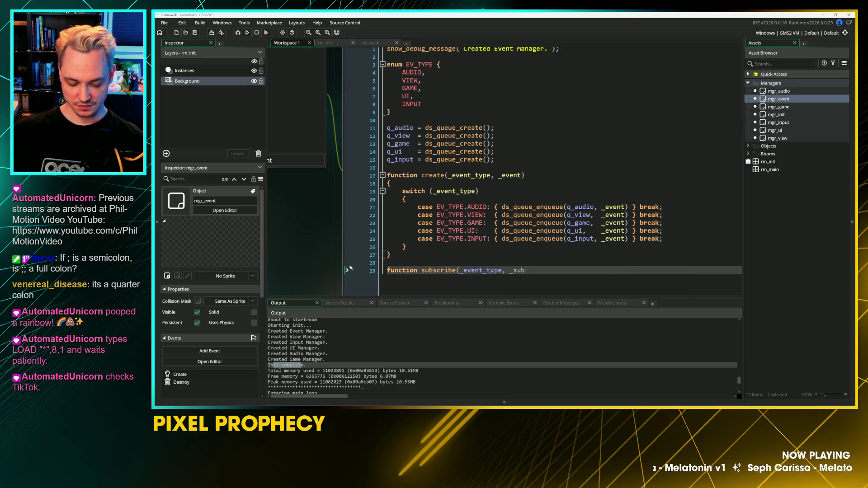
{"action": "key", "text": "Return"}
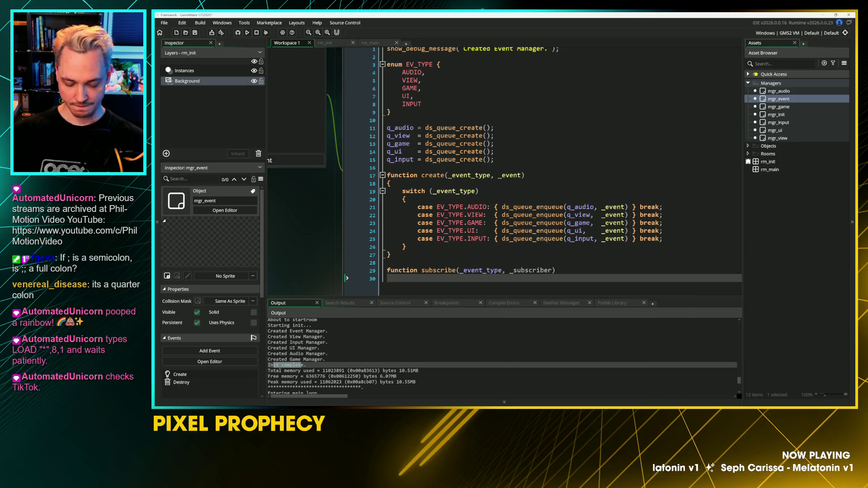
{"action": "type", "text": "{"}
{"action": "key", "text": "Return"}
{"action": "key", "text": "Tab"}
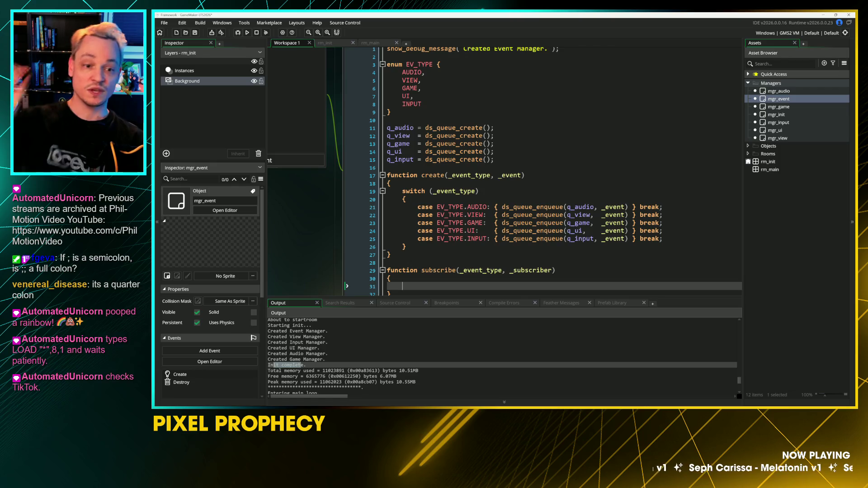
Step: Review the queue creation lines and place the caret after INPUT in the EV_TYPE enum
{"action": "left_click_drag", "start_coordinate": [395, 128], "coordinate": [411, 154]}
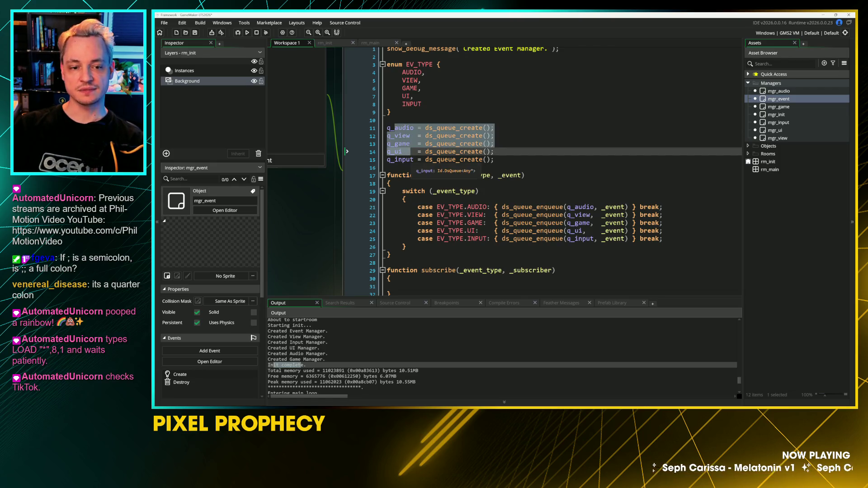
{"action": "left_click", "coordinate": [413, 159]}
{"action": "scroll", "coordinate": [504, 230], "scroll_direction": "down", "scroll_amount": 1}
{"action": "left_click", "coordinate": [387, 257]}
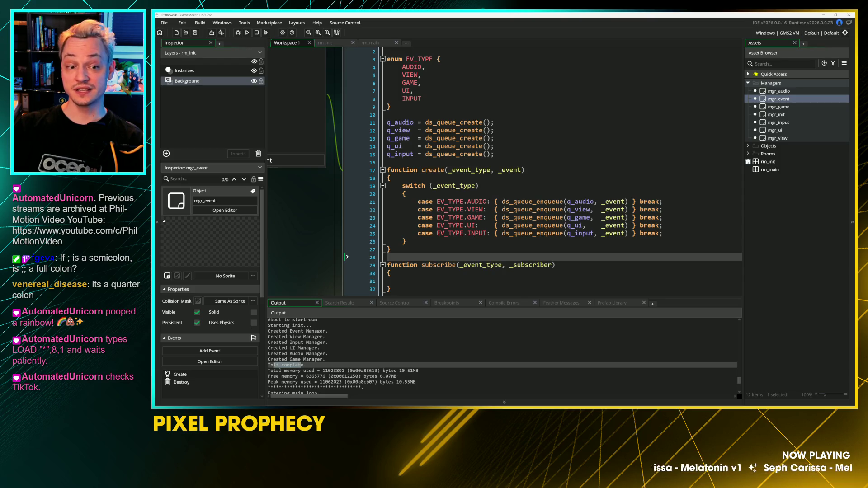
{"action": "scroll", "coordinate": [542, 172], "scroll_direction": "up", "scroll_amount": 1}
{"action": "left_click", "coordinate": [407, 112]}
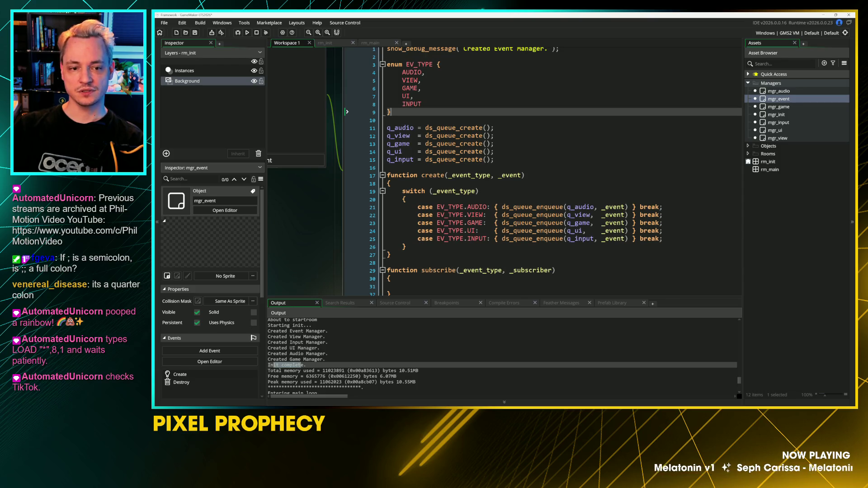
{"action": "left_click", "coordinate": [422, 104]}
{"action": "type", "text": ","}
{"action": "key", "text": "Return"}
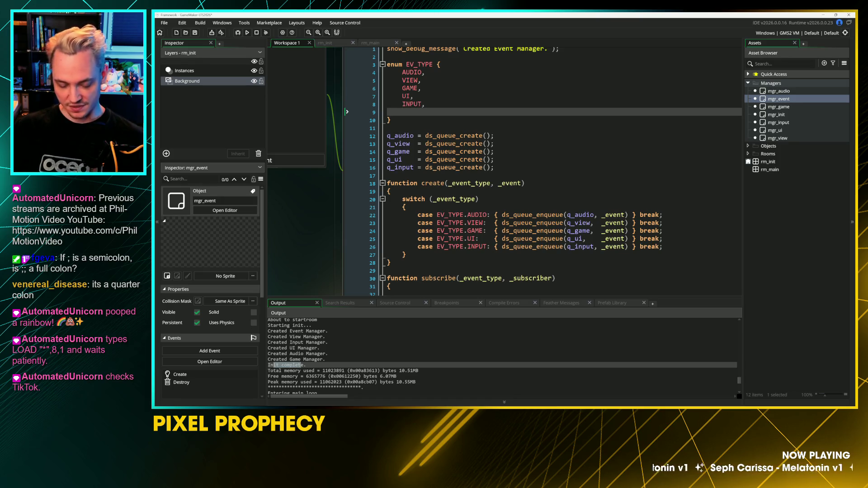
{"action": "type", "text": "_ALL,"}
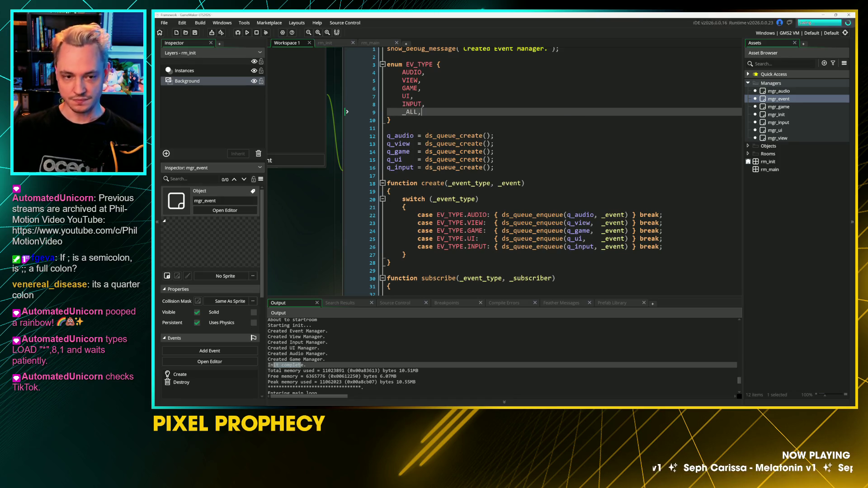
{"action": "key", "text": "Home"}
{"action": "key", "text": "Return"}
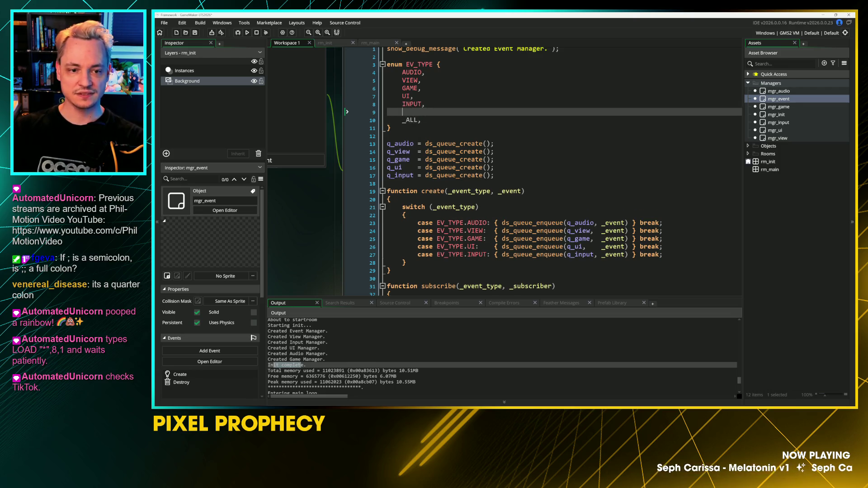
{"action": "key", "text": "End"}
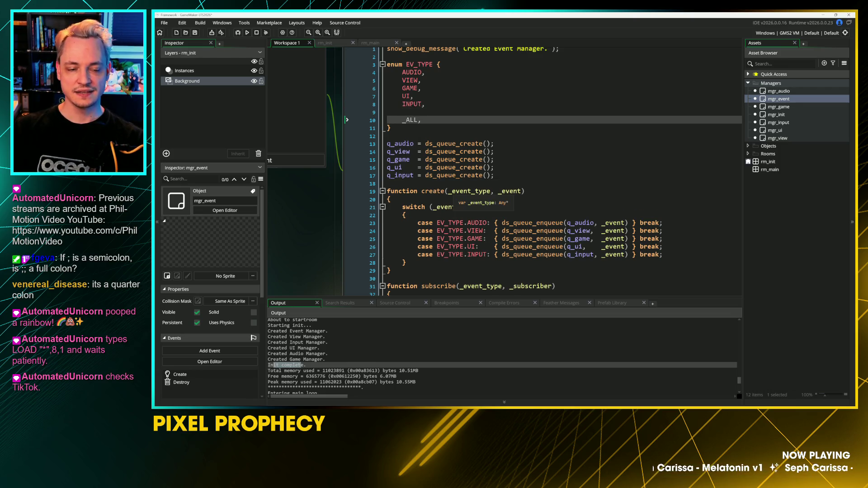
{"action": "left_click", "coordinate": [451, 190]}
{"action": "scroll", "coordinate": [349, 169], "scroll_direction": "down", "scroll_amount": 1}
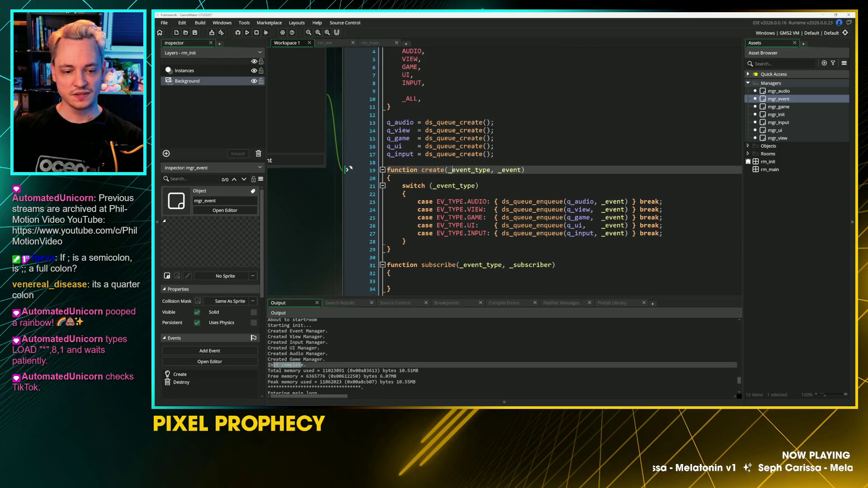
{"action": "scroll", "coordinate": [348, 169], "scroll_direction": "down", "scroll_amount": 2}
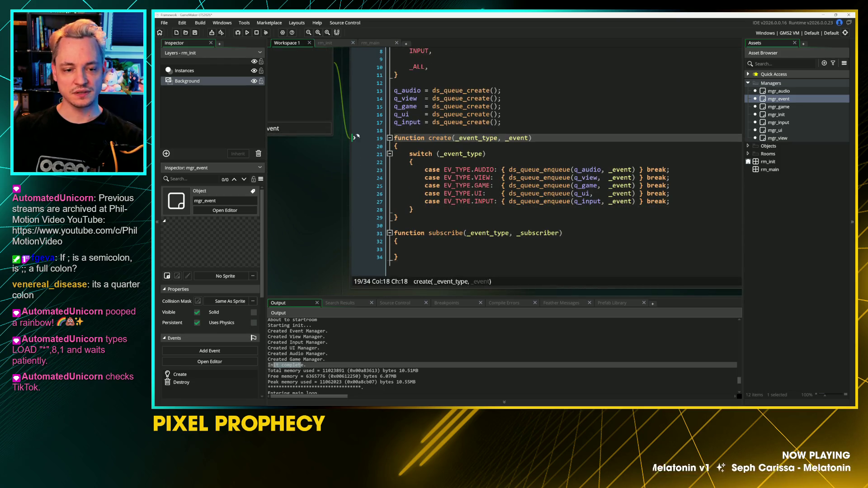
{"action": "left_click", "coordinate": [354, 249]}
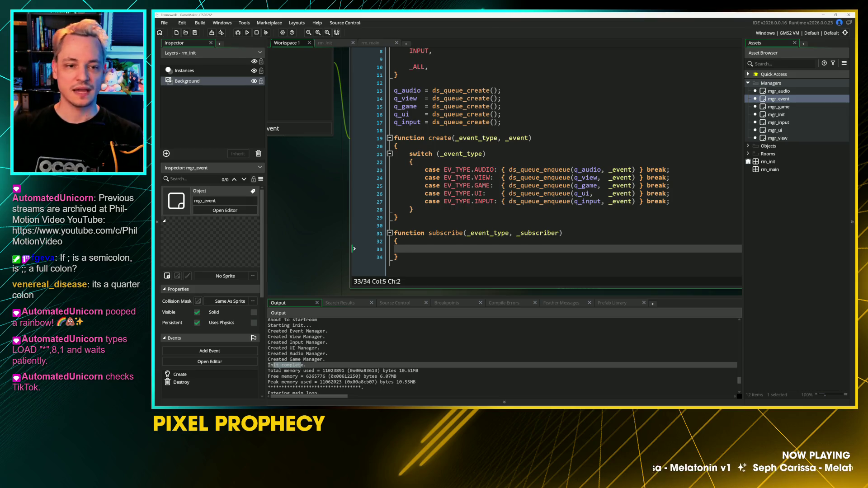
{"action": "key", "text": "ctrl+z"}
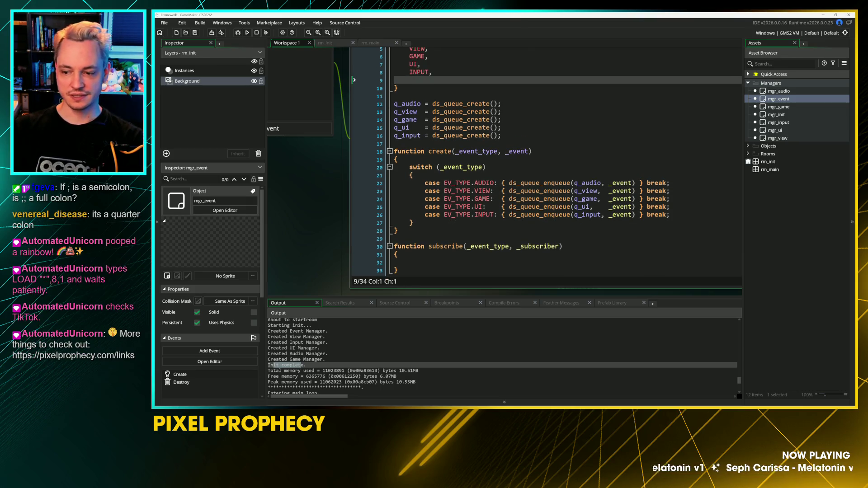
{"action": "key", "text": "ctrl+z"}
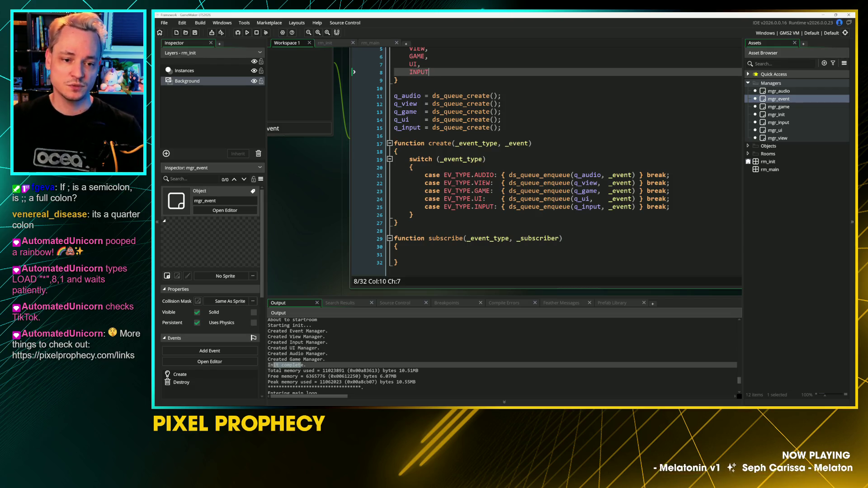
{"action": "left_click", "coordinate": [467, 143]}
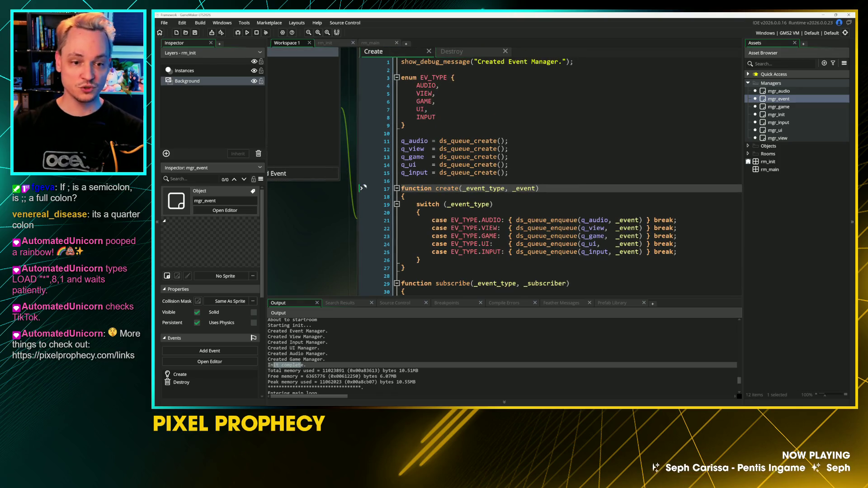
Step: Edit all five queue declaration names on lines 11–15 at once with multiple carets
{"action": "left_click", "coordinate": [405, 141]}
{"action": "key", "text": "Down"}
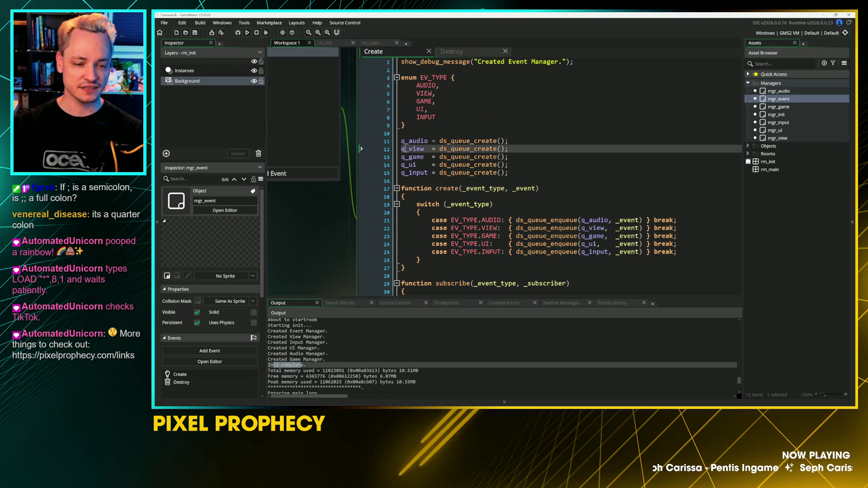
{"action": "key", "text": "Down"}
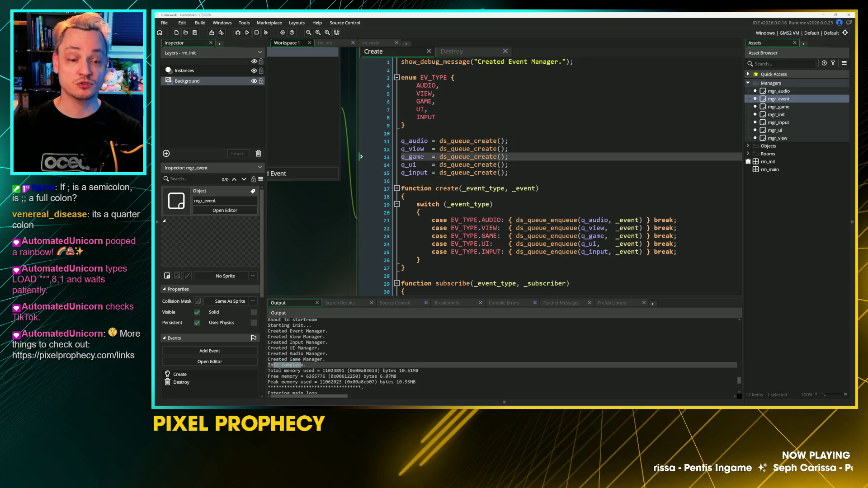
{"action": "left_click", "coordinate": [405, 141]}
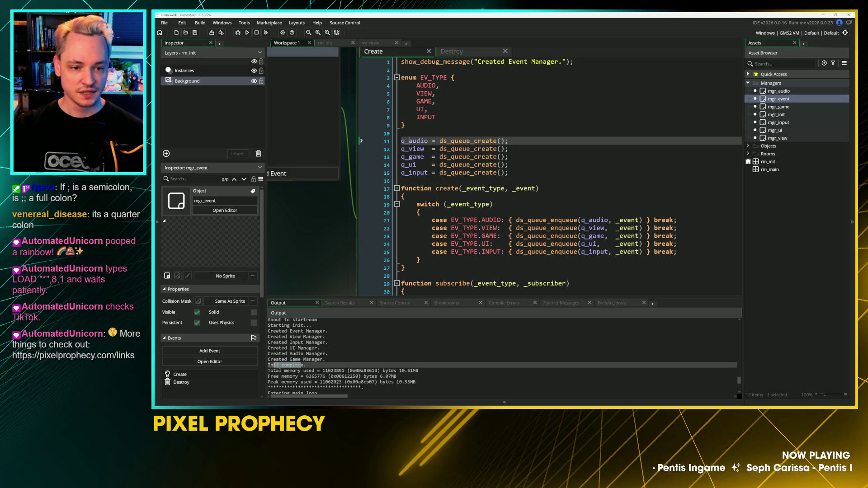
{"action": "left_click", "coordinate": [405, 173]}
{"action": "key", "text": "alt+shift+Up"}
{"action": "key", "text": "alt+shift+Up"}
{"action": "key", "text": "alt+shift+Up"}
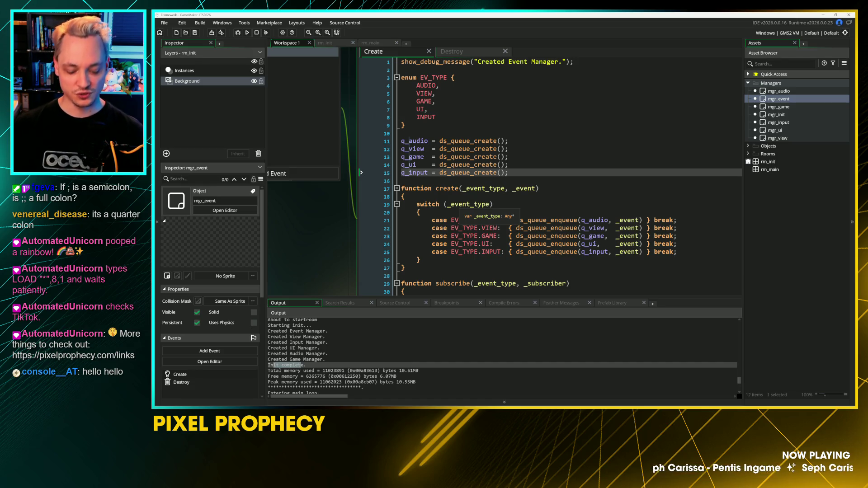
{"action": "type", "text": "event_"}
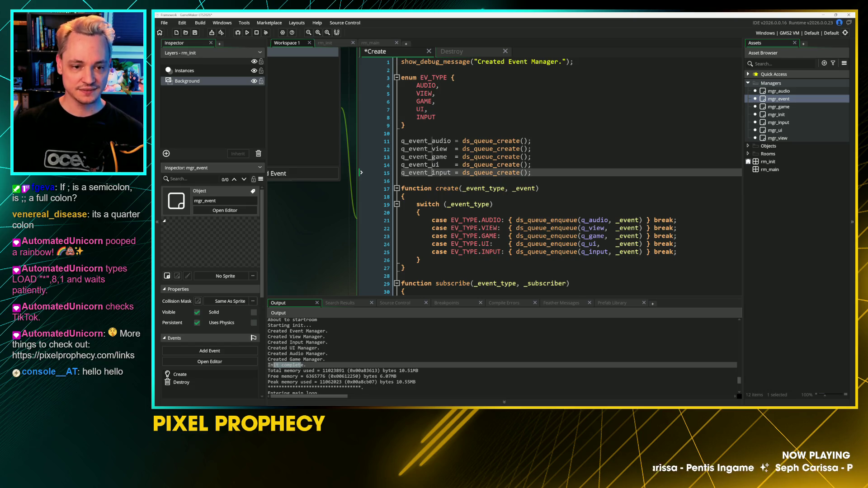
Step: Rename the switch's queue references to q_ev_*, trim the declarations to match, and open Destroy
{"action": "left_click", "coordinate": [589, 221]}
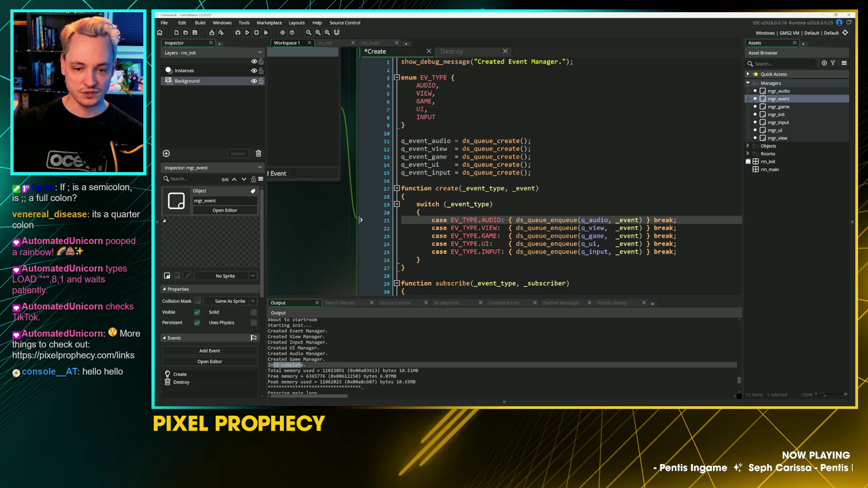
{"action": "left_click", "coordinate": [586, 252]}
{"action": "left_click", "coordinate": [589, 220]}
{"action": "left_click", "coordinate": [586, 252]}
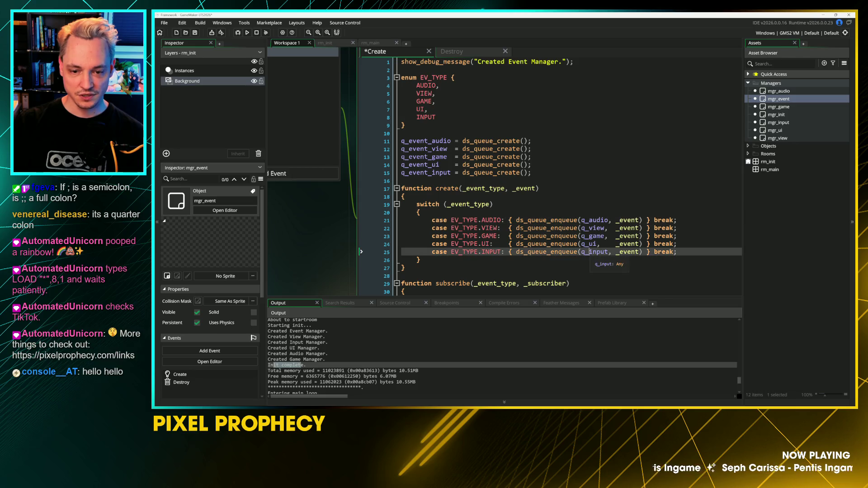
{"action": "left_click", "coordinate": [589, 220]}
{"action": "left_click_drag", "start_coordinate": [589, 220], "coordinate": [589, 252]}
{"action": "type", "text": "ev_"}
{"action": "left_click_drag", "start_coordinate": [429, 140], "coordinate": [428, 173]}
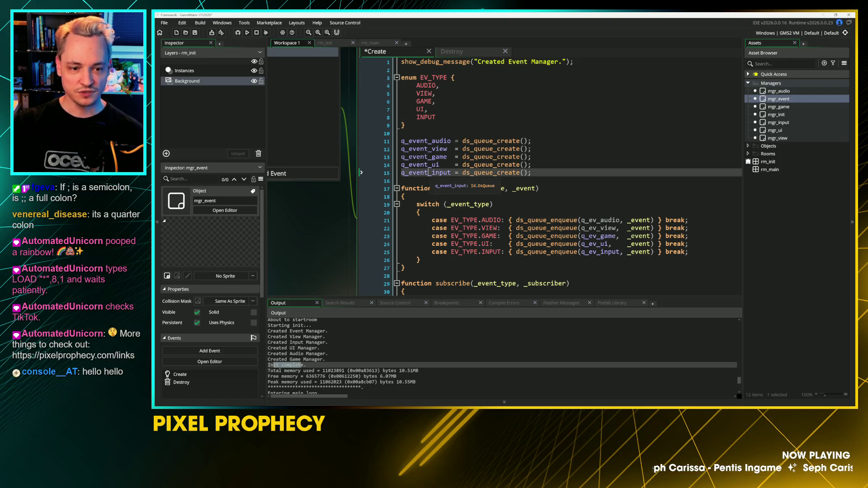
{"action": "key", "text": "BackSpace"}
{"action": "key", "text": "BackSpace"}
{"action": "key", "text": "BackSpace"}
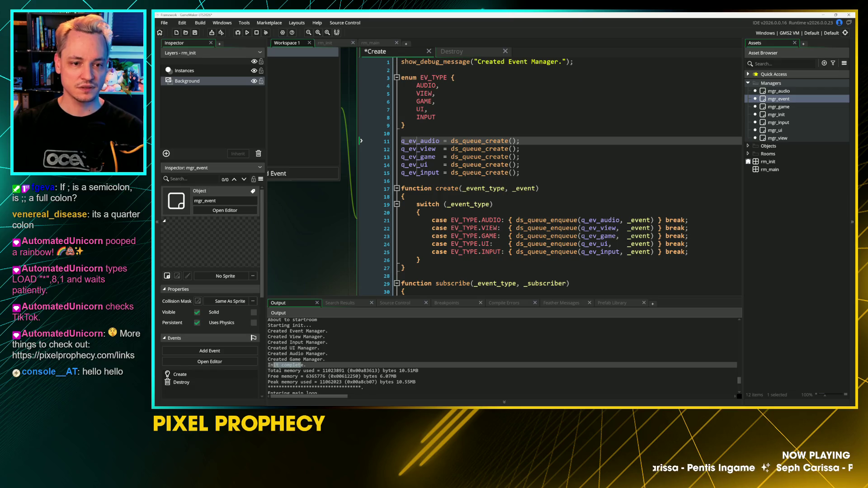
{"action": "left_click_drag", "start_coordinate": [389, 130], "coordinate": [458, 171]}
{"action": "left_click", "coordinate": [524, 91]}
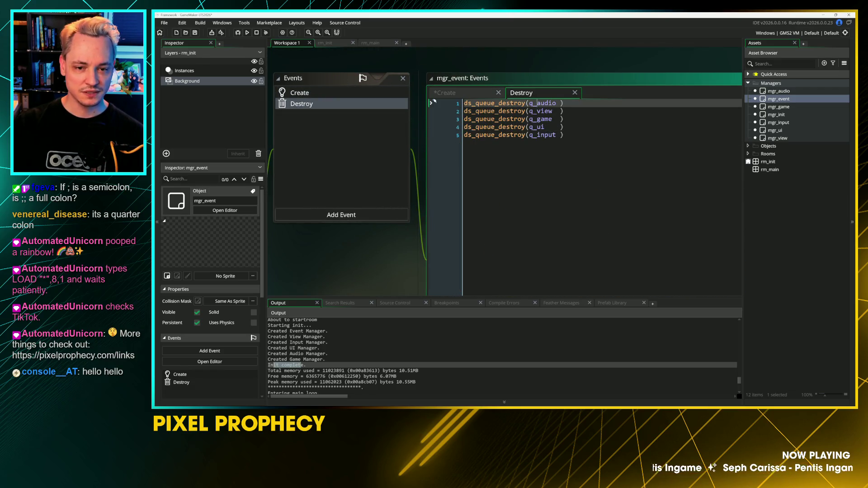
Step: Make the five Destroy lines free q_ev_audio through q_ev_input
{"action": "left_click", "coordinate": [433, 134]}
{"action": "key", "text": "alt+shift+Up"}
{"action": "key", "text": "alt+shift+Up"}
{"action": "key", "text": "alt+shift+Up"}
{"action": "type", "text": "ev_"}
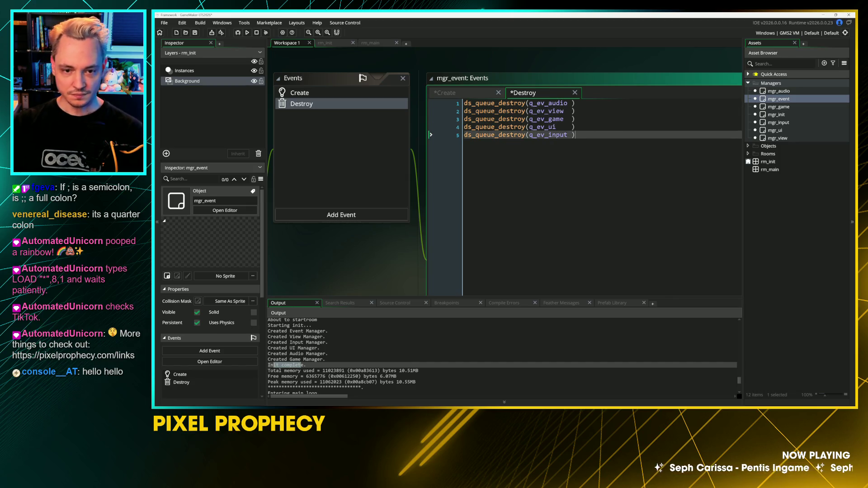
{"action": "left_click_drag", "start_coordinate": [432, 134], "coordinate": [431, 104]}
{"action": "key", "text": "ctrl+c"}
{"action": "left_click", "coordinate": [431, 134]}
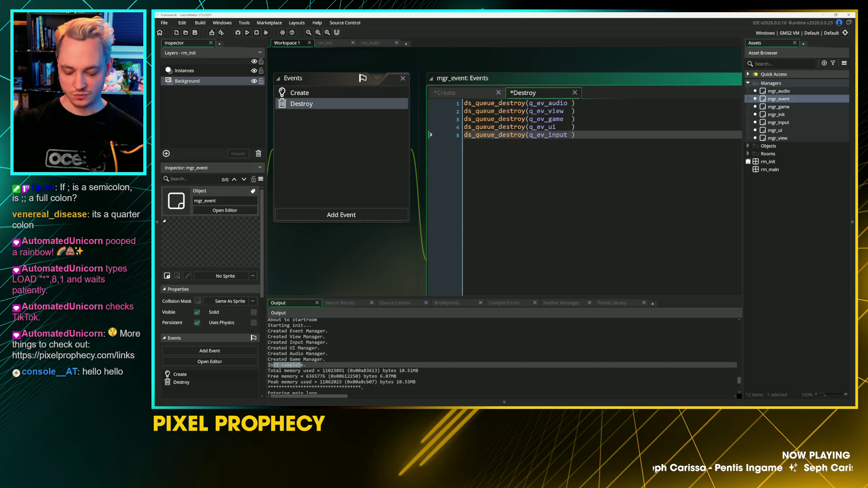
Step: Add a duplicate set of destroy lines for q_sub_audio through q_sub_input and save
{"action": "key", "text": "Return"}
{"action": "key", "text": "ctrl+v"}
{"action": "left_click_drag", "start_coordinate": [431, 174], "coordinate": [430, 142]}
{"action": "left_click", "coordinate": [541, 174]}
{"action": "left_click_drag", "start_coordinate": [534, 143], "coordinate": [541, 174]}
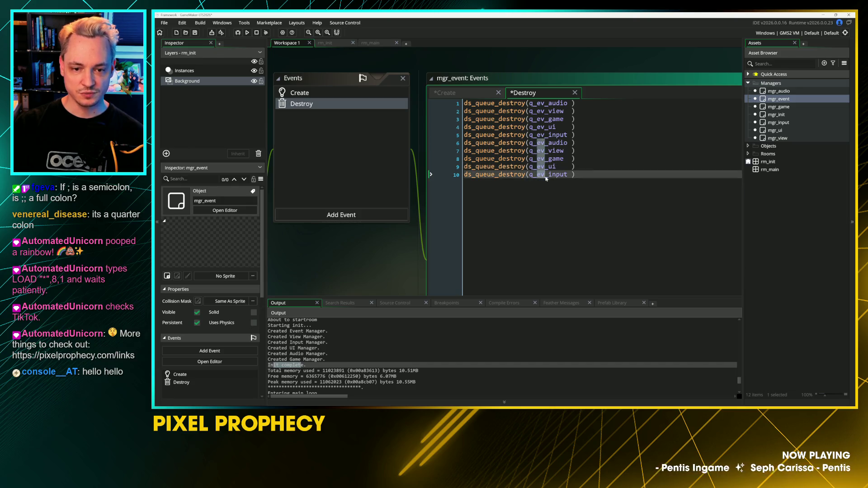
{"action": "type", "text": "sub"}
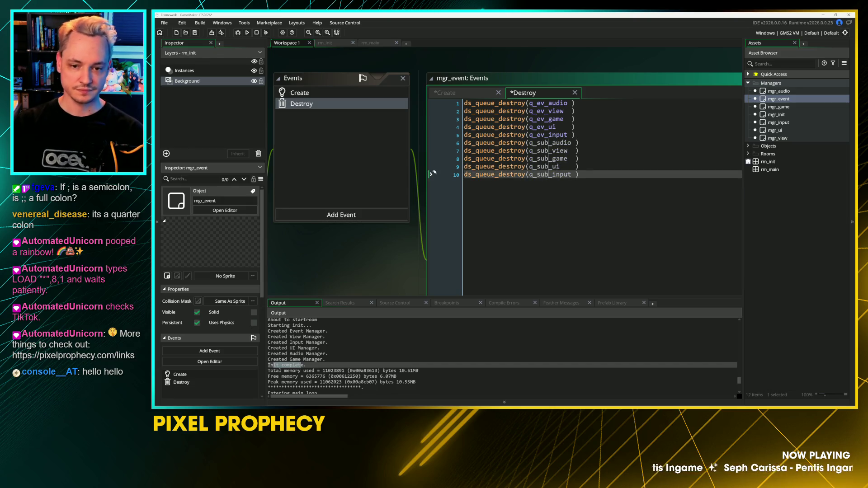
{"action": "key", "text": "ctrl+s"}
{"action": "left_click", "coordinate": [464, 93]}
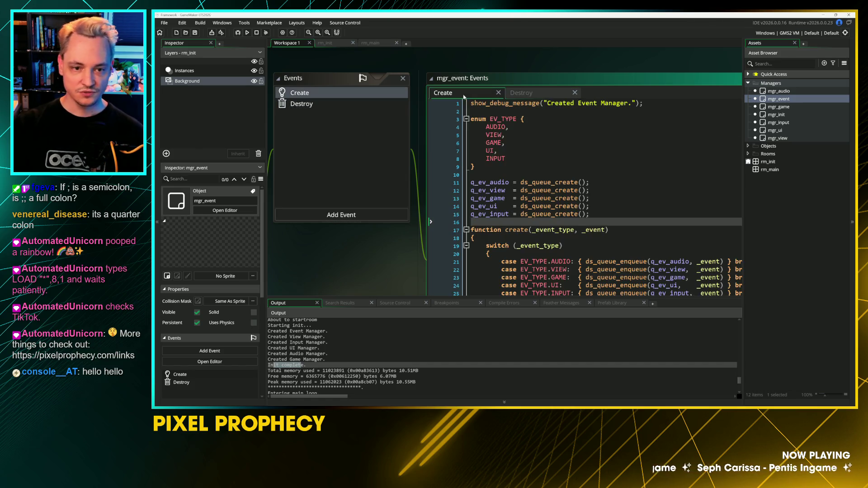
Step: Paste a copy of the five queue creation lines below and rename them q_sub_audio through q_sub_input
{"action": "scroll", "coordinate": [464, 96], "scroll_direction": "down", "scroll_amount": 2}
{"action": "left_click_drag", "start_coordinate": [430, 179], "coordinate": [432, 140]}
{"action": "key", "text": "ctrl+c"}
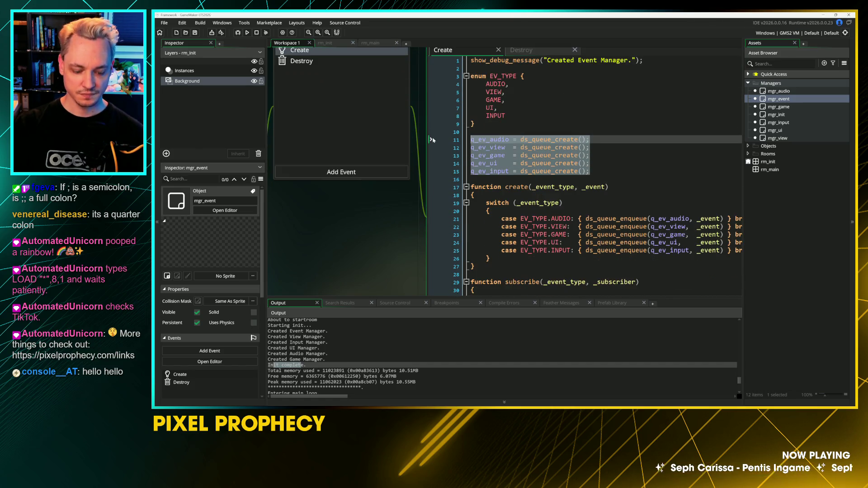
{"action": "left_click", "coordinate": [431, 185]}
{"action": "key", "text": "Return"}
{"action": "key", "text": "Return"}
{"action": "key", "text": "Up"}
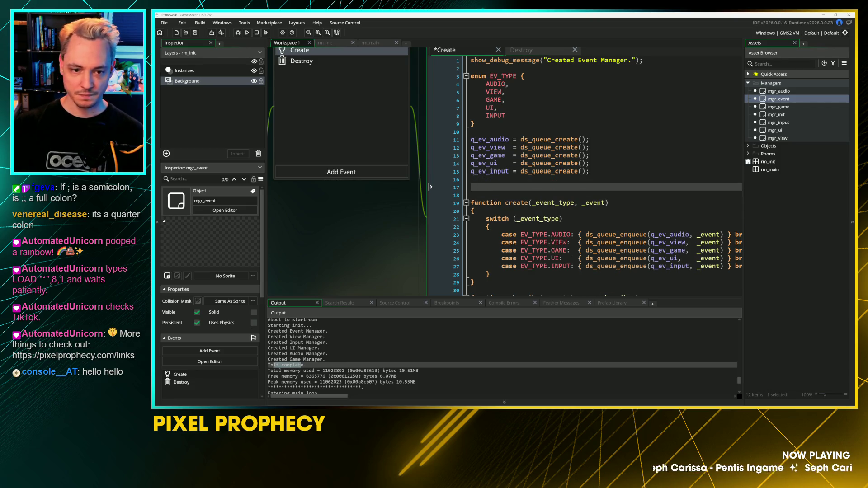
{"action": "key", "text": "ctrl+v"}
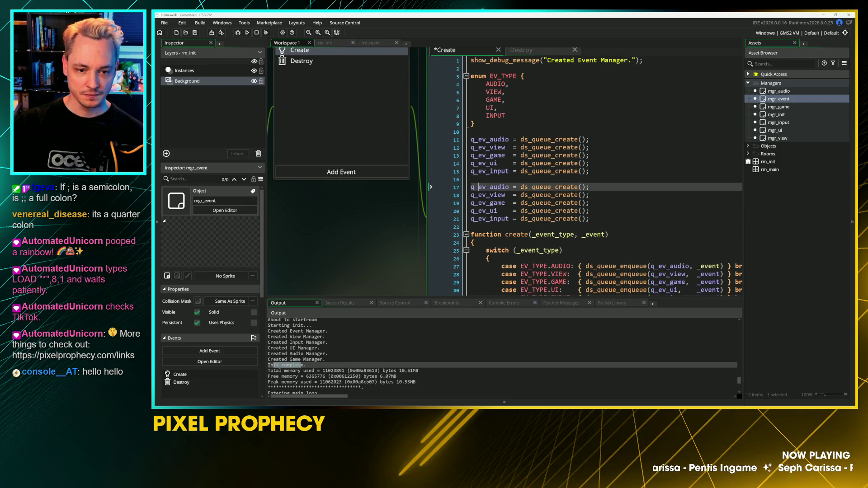
{"action": "left_click_drag", "start_coordinate": [479, 187], "coordinate": [487, 223]}
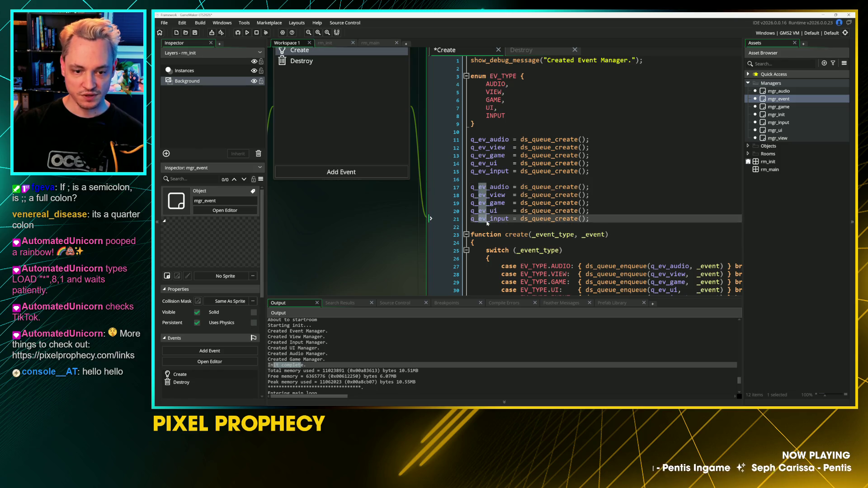
{"action": "type", "text": "sub"}
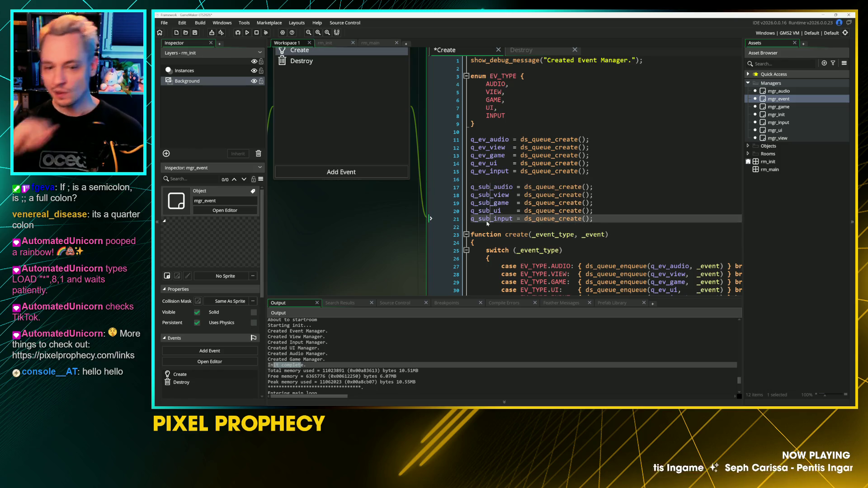
Step: Pad the queue variable names so all the '=' signs line up
{"action": "scroll", "coordinate": [487, 223], "scroll_direction": "down", "scroll_amount": 3}
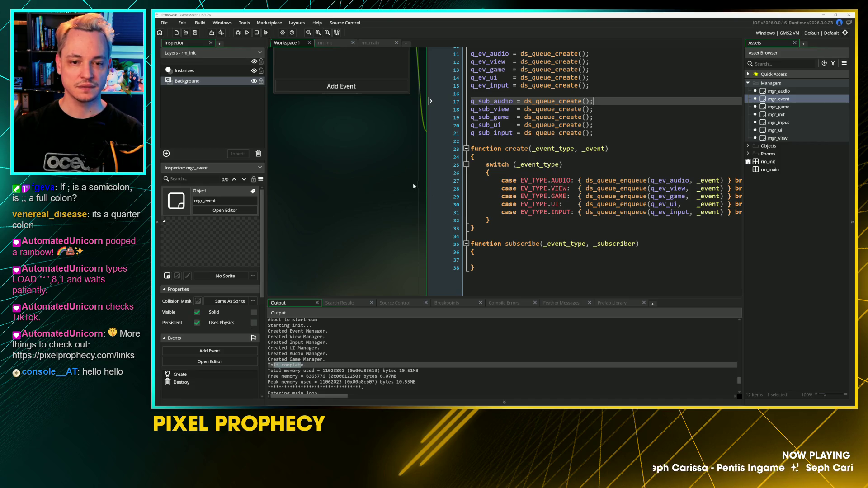
{"action": "scroll", "coordinate": [412, 188], "scroll_direction": "up", "scroll_amount": 1}
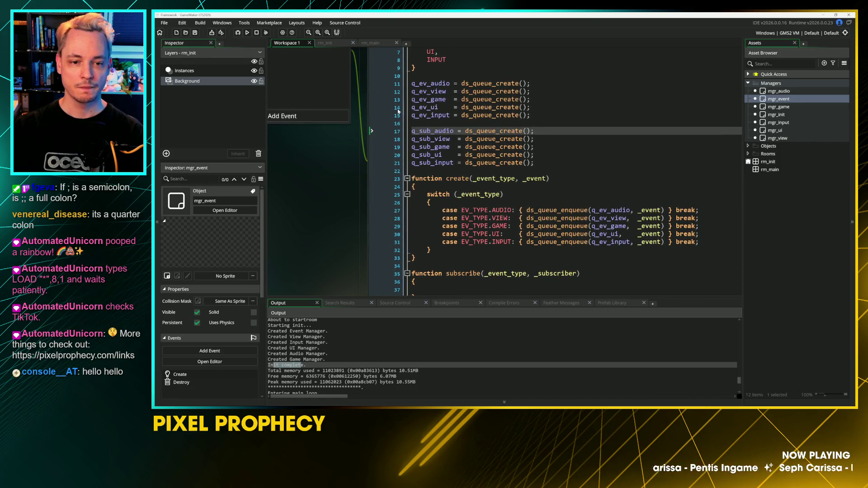
{"action": "left_click", "coordinate": [450, 115]}
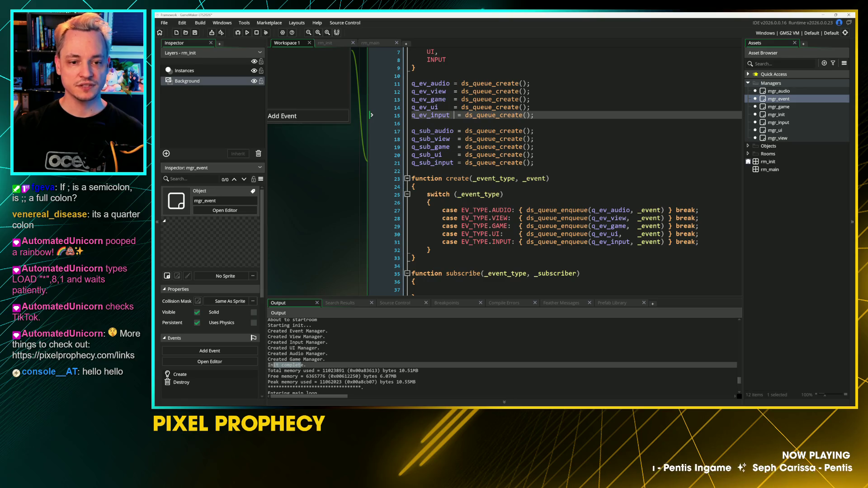
{"action": "key", "text": "Up"}
{"action": "key", "text": "Up"}
{"action": "key", "text": "Up"}
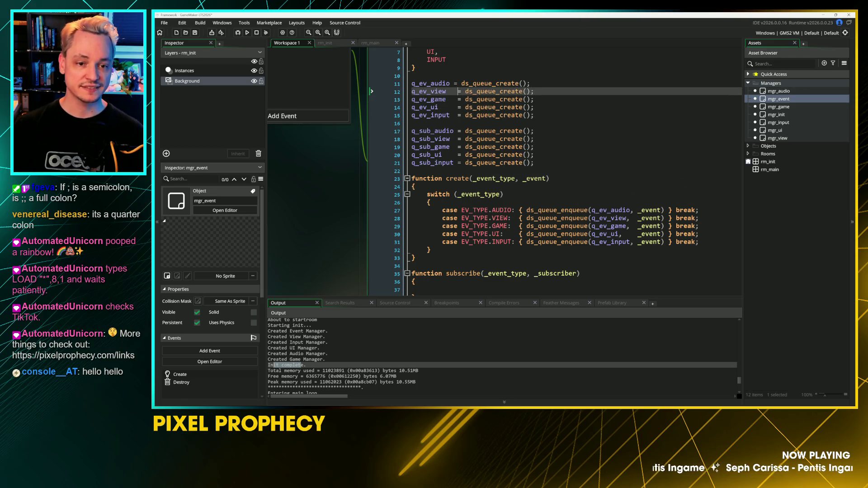
{"action": "key", "text": "Up"}
{"action": "left_click", "coordinate": [453, 138]}
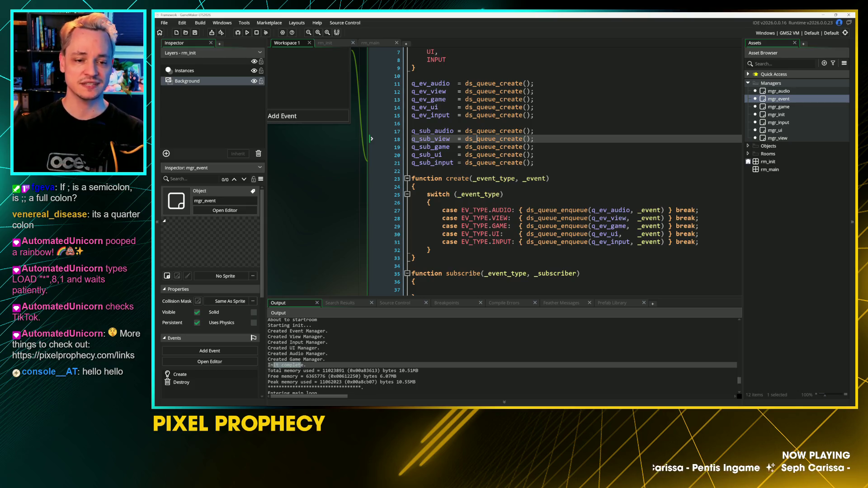
Step: Place carets on the ds_queue_create calls across the five q_sub_* lines
{"action": "left_click", "coordinate": [535, 162]}
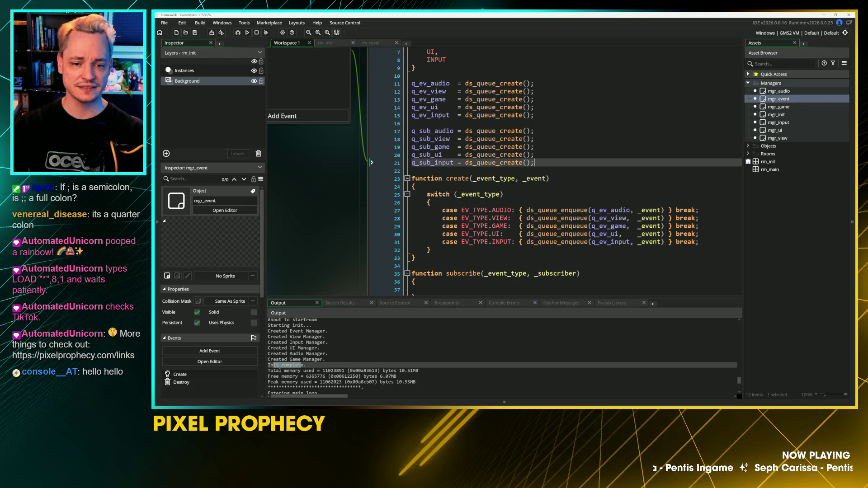
{"action": "key", "text": "Return"}
{"action": "key", "text": "Return"}
{"action": "type", "text": "ds_lui"}
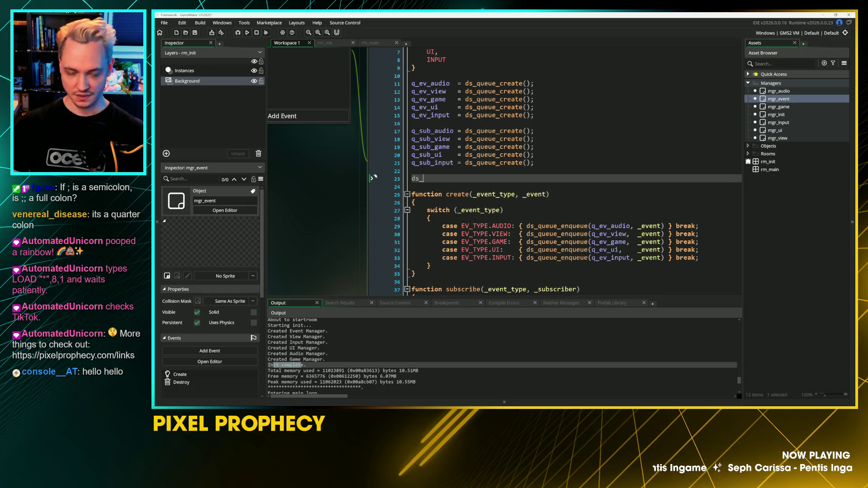
{"action": "key", "text": "BackSpace"}
{"action": "key", "text": "BackSpace"}
{"action": "key", "text": "BackSpace"}
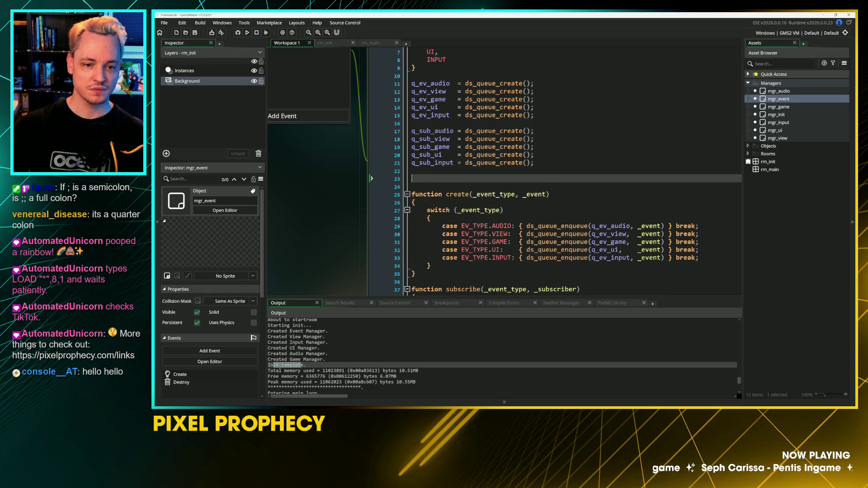
{"action": "left_click", "coordinate": [497, 130]}
{"action": "left_click", "coordinate": [497, 163]}
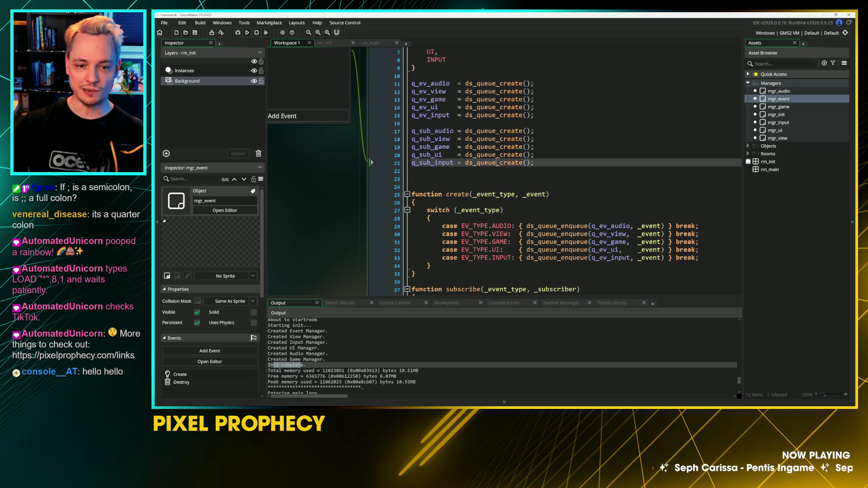
{"action": "key", "text": "alt+shift+Up"}
{"action": "key", "text": "alt+shift+Up"}
{"action": "key", "text": "alt+shift+Up"}
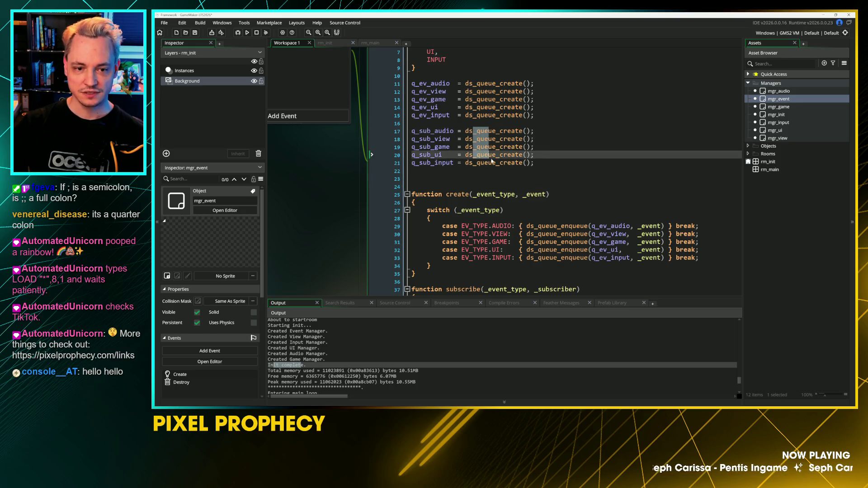
Step: Switch the subscriber lines to ds_list_create() and rename them l_sub_audio through l_sub_input
{"action": "key", "text": "alt+shift+Left"}
{"action": "key", "text": "alt+shift+Left"}
{"action": "key", "text": "alt+shift+Left"}
{"action": "type", "text": "list"}
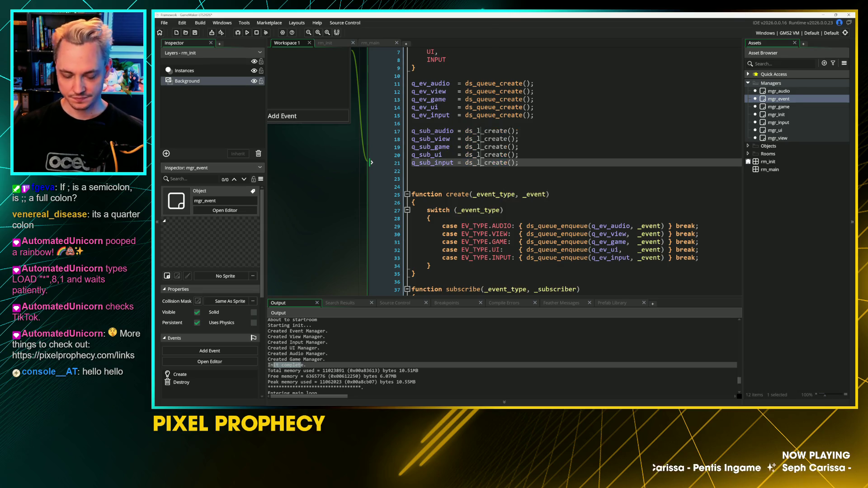
{"action": "left_click", "coordinate": [408, 131]}
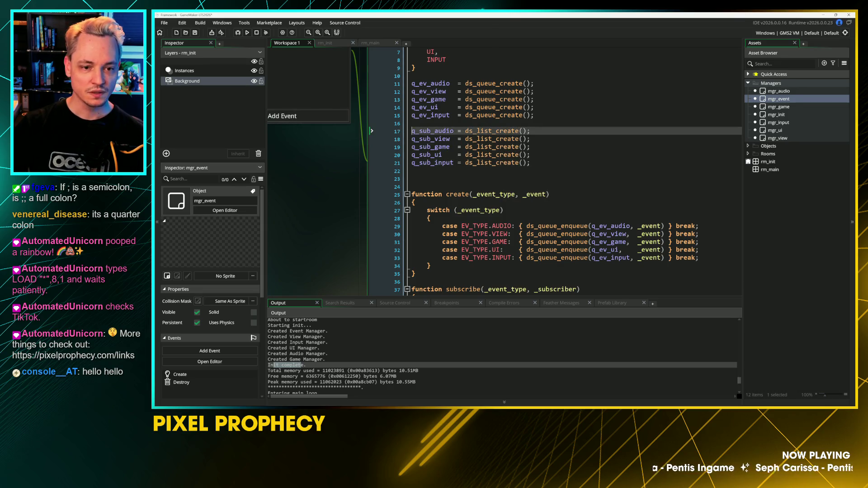
{"action": "left_click", "coordinate": [372, 162]}
{"action": "left_click_drag", "start_coordinate": [411, 131], "coordinate": [415, 162]}
{"action": "type", "text": "l"}
{"action": "left_click", "coordinate": [372, 171]}
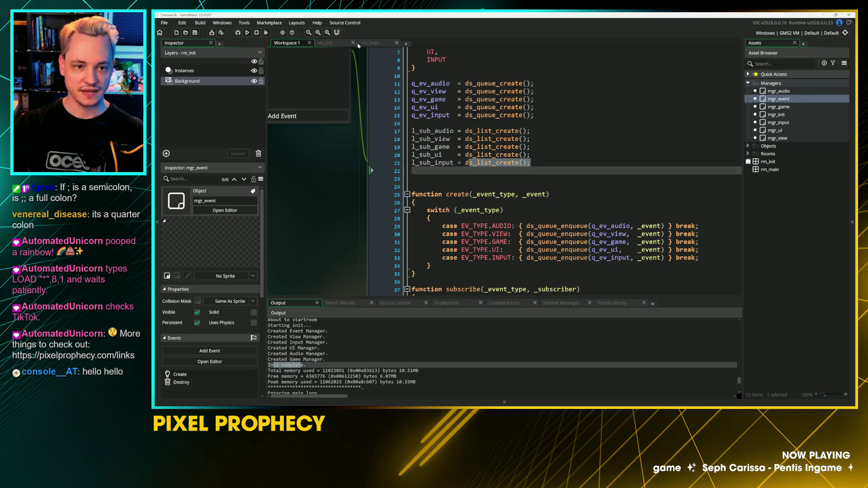
Step: Look at the rm_main and rm_init room tabs, then open mgr_event's Destroy event code
{"action": "left_click", "coordinate": [368, 43]}
{"action": "left_click", "coordinate": [325, 42]}
{"action": "left_click", "coordinate": [286, 43]}
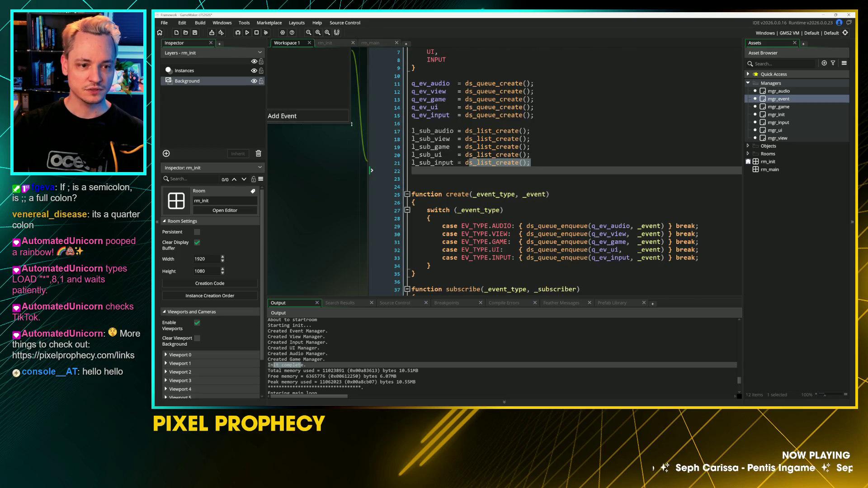
{"action": "left_click", "coordinate": [317, 142]}
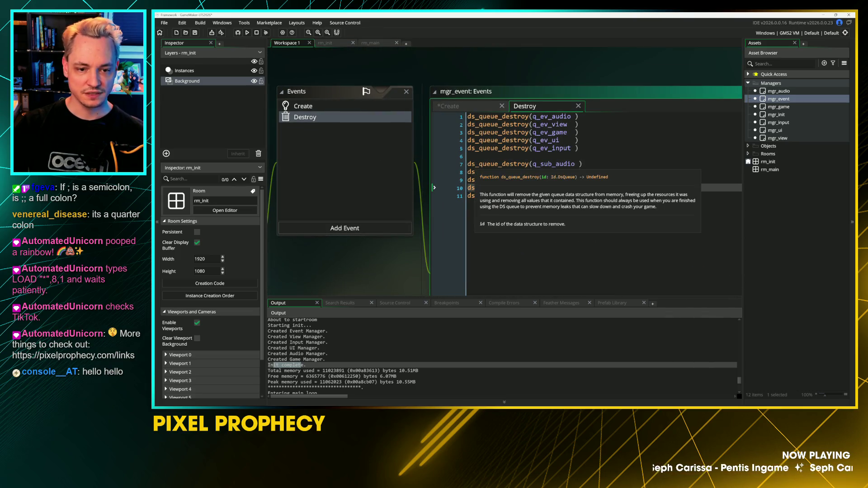
Step: Change the five subscriber destroy calls to ds_list_destroy on l_sub_audio through l_sub_input
{"action": "left_click", "coordinate": [543, 164]}
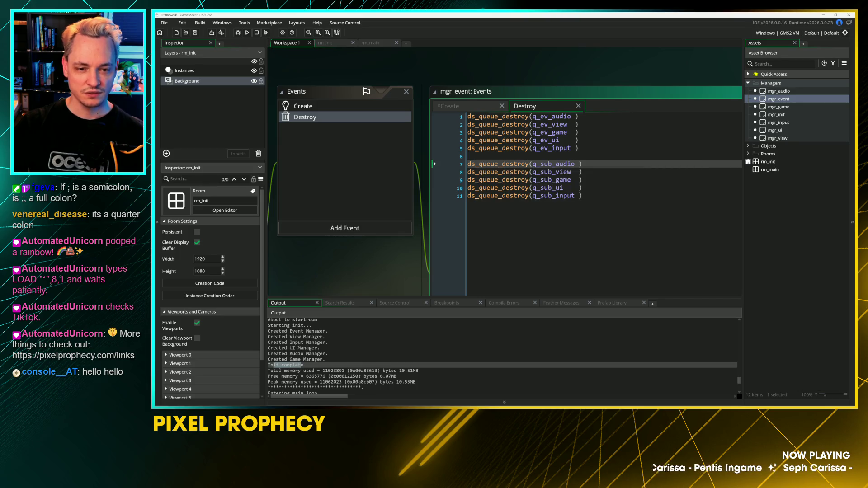
{"action": "left_click_drag", "start_coordinate": [480, 163], "coordinate": [499, 198]}
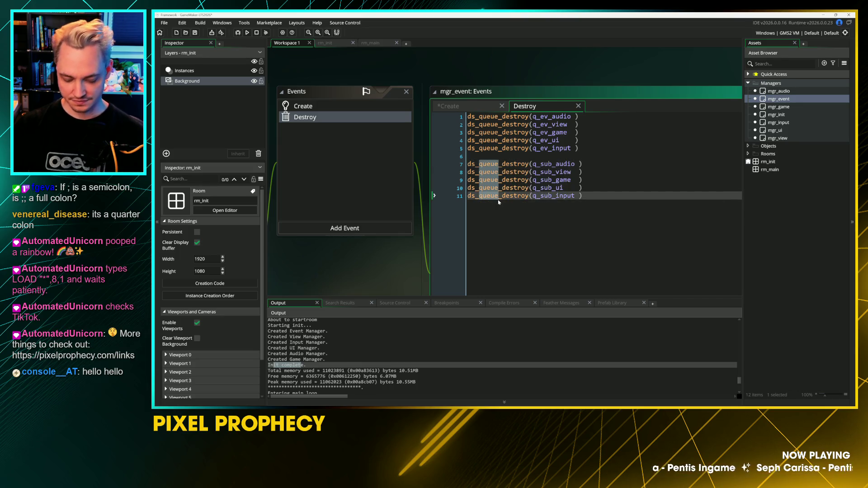
{"action": "type", "text": "list"}
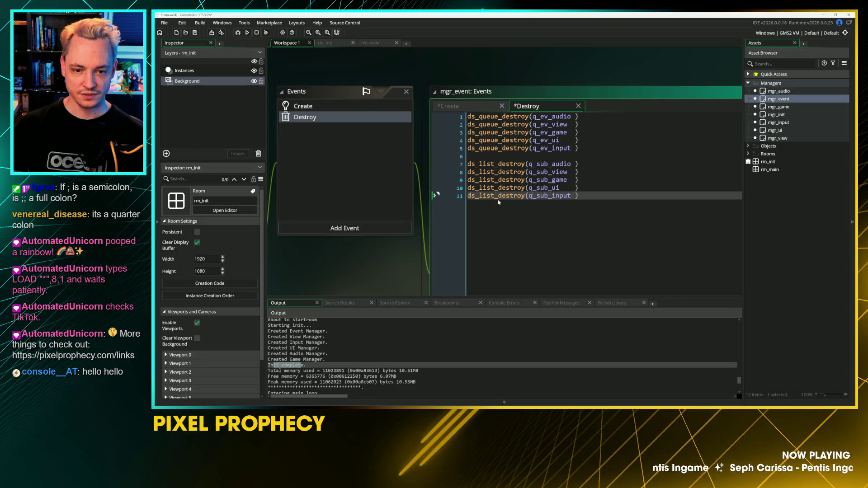
{"action": "left_click_drag", "start_coordinate": [530, 164], "coordinate": [534, 199]}
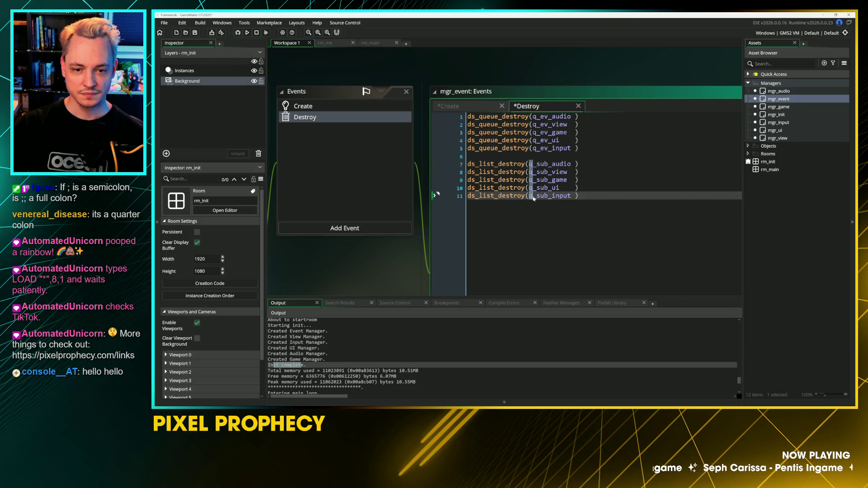
{"action": "type", "text": "l"}
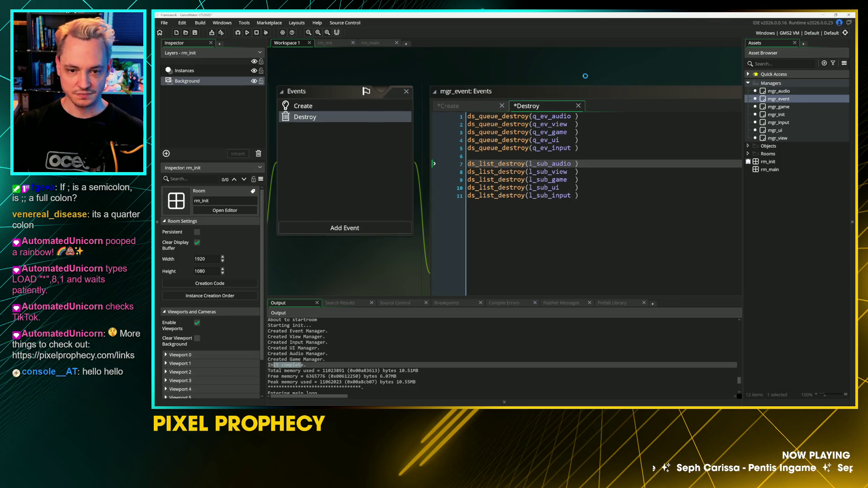
{"action": "left_click", "coordinate": [304, 106]}
{"action": "left_click", "coordinate": [518, 164]}
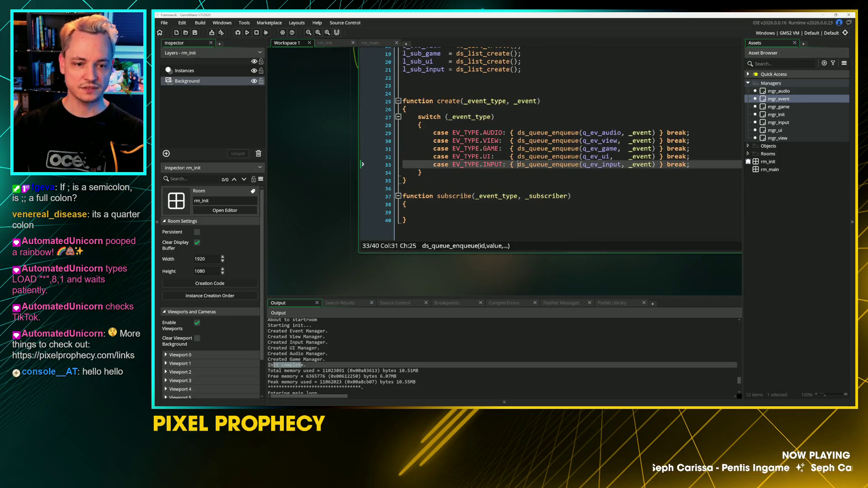
Step: Remove the blank line above create() and copy create()'s switch block into subscribe()
{"action": "left_click", "coordinate": [407, 93]}
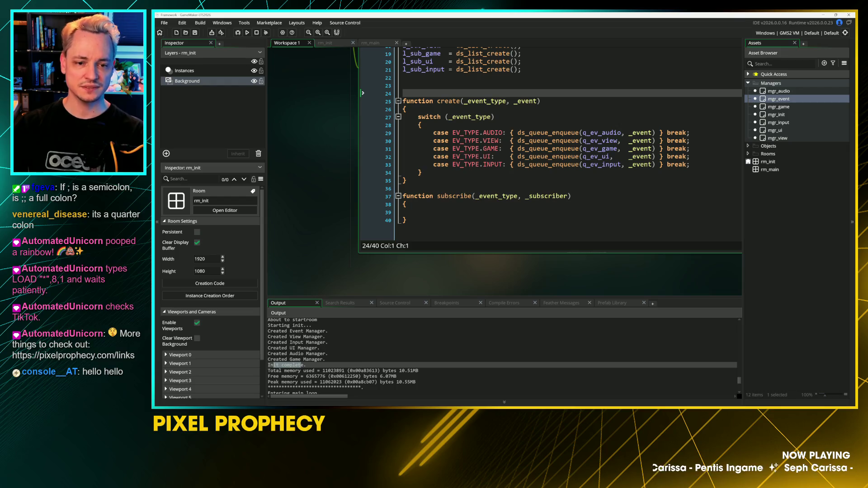
{"action": "key", "text": "BackSpace"}
{"action": "left_click", "coordinate": [418, 204]}
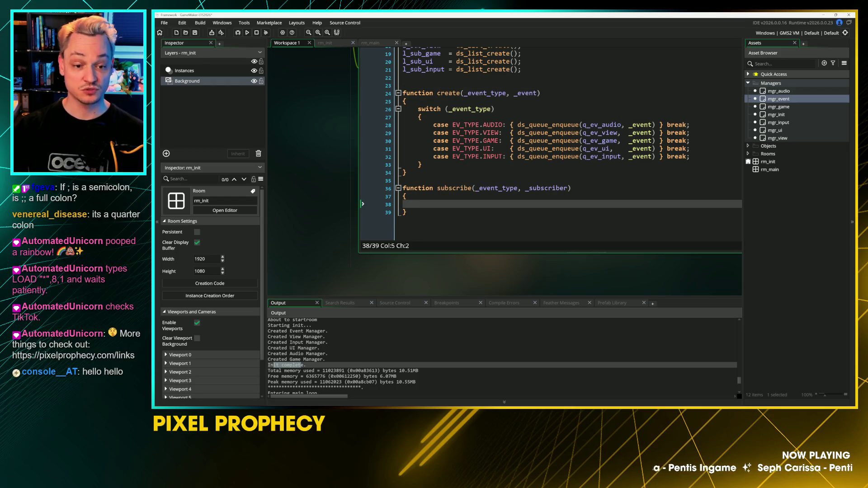
{"action": "mouse_move", "coordinate": [430, 164]}
{"action": "left_mouse_down"}
{"action": "mouse_move", "coordinate": [376, 118]}
{"action": "mouse_move", "coordinate": [353, 114]}
{"action": "left_mouse_up"}
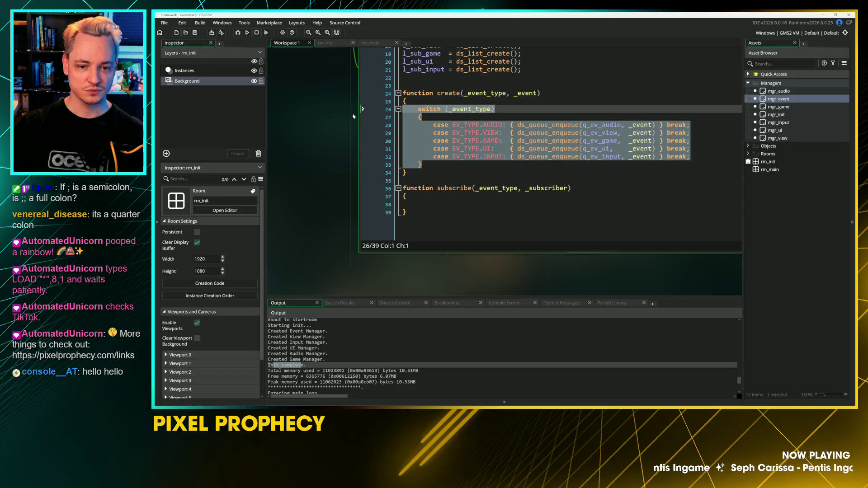
{"action": "key", "text": "ctrl+c"}
{"action": "left_click", "coordinate": [394, 204]}
{"action": "key", "text": "ctrl+v"}
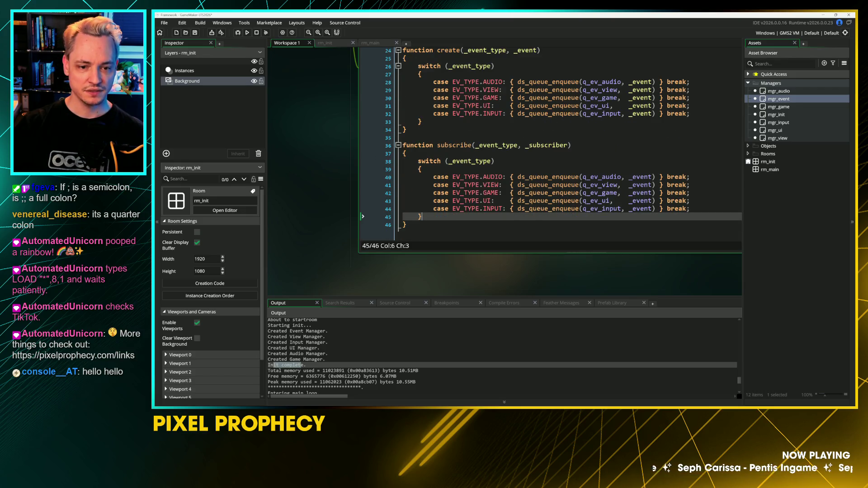
Step: Replace queue_enqueue with list_add on all five pasted case lines
{"action": "left_click", "coordinate": [421, 168]}
{"action": "scroll", "coordinate": [498, 158], "scroll_direction": "up", "scroll_amount": 1}
{"action": "left_click", "coordinate": [529, 197]}
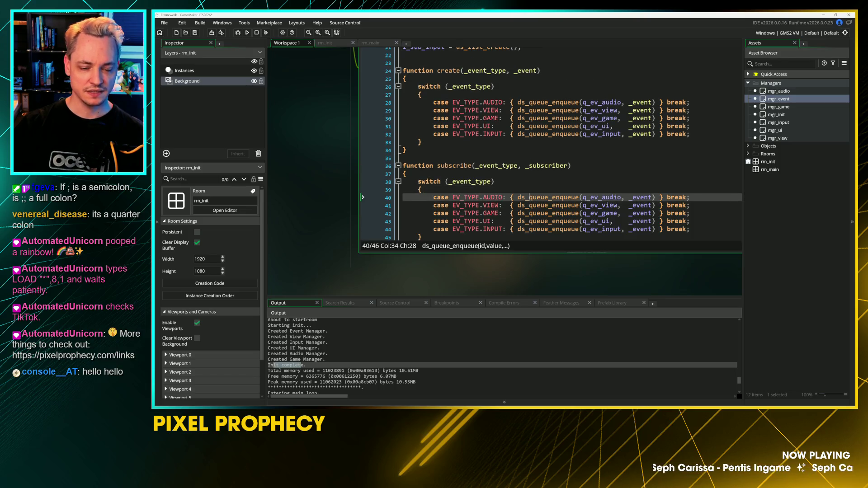
{"action": "left_click", "coordinate": [578, 229]}
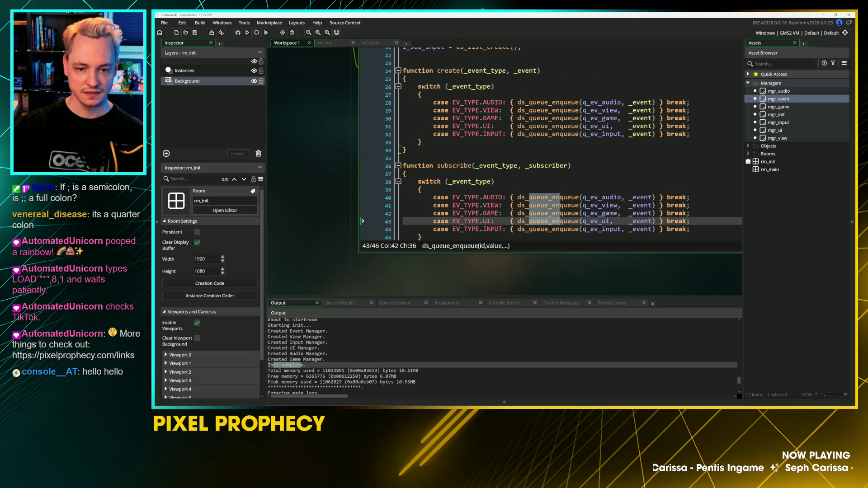
{"action": "key", "text": "Right"}
{"action": "mouse_move", "coordinate": [566, 235]}
{"action": "type", "text": "list_add"}
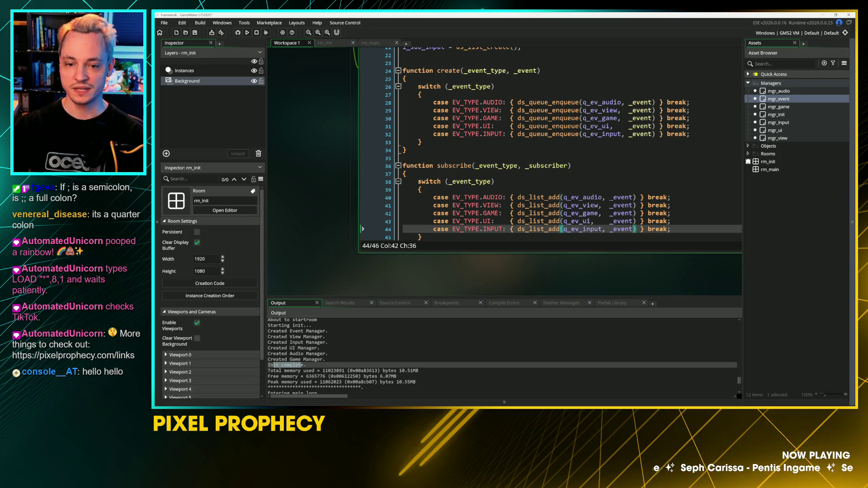
{"action": "left_click", "coordinate": [521, 221]}
Step: Place multiple carets after _event) on the five case lines in subscribe()
{"action": "scroll", "coordinate": [551, 144], "scroll_direction": "down", "scroll_amount": 1}
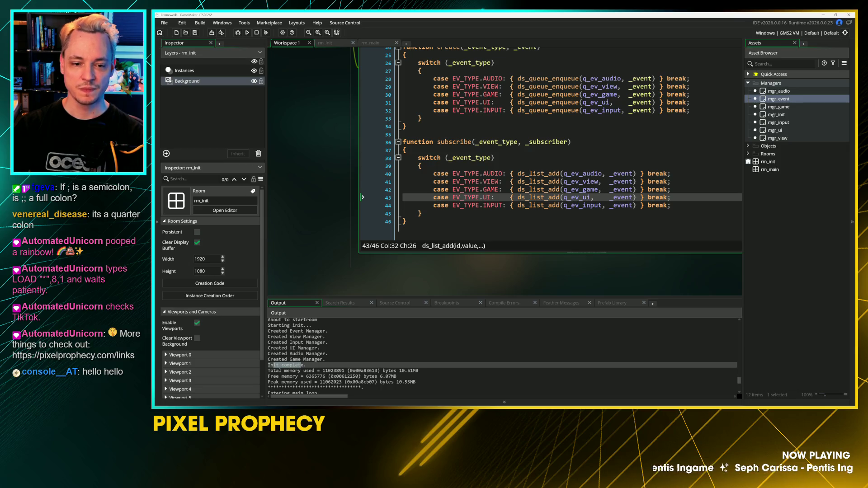
{"action": "left_click", "coordinate": [571, 173]}
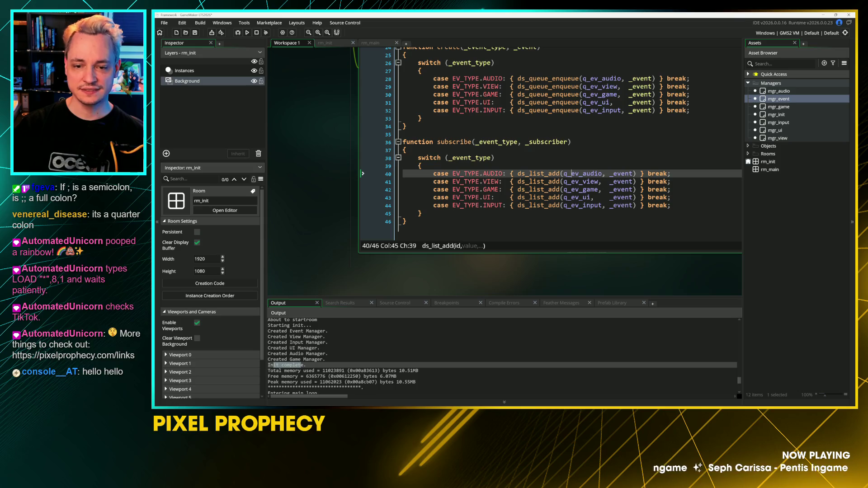
{"action": "left_click", "coordinate": [636, 206]}
{"action": "left_click_drag", "start_coordinate": [637, 205], "coordinate": [636, 174]}
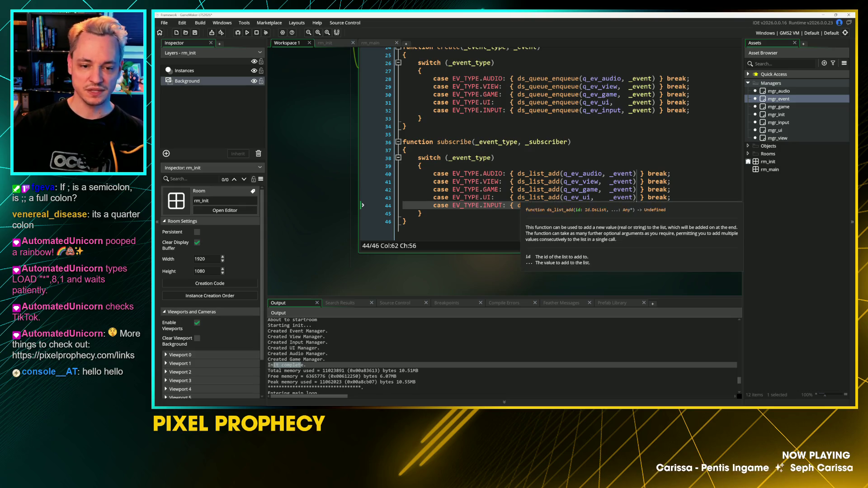
{"action": "left_click", "coordinate": [515, 174]}
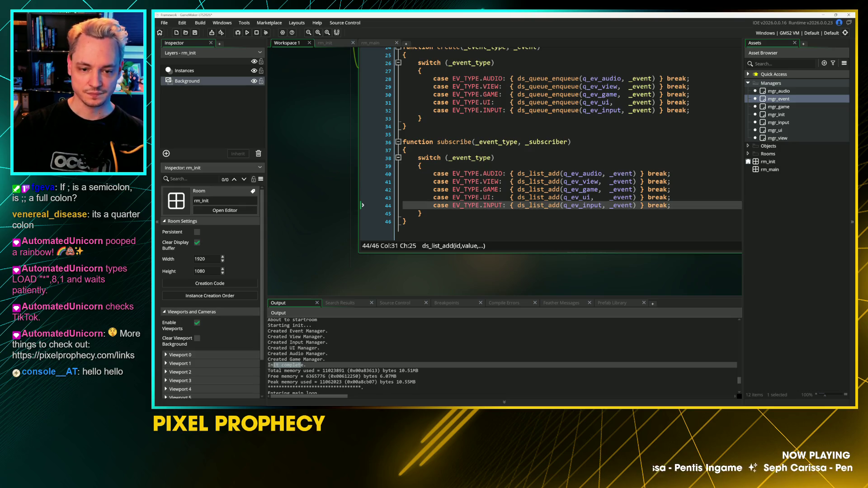
Step: Open the manual page for ds_list_add from the UI case's call with F1
{"action": "left_click", "coordinate": [602, 197]}
{"action": "key", "text": "Down"}
{"action": "key", "text": "Down"}
{"action": "key", "text": "Down"}
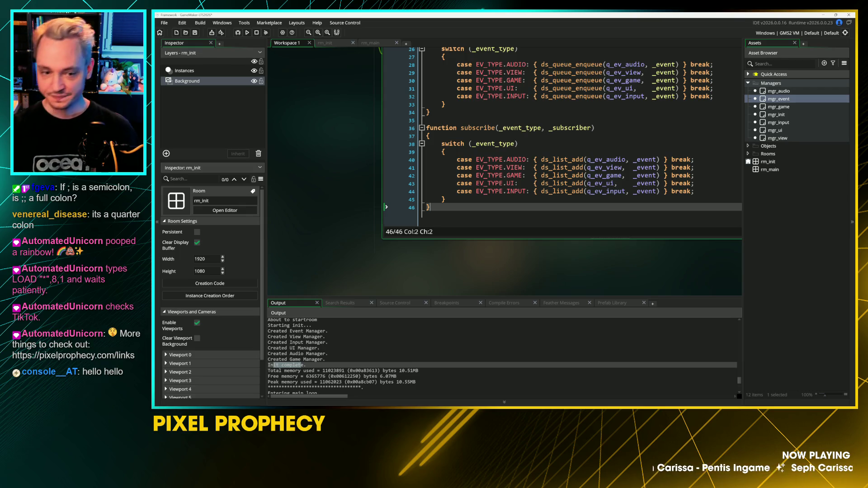
{"action": "left_click", "coordinate": [545, 183]}
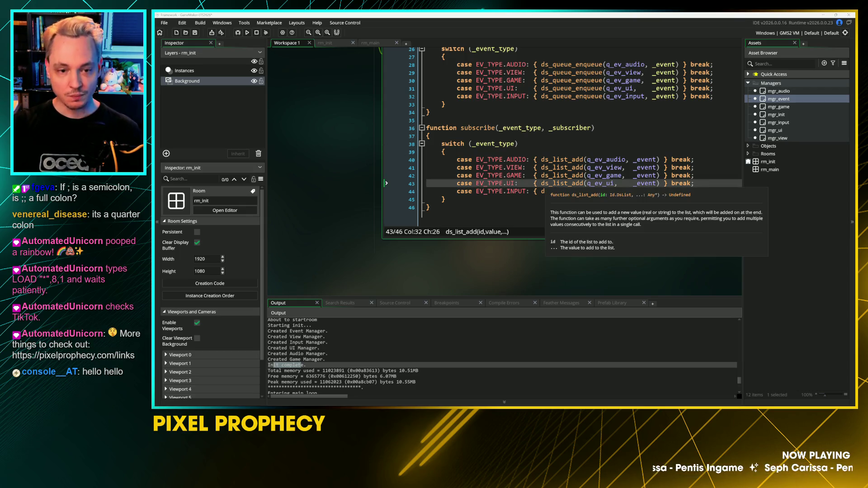
{"action": "key", "text": "F1"}
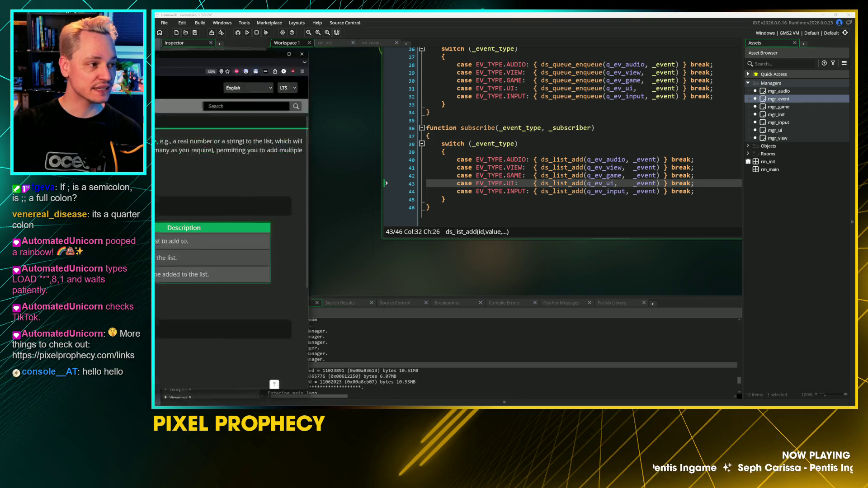
Step: Enlarge the ds_list_add page text, then browse the DS Lists overview function list
{"action": "key", "text": "ctrl+plus"}
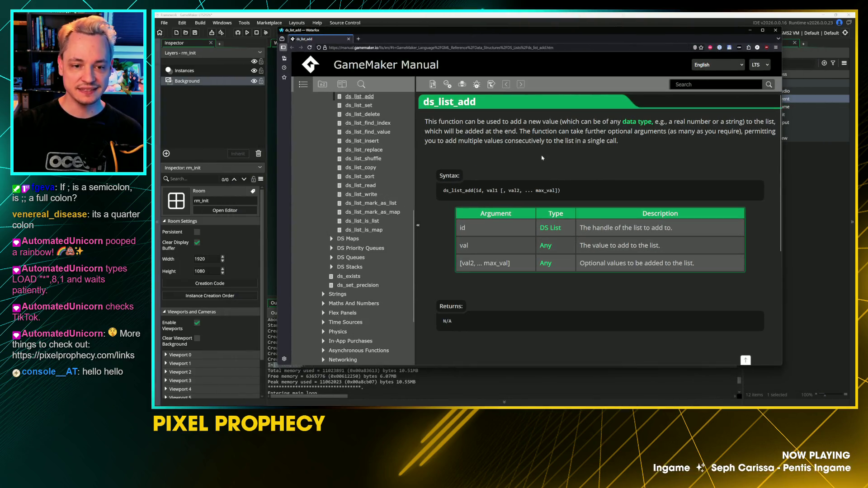
{"action": "scroll", "coordinate": [529, 226], "scroll_direction": "down", "scroll_amount": 5}
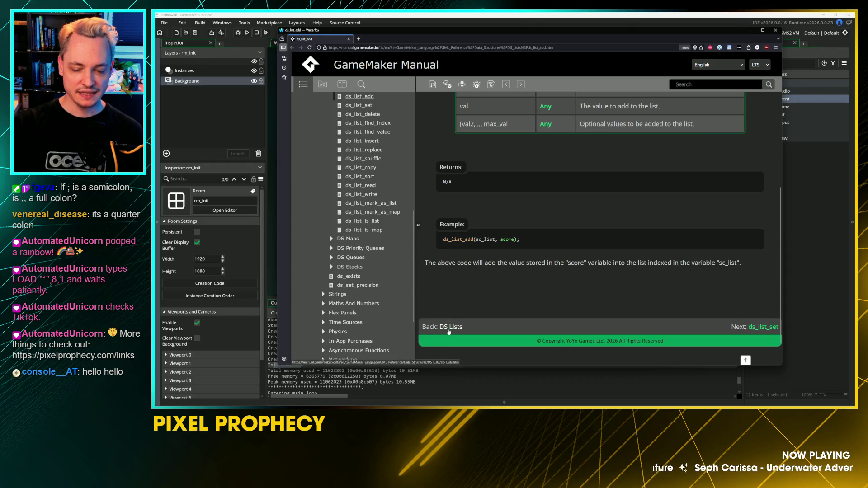
{"action": "left_click", "coordinate": [450, 327]}
{"action": "scroll", "coordinate": [500, 290], "scroll_direction": "down", "scroll_amount": 5}
{"action": "scroll", "coordinate": [500, 290], "scroll_direction": "up", "scroll_amount": 1}
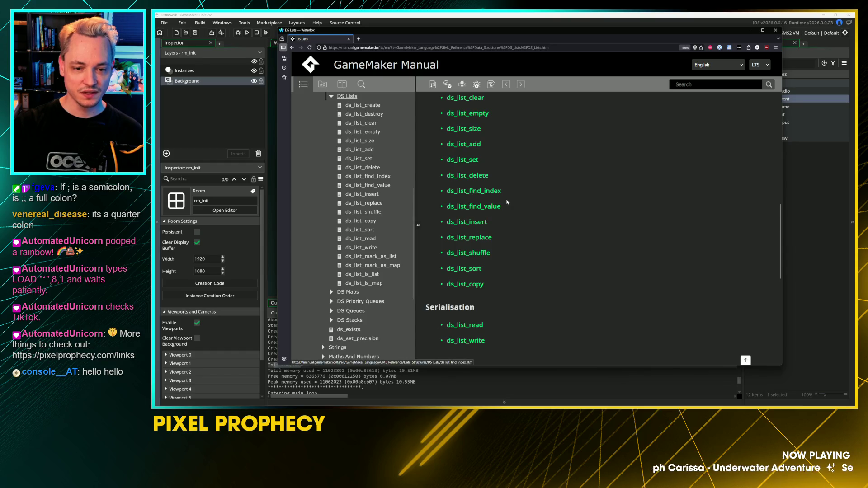
{"action": "scroll", "coordinate": [490, 192], "scroll_direction": "up", "scroll_amount": 2}
{"action": "scroll", "coordinate": [490, 192], "scroll_direction": "up", "scroll_amount": 2}
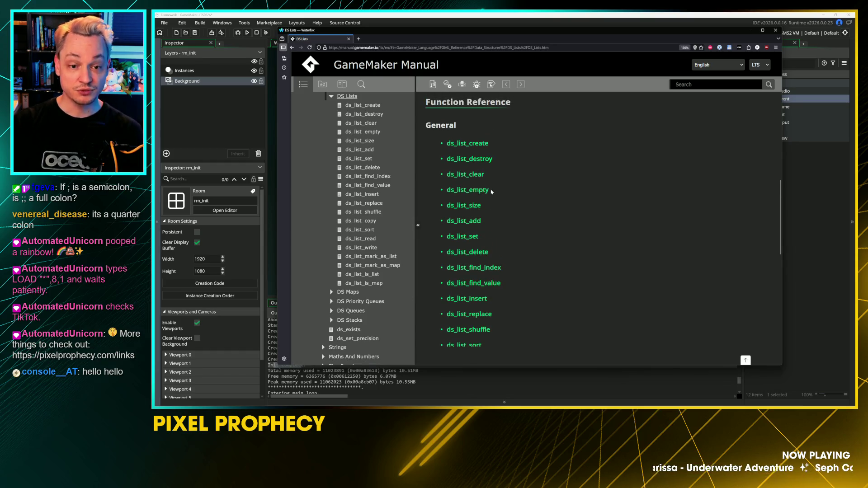
{"action": "scroll", "coordinate": [516, 224], "scroll_direction": "down", "scroll_amount": 1}
{"action": "scroll", "coordinate": [515, 224], "scroll_direction": "down", "scroll_amount": 3}
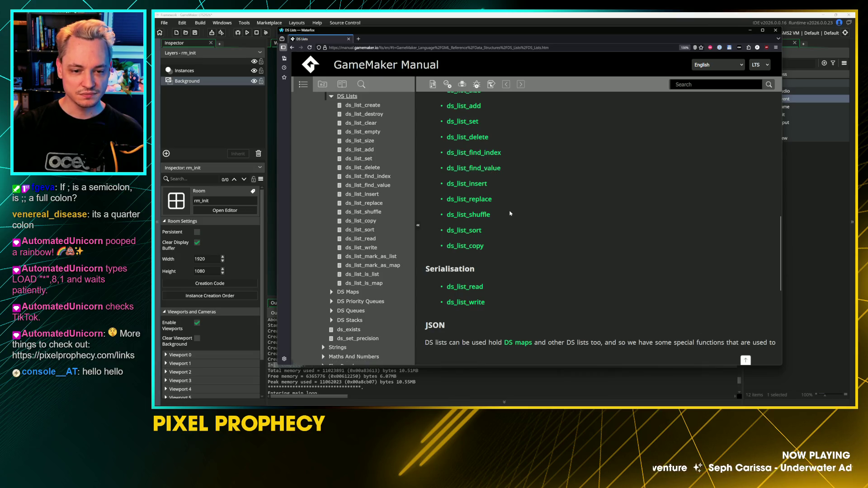
{"action": "scroll", "coordinate": [510, 213], "scroll_direction": "up", "scroll_amount": 3}
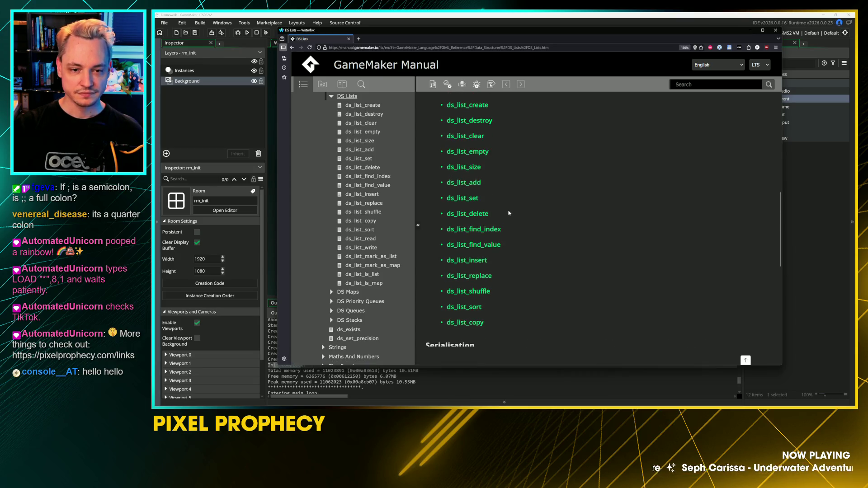
{"action": "scroll", "coordinate": [509, 235], "scroll_direction": "up", "scroll_amount": 1}
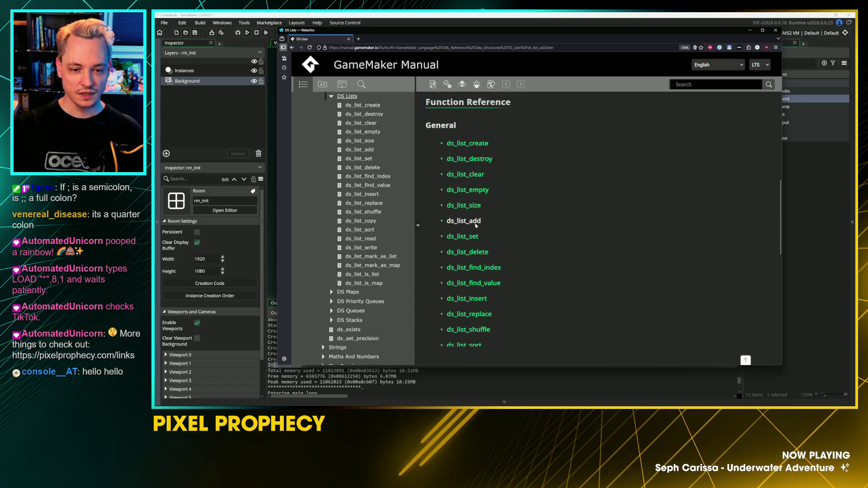
Step: Revisit the enlarged ds_list_add page, then open the ds_list_find_index reference page
{"action": "left_click", "coordinate": [471, 222]}
{"action": "key", "text": "ctrl+plus"}
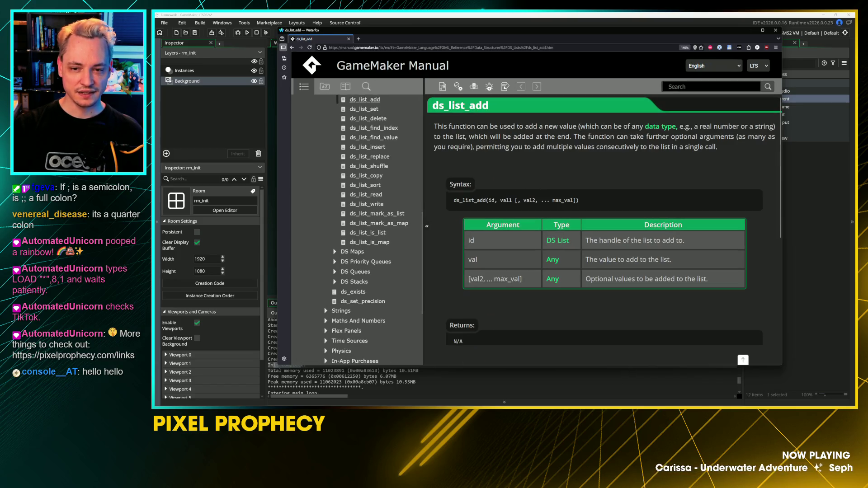
{"action": "left_click", "coordinate": [293, 47]}
{"action": "scroll", "coordinate": [498, 276], "scroll_direction": "down", "scroll_amount": 5}
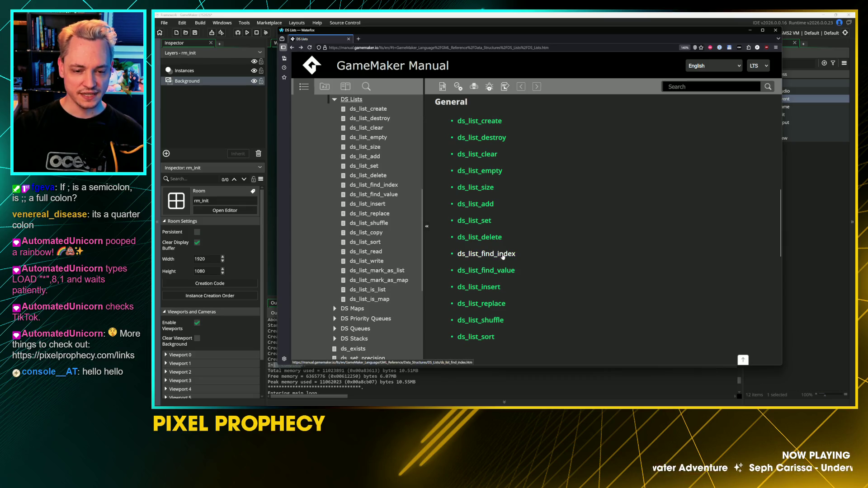
{"action": "left_click", "coordinate": [486, 254]}
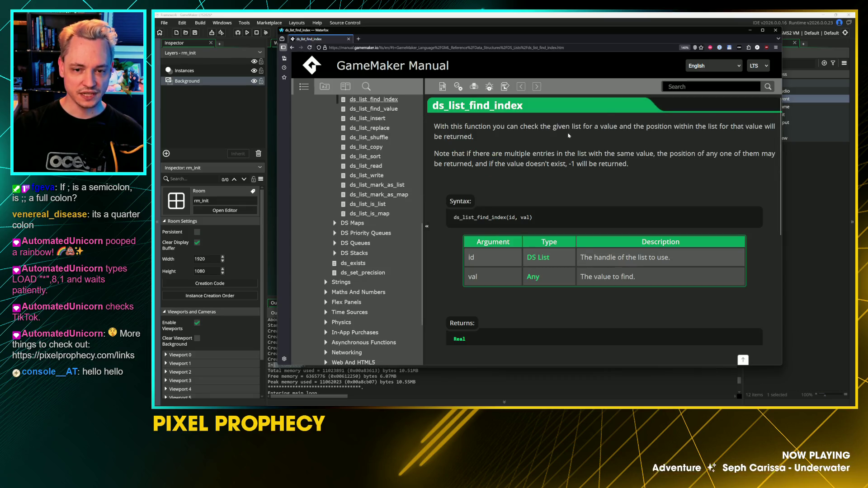
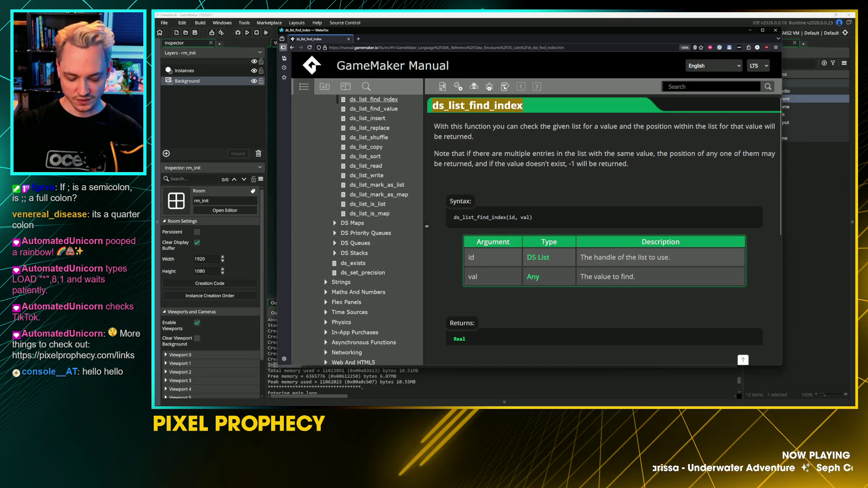
Step: Leave the manual and return to the subscribe function in GameMaker's code editor
{"action": "key", "text": "alt+Tab"}
{"action": "left_click", "coordinate": [601, 192]}
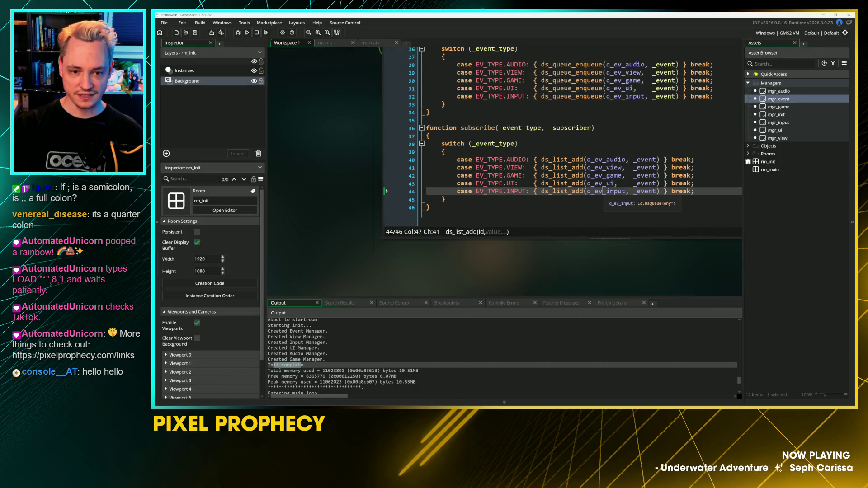
Step: Review the ds_list_add calls on lines 40–44 of the subscribe function
{"action": "left_click", "coordinate": [429, 207]}
{"action": "scroll", "coordinate": [562, 136], "scroll_direction": "up", "scroll_amount": 1}
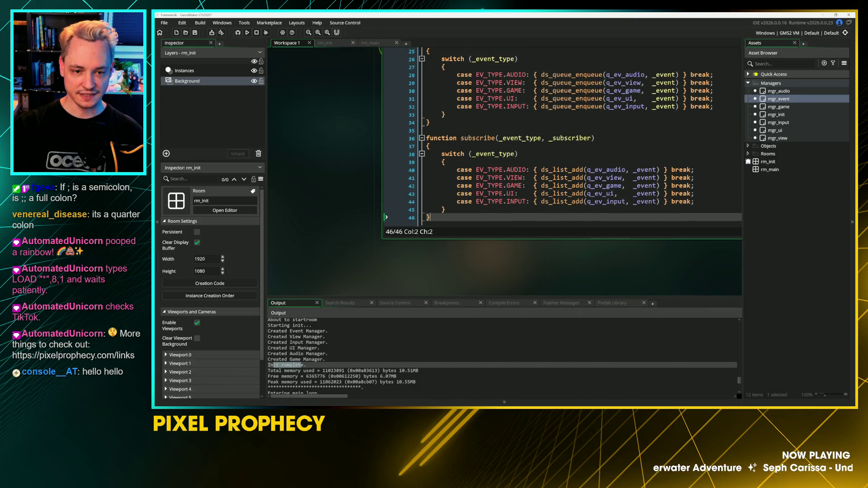
{"action": "left_click", "coordinate": [541, 170]}
{"action": "scroll", "coordinate": [542, 170], "scroll_direction": "down", "scroll_amount": 1}
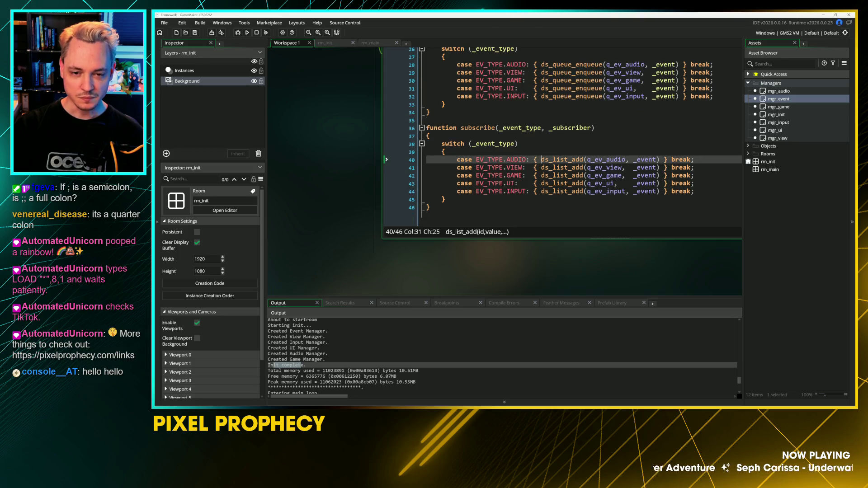
{"action": "left_click", "coordinate": [553, 160]}
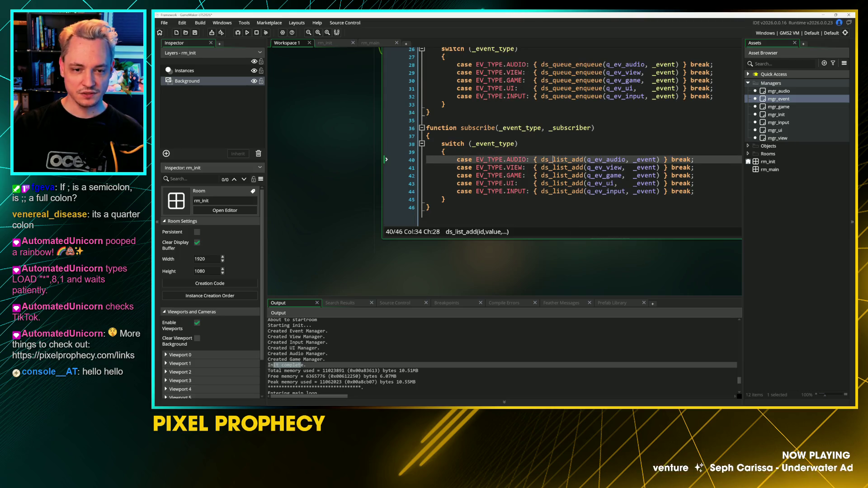
{"action": "left_click", "coordinate": [585, 191]}
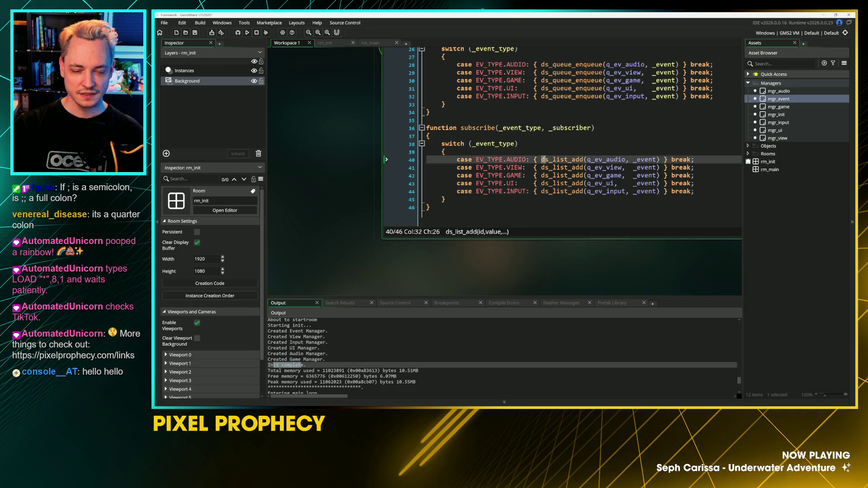
{"action": "mouse_move", "coordinate": [583, 196]}
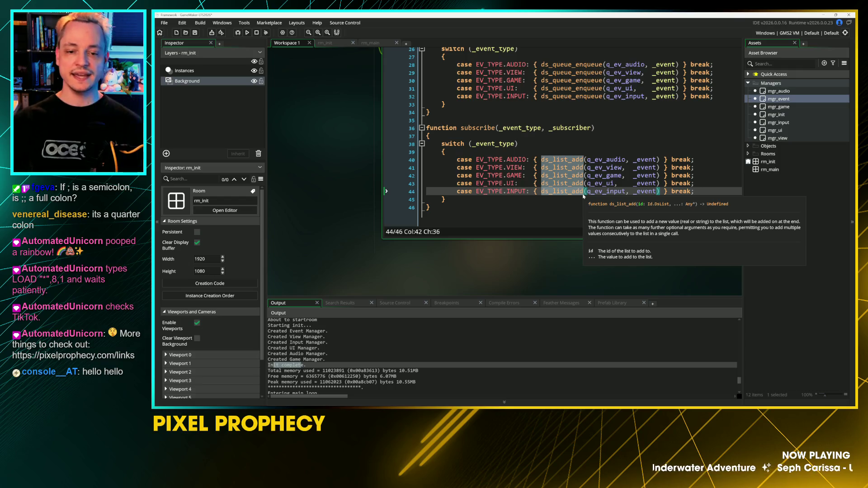
{"action": "left_click", "coordinate": [572, 159]}
Step: Rename all five ds_list_add calls to ds_list_add_unique using a multi-line caret
{"action": "key", "text": "Up"}
{"action": "key", "text": "Up"}
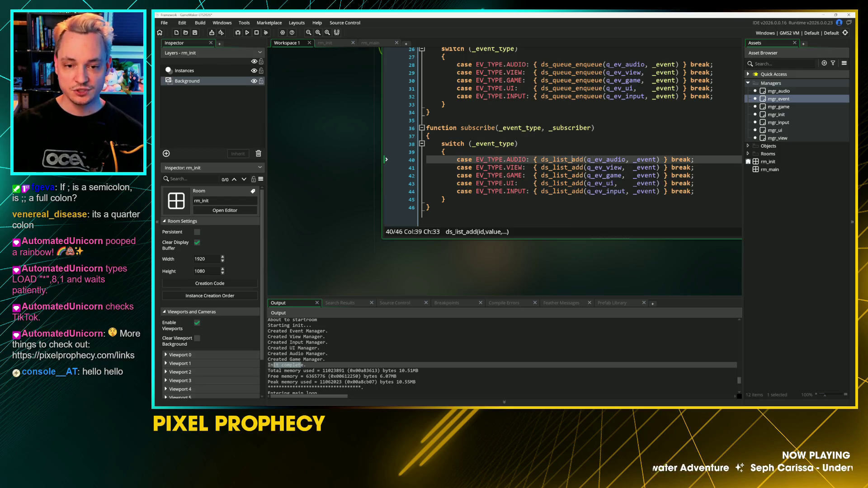
{"action": "left_click", "coordinate": [558, 167]}
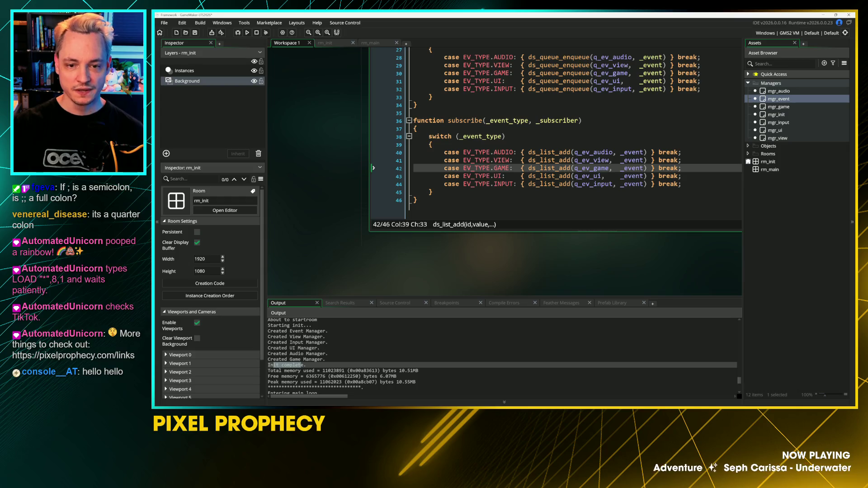
{"action": "key", "text": "Up"}
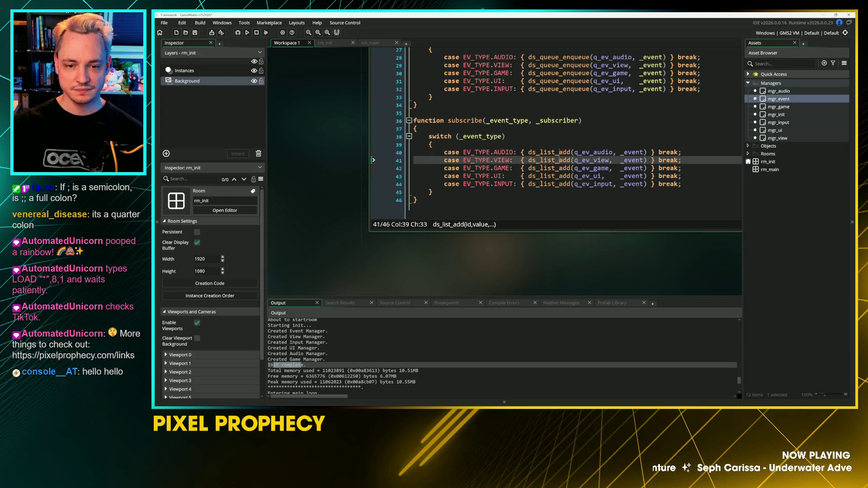
{"action": "left_click", "coordinate": [572, 185]}
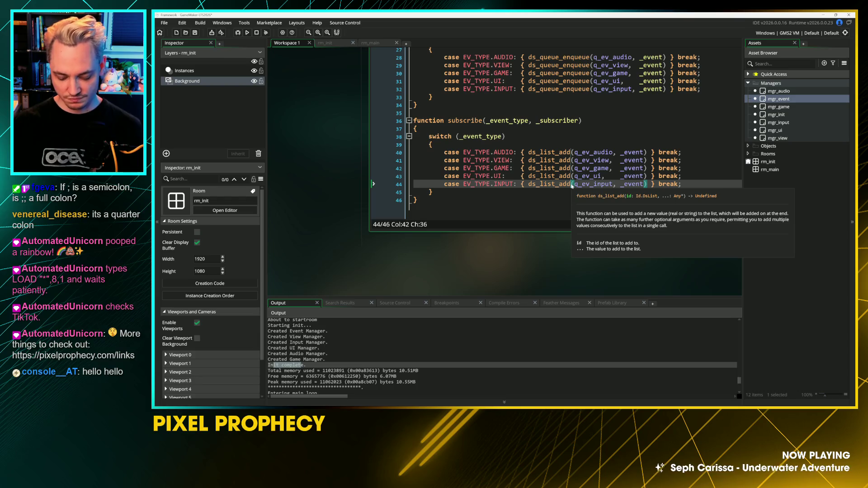
{"action": "type", "text": "_uniquew"}
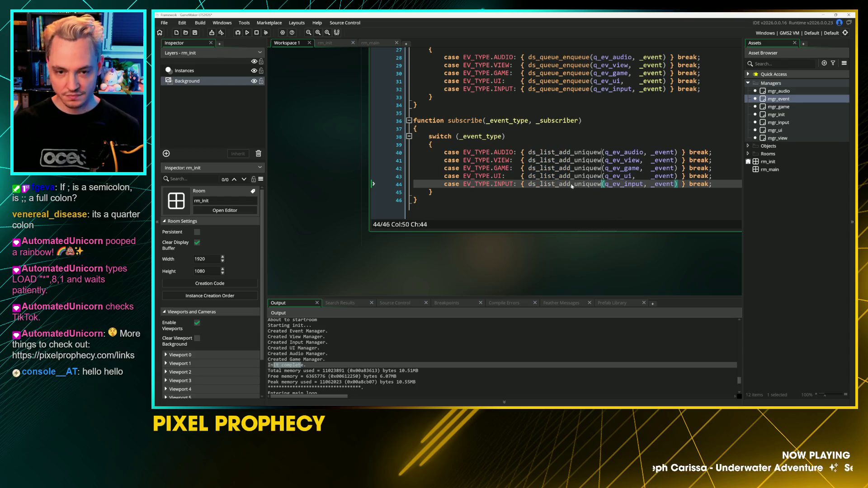
{"action": "key", "text": "BackSpace"}
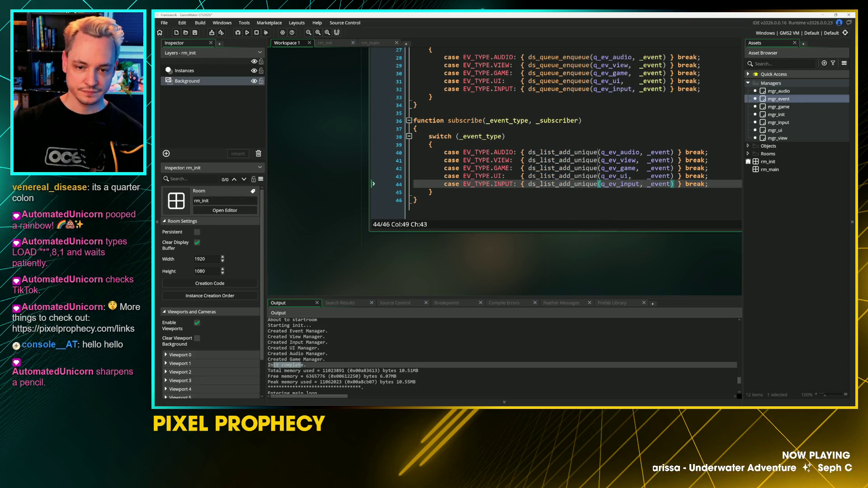
{"action": "left_click", "coordinate": [444, 192]}
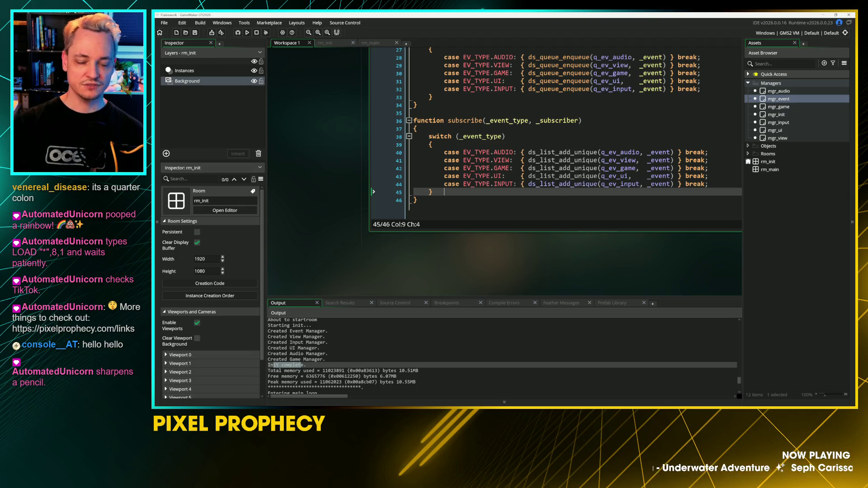
{"action": "left_click", "coordinate": [598, 152]}
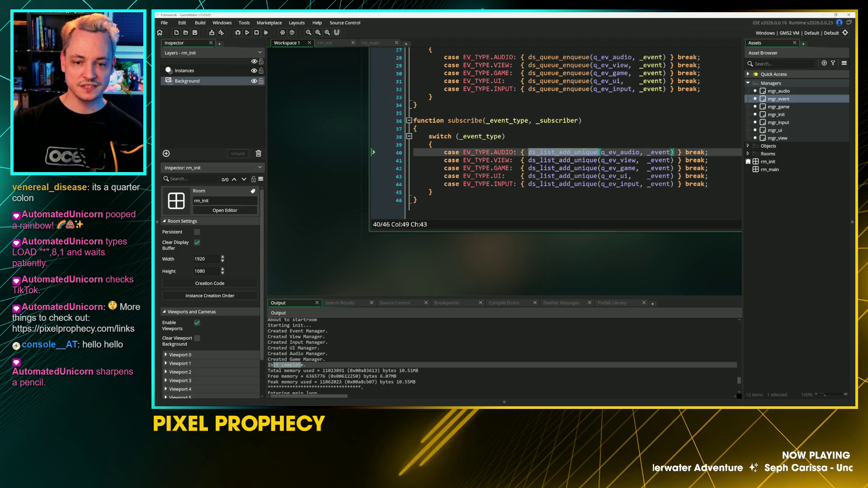
{"action": "scroll", "coordinate": [556, 181], "scroll_direction": "up", "scroll_amount": 2}
Step: Add a '----- helper functions ------ */' comment line below the existing code
{"action": "left_click", "coordinate": [471, 128]}
{"action": "left_click", "coordinate": [428, 151]}
{"action": "scroll", "coordinate": [456, 163], "scroll_direction": "down", "scroll_amount": 5}
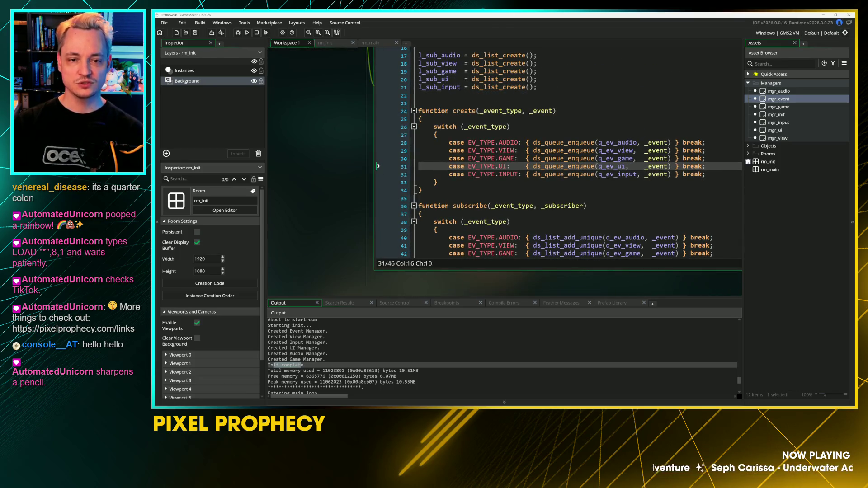
{"action": "left_click_drag", "start_coordinate": [456, 164], "coordinate": [456, 275]}
{"action": "left_click", "coordinate": [378, 193]}
{"action": "key", "text": "Return"}
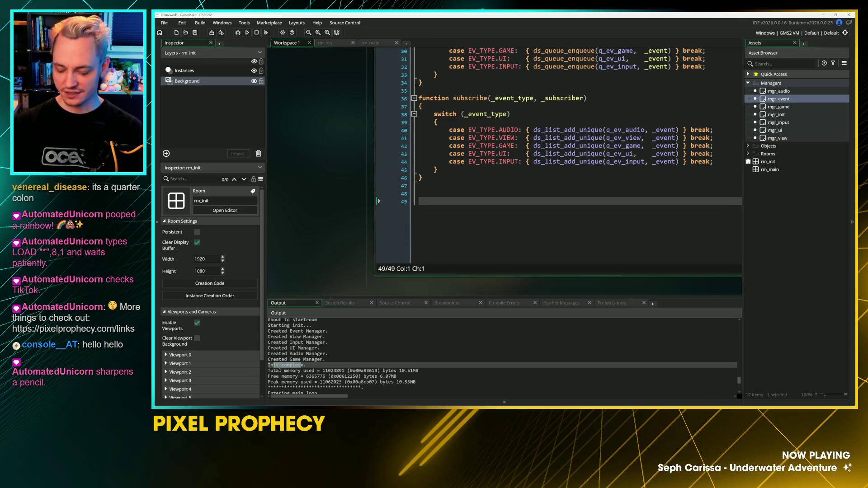
{"action": "type", "text": "/*----- helper "}
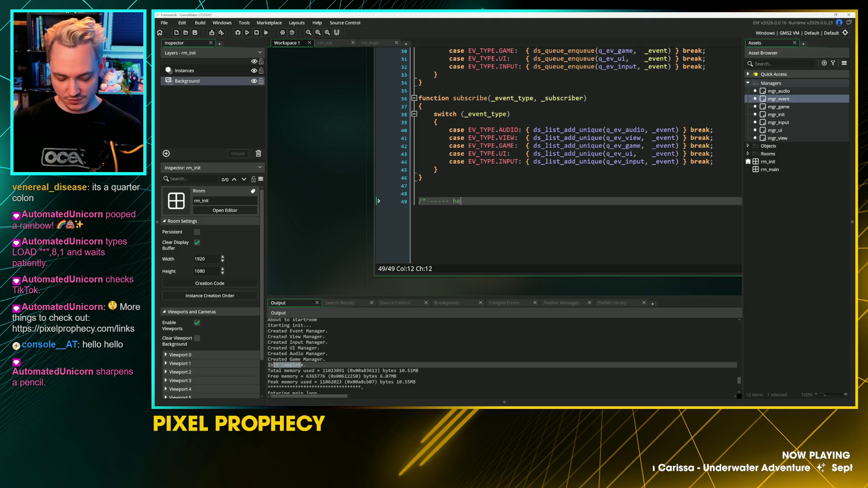
{"action": "type", "text": "functions"}
{"action": "key", "text": "Return"}
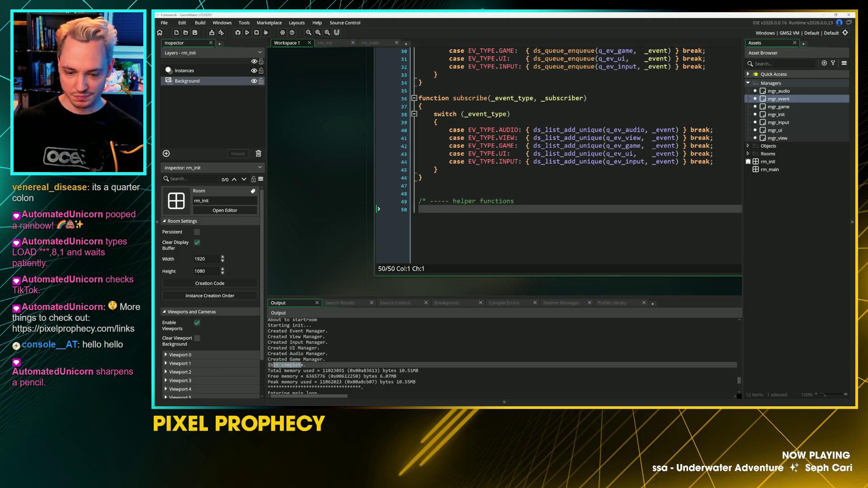
{"action": "key", "text": "Up"}
{"action": "key", "text": "End"}
{"action": "type", "text": "------ */"}
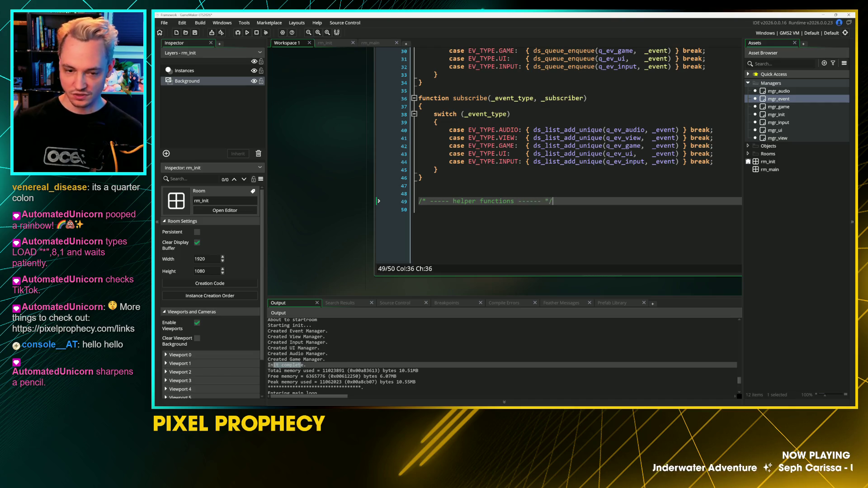
{"action": "key", "text": "Return"}
Step: Write the ds_list_add_unique(_list, _item) header with an empty braced body
{"action": "type", "text": "ds_list_add_unique"}
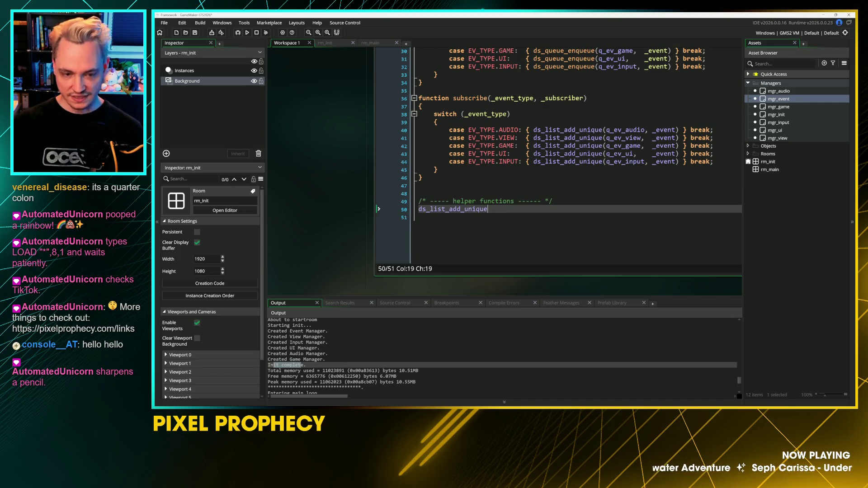
{"action": "type", "text": "("}
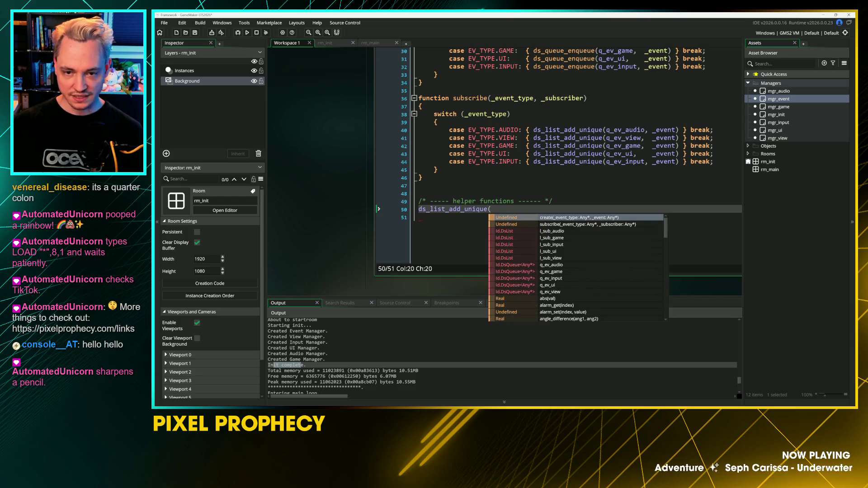
{"action": "key", "text": "Escape"}
{"action": "type", "text": "_list, "}
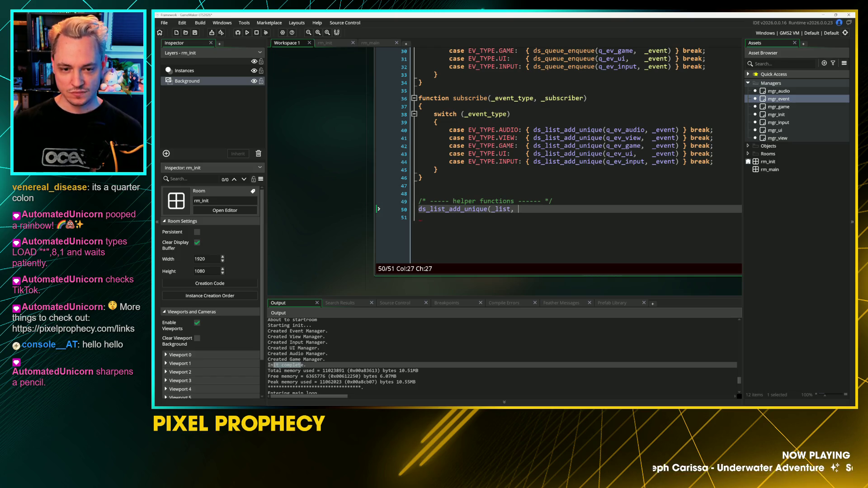
{"action": "type", "text": "_"}
{"action": "type", "text": "event)"}
{"action": "key", "text": "Return"}
{"action": "type", "text": "{"}
{"action": "key", "text": "Return"}
{"action": "key", "text": "Up"}
{"action": "key", "text": "Up"}
{"action": "key", "text": "End"}
{"action": "key", "text": "Left"}
{"action": "key", "text": "shift+Left"}
{"action": "key", "text": "shift+Left"}
{"action": "key", "text": "shift+Left"}
{"action": "key", "text": "shift+Left"}
{"action": "type", "text": "value"}
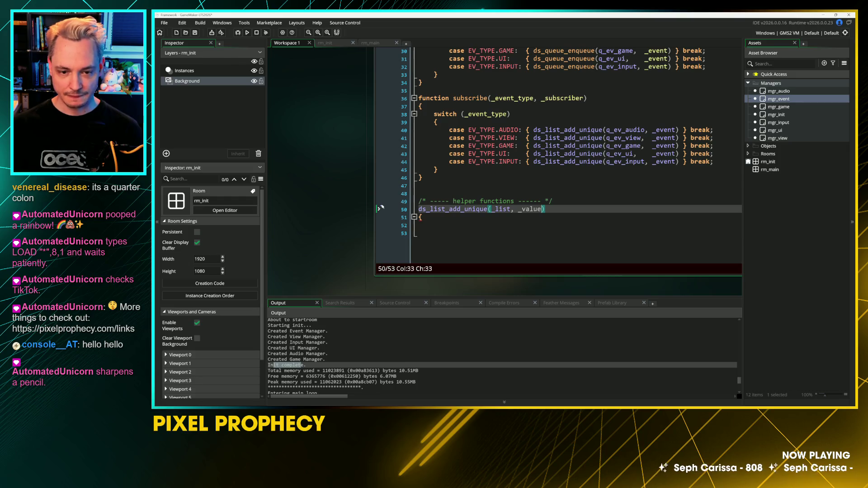
{"action": "key", "text": "BackSpace"}
{"action": "key", "text": "BackSpace"}
{"action": "key", "text": "BackSpace"}
{"action": "type", "text": "item"}
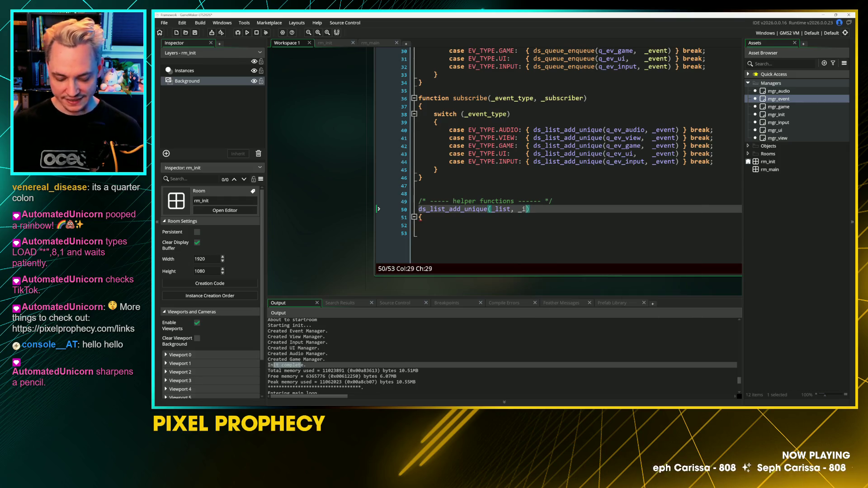
{"action": "key", "text": "Down"}
{"action": "key", "text": "Return"}
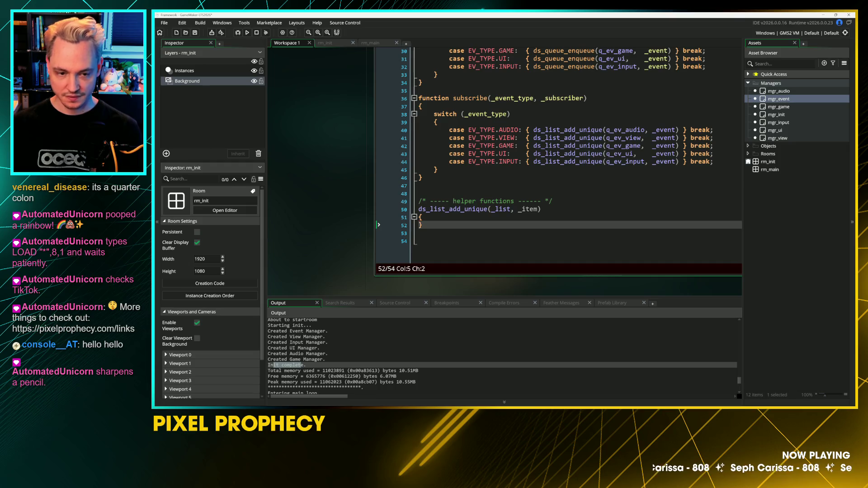
{"action": "key", "text": "Return"}
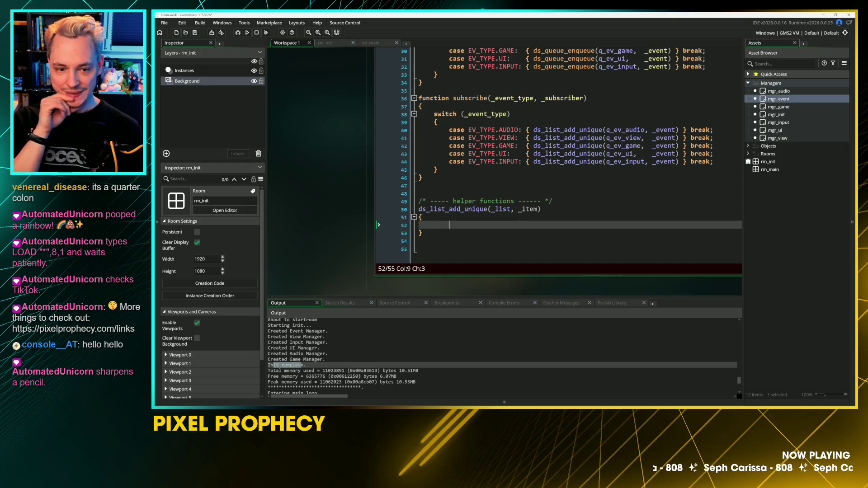
Step: Start the body with if (ds_list_find_index(_list, _ …)
{"action": "type", "text": "if ("}
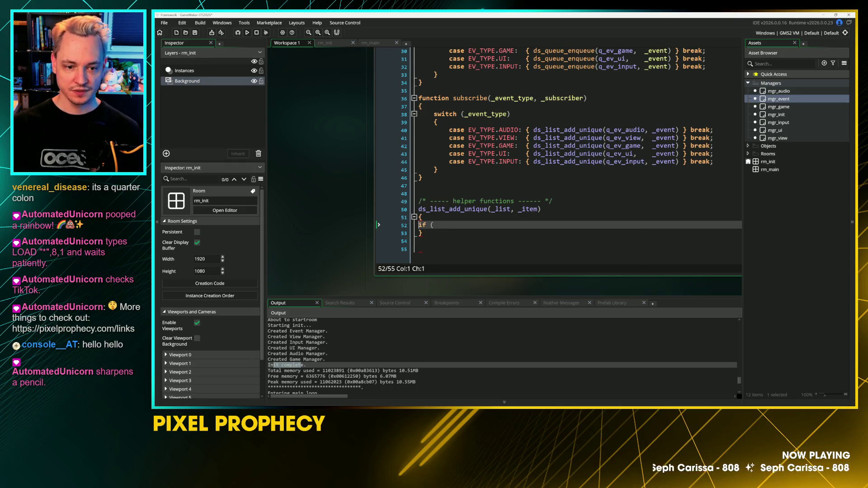
{"action": "key", "text": "End"}
{"action": "type", "text": "ds_kus"}
{"action": "key", "text": "BackSpace"}
{"action": "key", "text": "BackSpace"}
{"action": "key", "text": "BackSpace"}
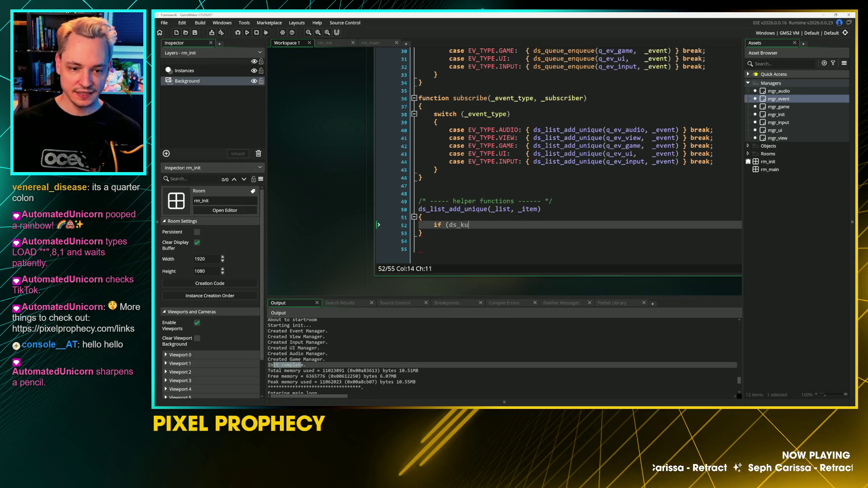
{"action": "type", "text": "list_fin"}
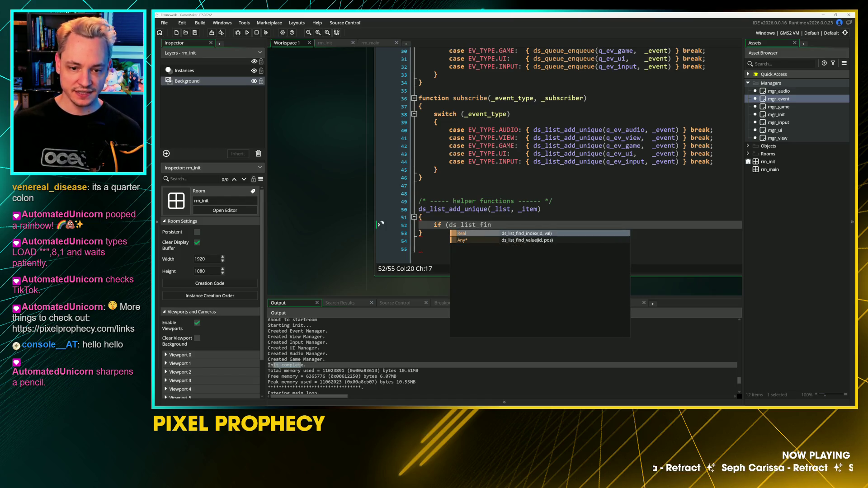
{"action": "key", "text": "Return"}
{"action": "type", "text": "_list"}
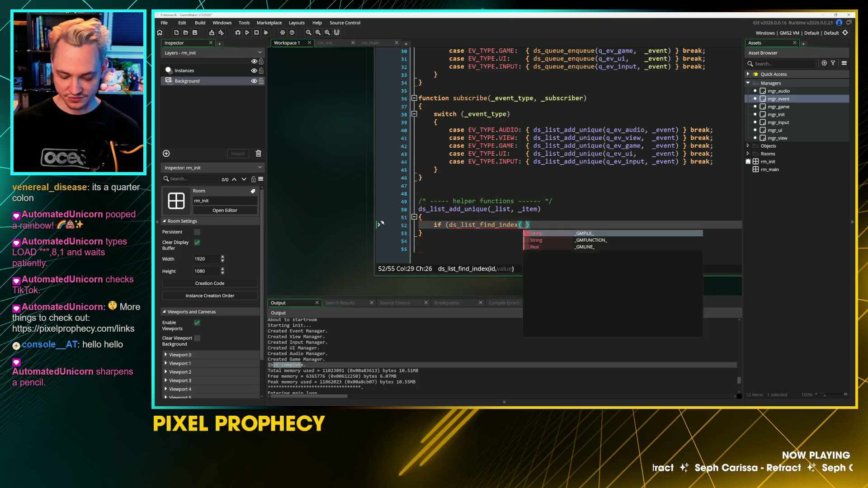
{"action": "type", "text": ", "}
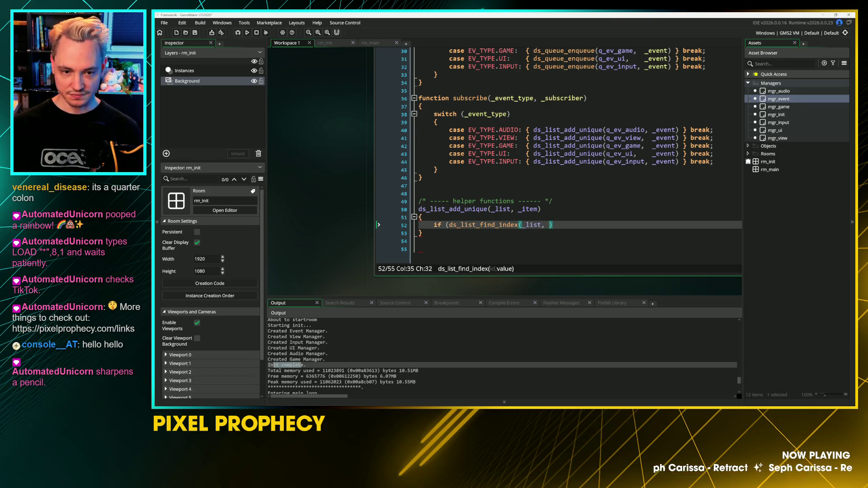
{"action": "type", "text": "_"}
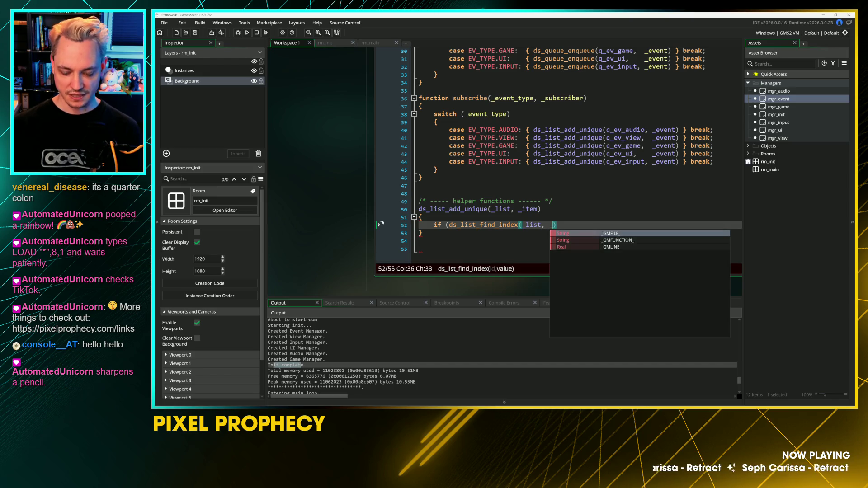
{"action": "double_click", "coordinate": [530, 209]}
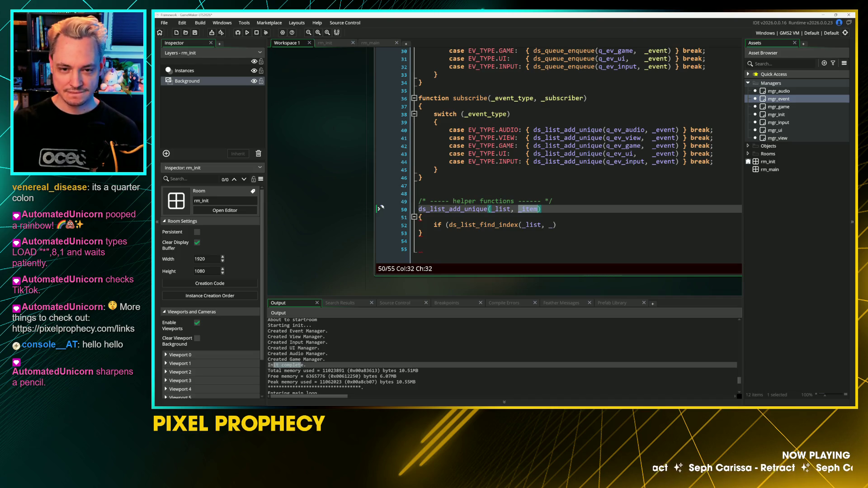
Step: Insert a temporary type parameter before _list in the helper's signature
{"action": "left_click", "coordinate": [419, 194]}
{"action": "left_click", "coordinate": [607, 130]}
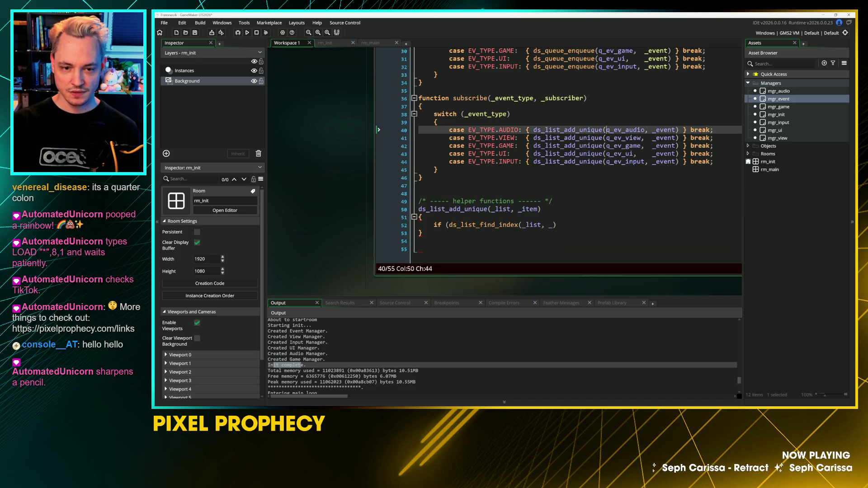
{"action": "left_click", "coordinate": [611, 130]}
{"action": "left_click", "coordinate": [497, 209]}
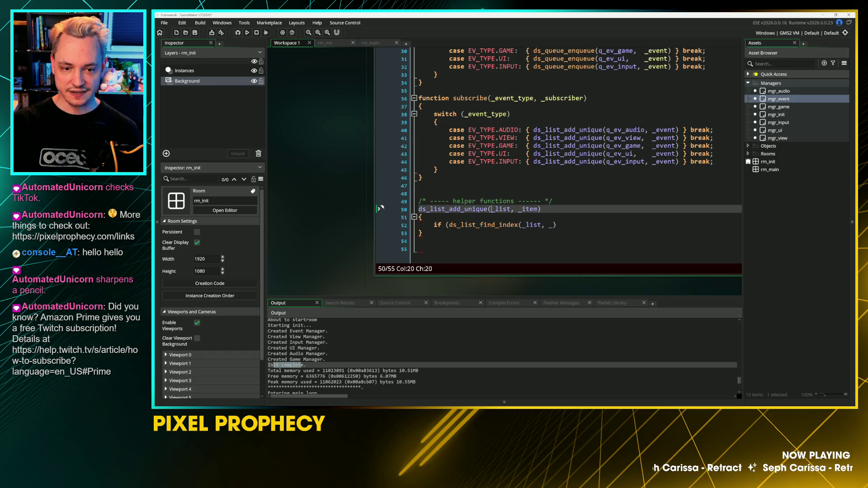
{"action": "type", "text": "_type, _"}
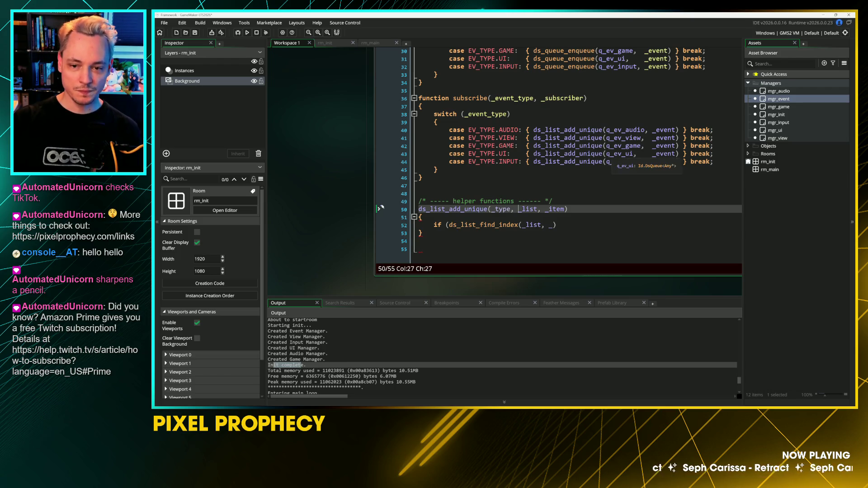
{"action": "left_click", "coordinate": [654, 154]}
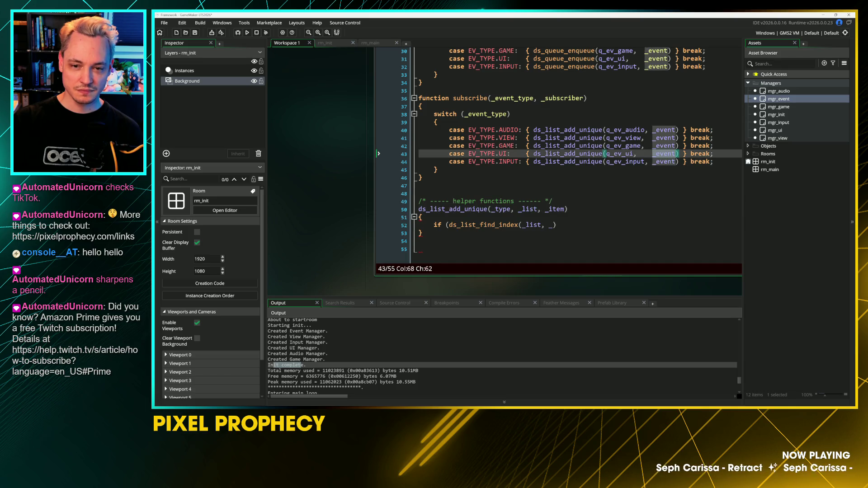
{"action": "left_click", "coordinate": [554, 201]}
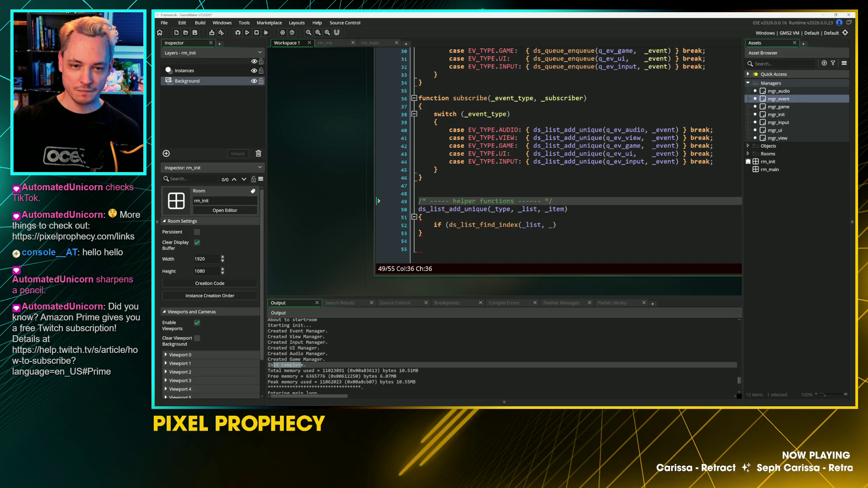
{"action": "left_click", "coordinate": [534, 98]}
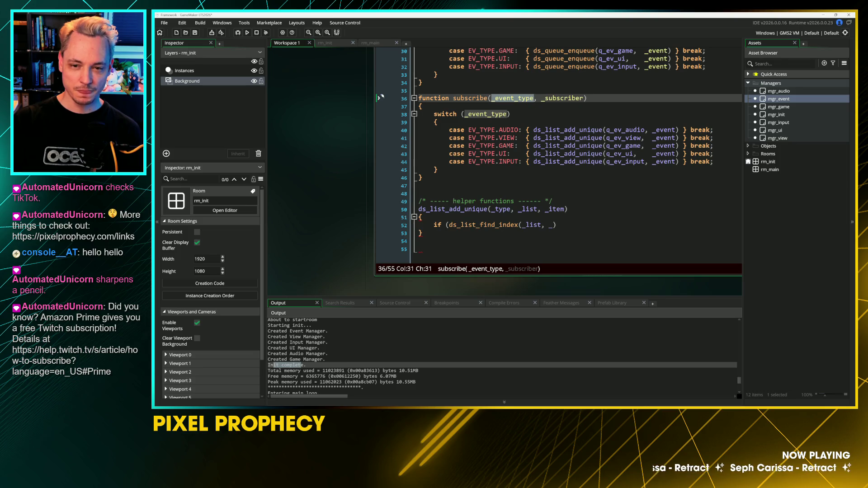
{"action": "left_click", "coordinate": [584, 99]}
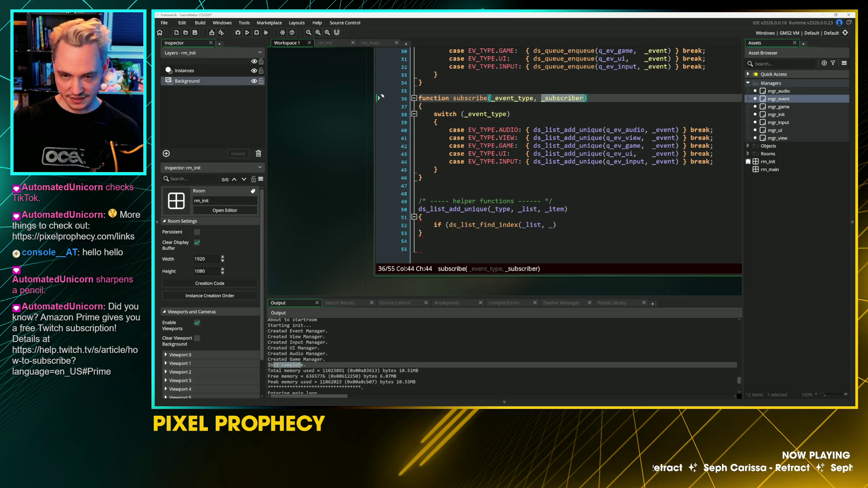
Step: Add _subscriber to all five case calls and delete their trailing ', _event' argument
{"action": "left_click", "coordinate": [651, 130]}
{"action": "left_click_drag", "start_coordinate": [651, 130], "coordinate": [652, 166]}
{"action": "type", "text": "_subscriber, _"}
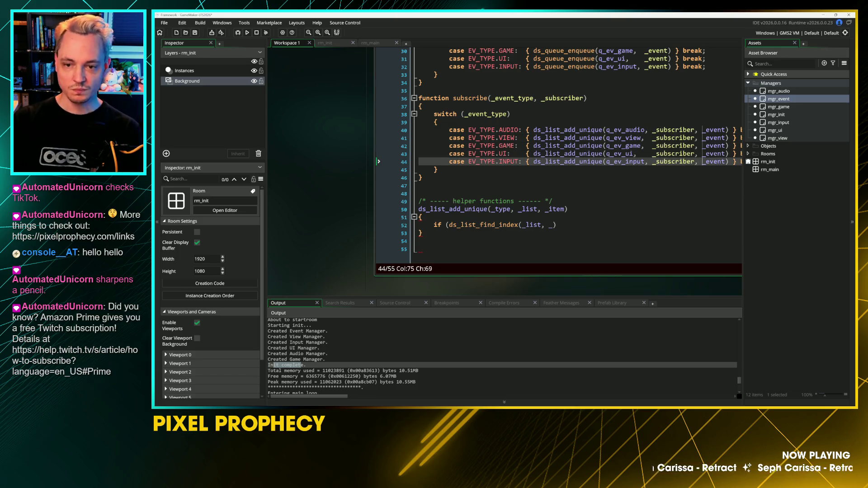
{"action": "double_click", "coordinate": [584, 130]}
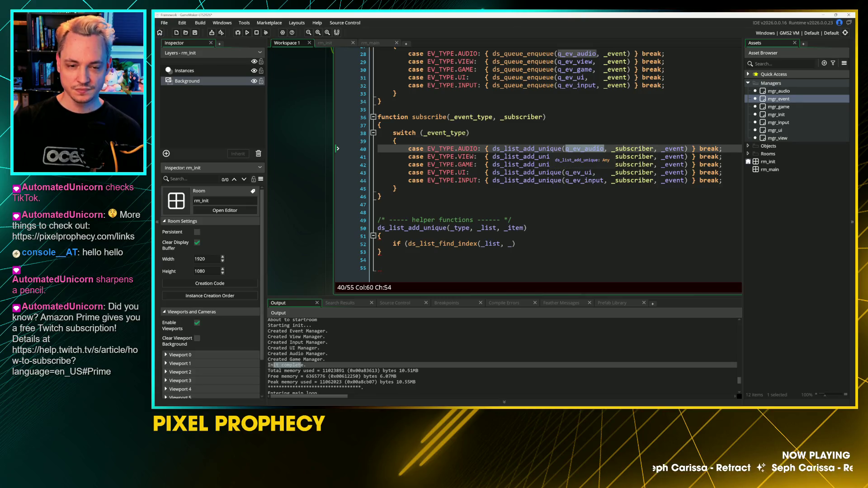
{"action": "double_click", "coordinate": [473, 118]}
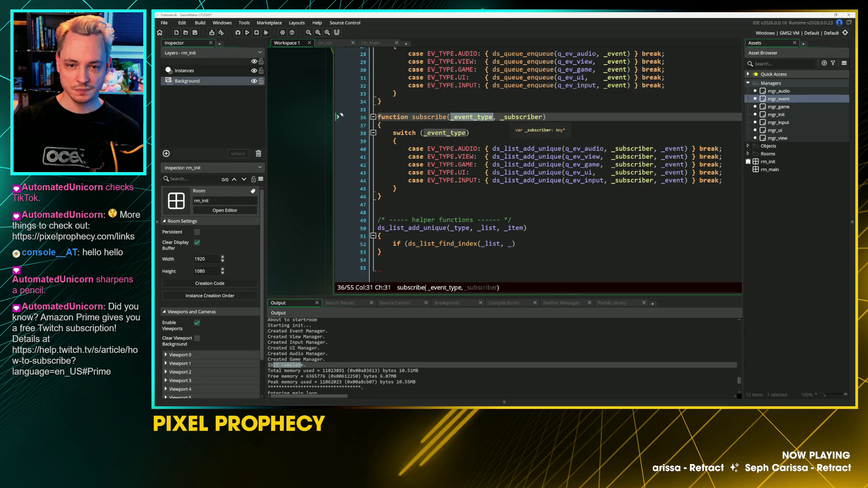
{"action": "left_click", "coordinate": [520, 117]}
{"action": "left_click", "coordinate": [686, 149]}
{"action": "left_click", "coordinate": [686, 181]}
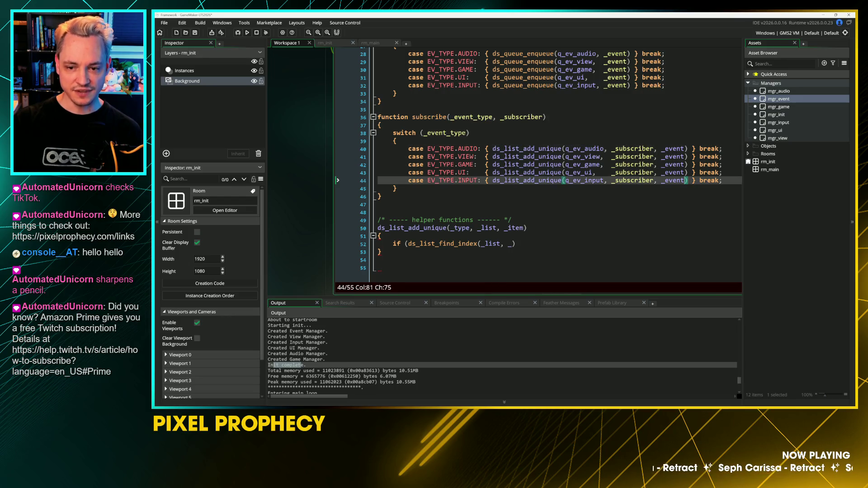
{"action": "left_click_drag", "start_coordinate": [654, 149], "coordinate": [685, 187]}
{"action": "key", "text": "BackSpace"}
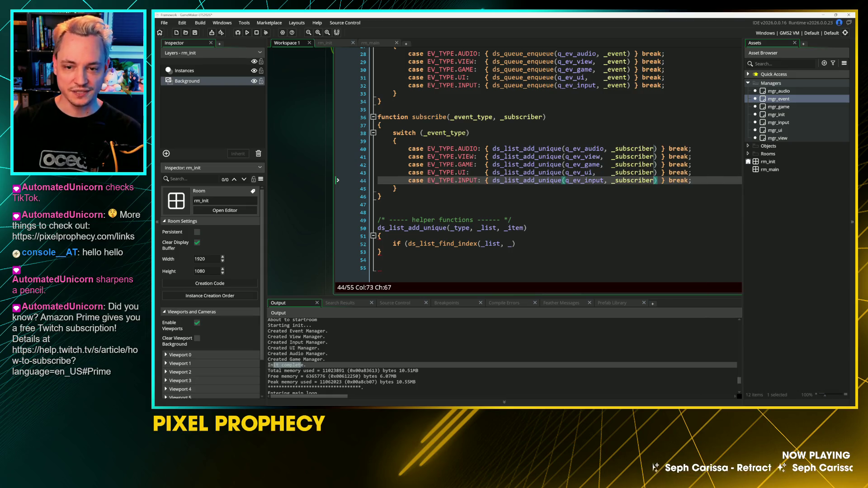
Step: Remove the temporary _type parameter from the ds_list_add_unique signature
{"action": "left_click", "coordinate": [342, 217]}
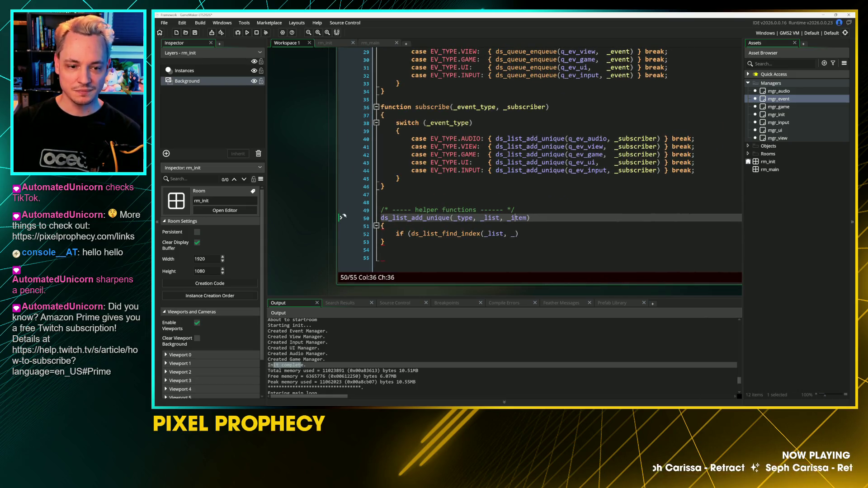
{"action": "key", "text": "Down"}
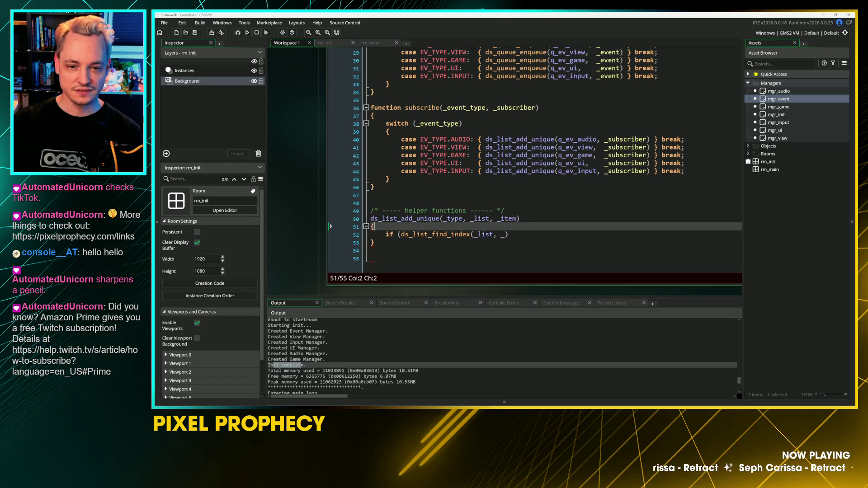
{"action": "left_click", "coordinate": [453, 218]}
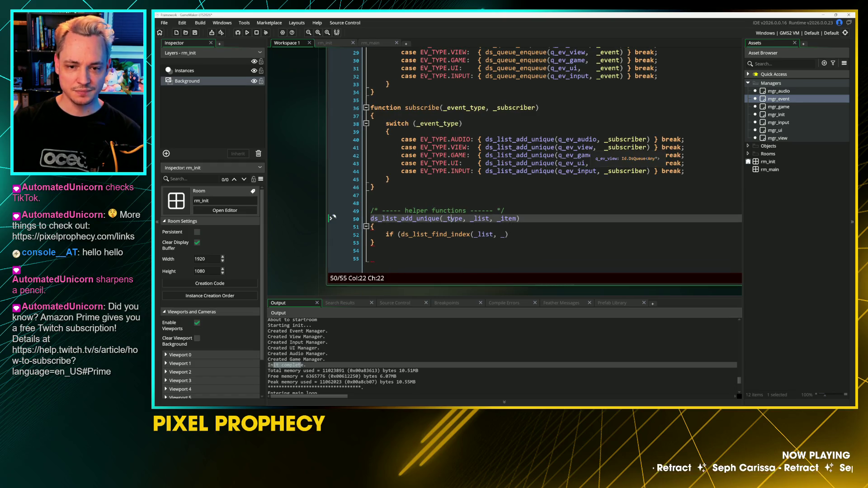
{"action": "key", "text": "BackSpace"}
{"action": "key", "text": "BackSpace"}
{"action": "key", "text": "Delete"}
{"action": "key", "text": "Delete"}
{"action": "key", "text": "Delete"}
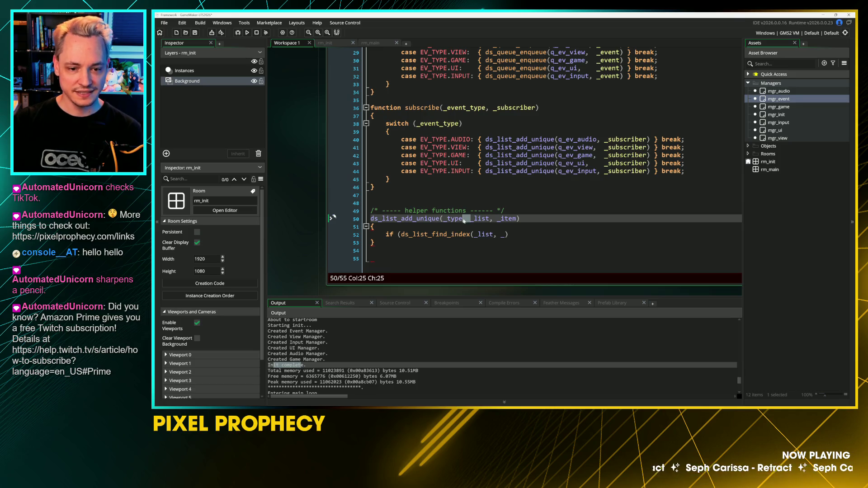
{"action": "left_click", "coordinate": [505, 211]}
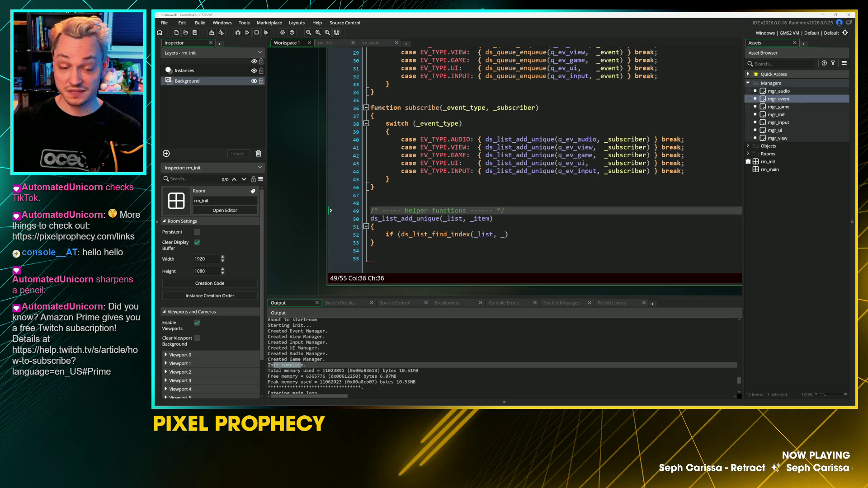
Step: Complete the condition ds_list_find_index(_list, _item) == -1 with ds_list_add(_list, _item) inside
{"action": "key", "text": "Down"}
{"action": "key", "text": "Down"}
{"action": "key", "text": "Down"}
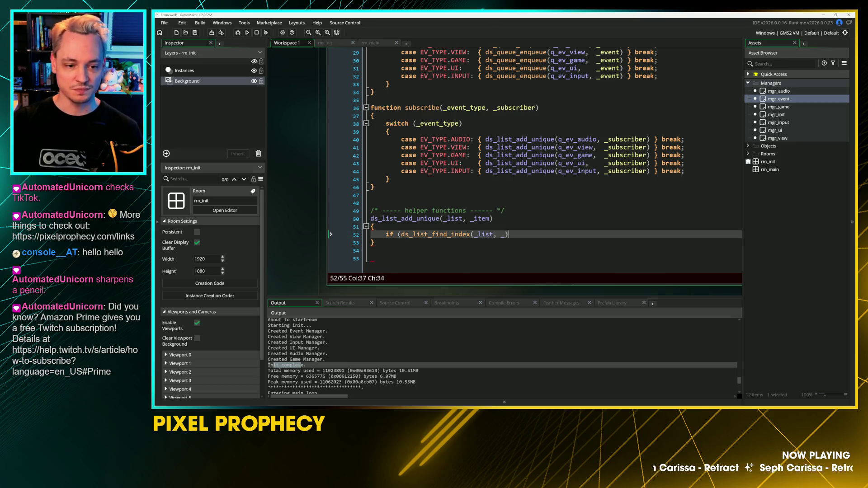
{"action": "key", "text": "Left"}
{"action": "key", "text": "BackSpace"}
{"action": "type", "text": "_item)"}
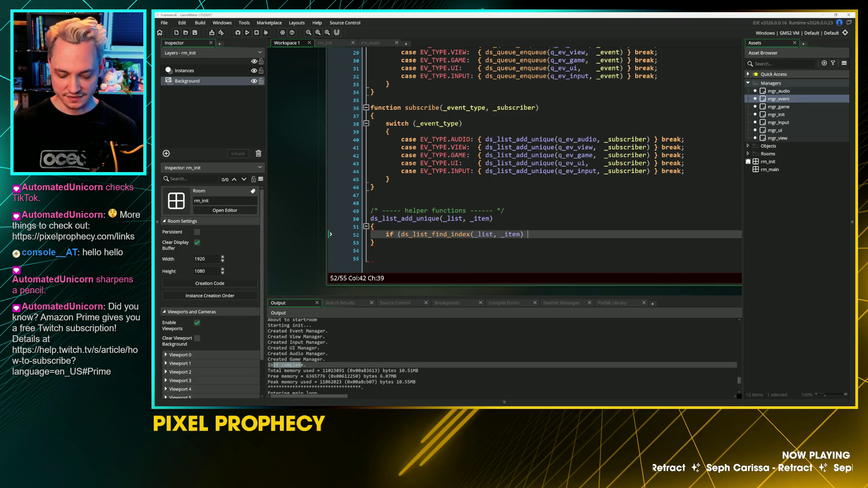
{"action": "type", "text": "== -1-1"}
{"action": "key", "text": "Return"}
{"action": "type", "text": "{"}
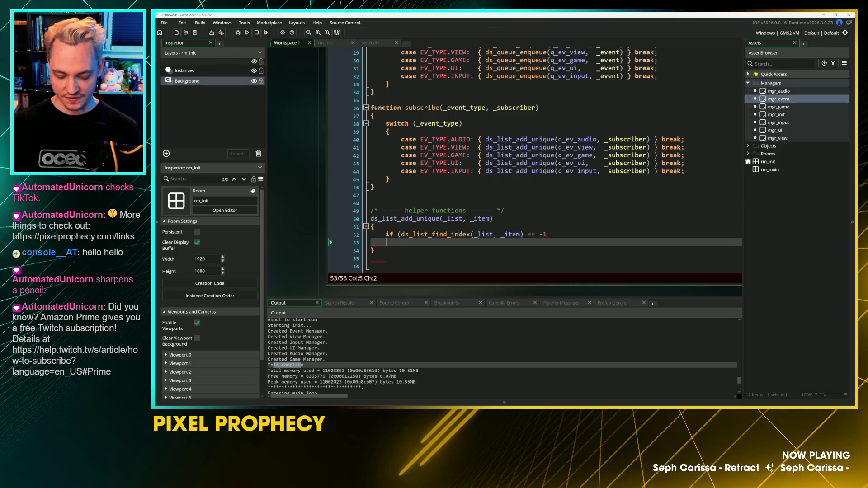
{"action": "key", "text": "Return"}
{"action": "type", "text": "}"}
{"action": "key", "text": "Left"}
{"action": "key", "text": "Return"}
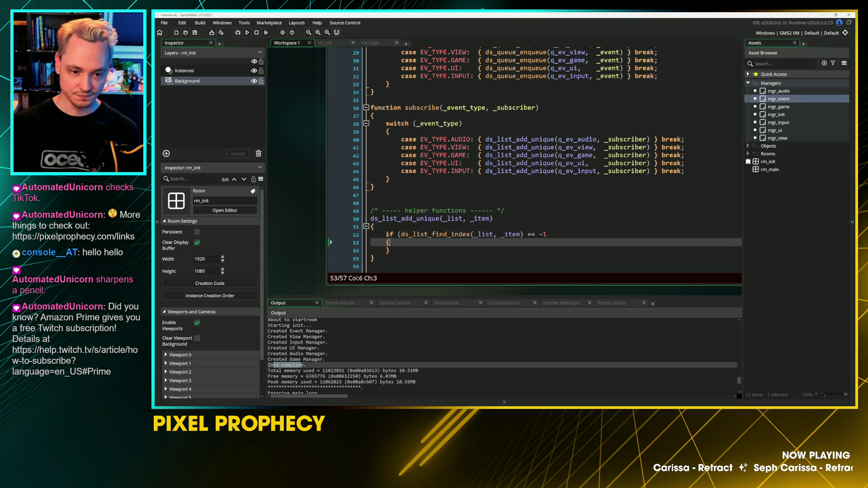
{"action": "type", "text": "ds_list_"}
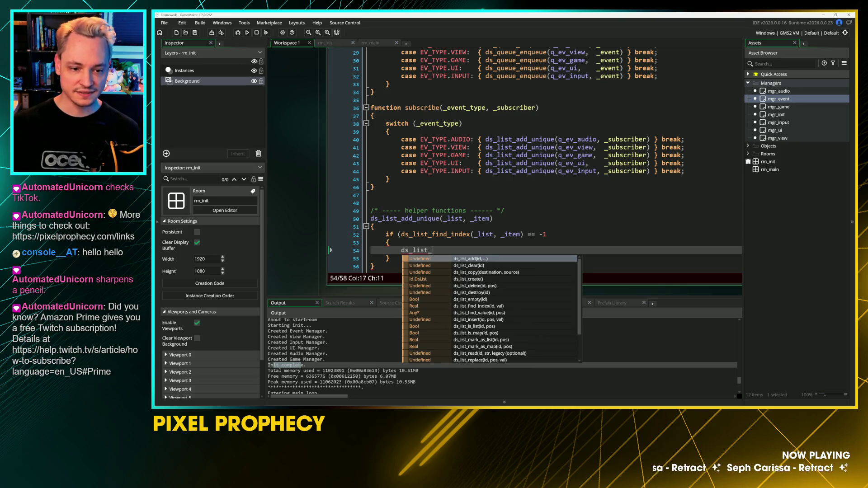
{"action": "type", "text": "add(_liun"}
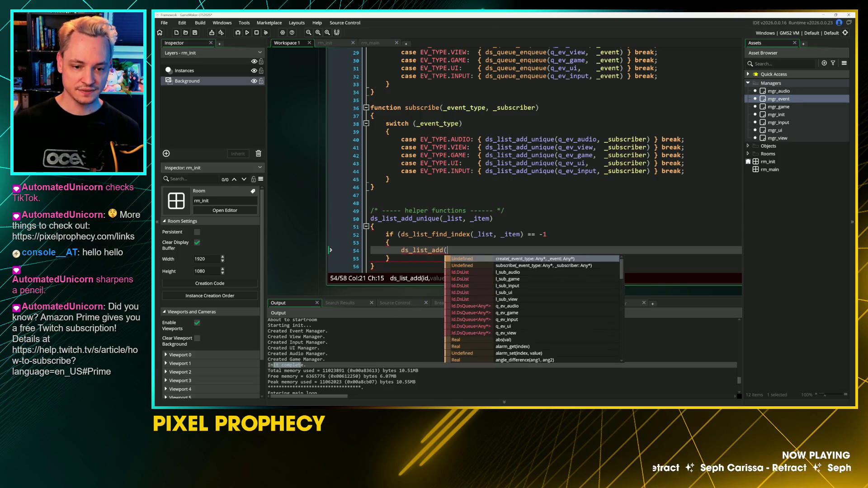
{"action": "key", "text": "BackSpace"}
{"action": "key", "text": "BackSpace"}
{"action": "type", "text": "st, _item"}
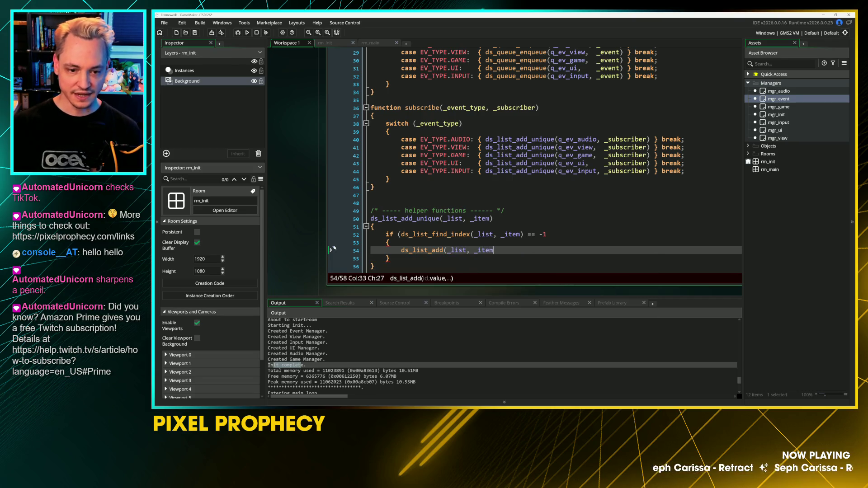
{"action": "type", "text": ");"}
{"action": "key", "text": "Down"}
{"action": "key", "text": "Up"}
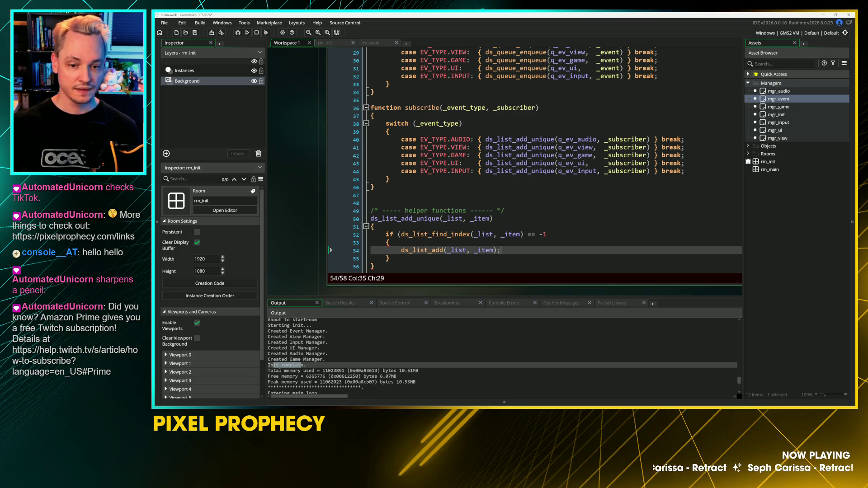
{"action": "key", "text": "Up"}
{"action": "key", "text": "Up"}
{"action": "key", "text": "End"}
{"action": "type", "text": ")"}
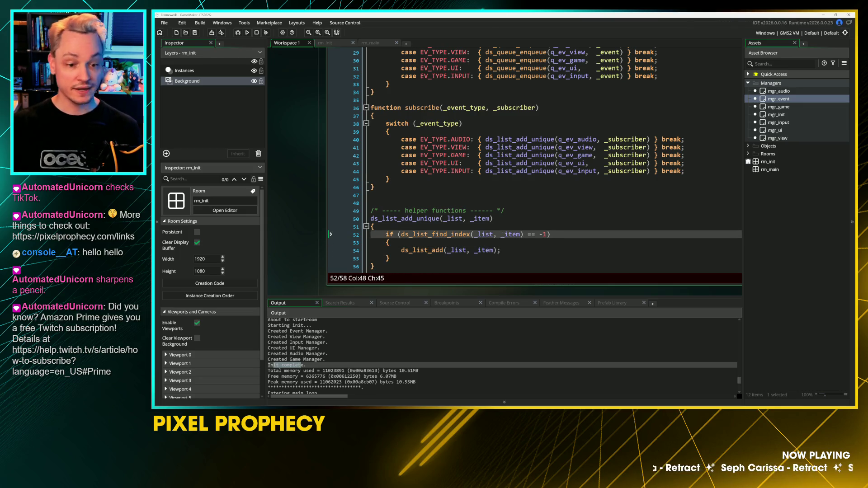
Step: Add return true after ds_list_add and return false after the if block
{"action": "scroll", "coordinate": [333, 233], "scroll_direction": "down", "scroll_amount": 1}
{"action": "key", "text": "Down"}
{"action": "key", "text": "Down"}
{"action": "key", "text": "Down"}
{"action": "left_click", "coordinate": [505, 190]}
{"action": "left_click", "coordinate": [384, 253]}
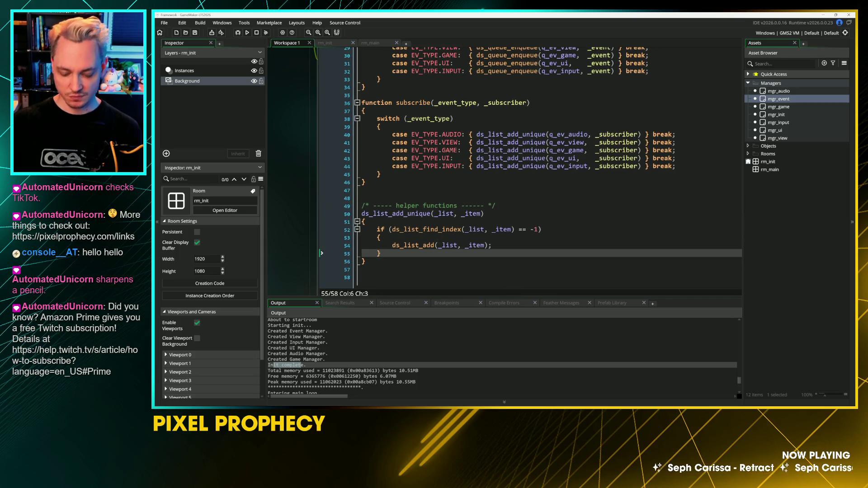
{"action": "key", "text": "Return"}
{"action": "key", "text": "Up"}
{"action": "key", "text": "Up"}
{"action": "key", "text": "End"}
{"action": "key", "text": "Return"}
{"action": "type", "text": "return "}
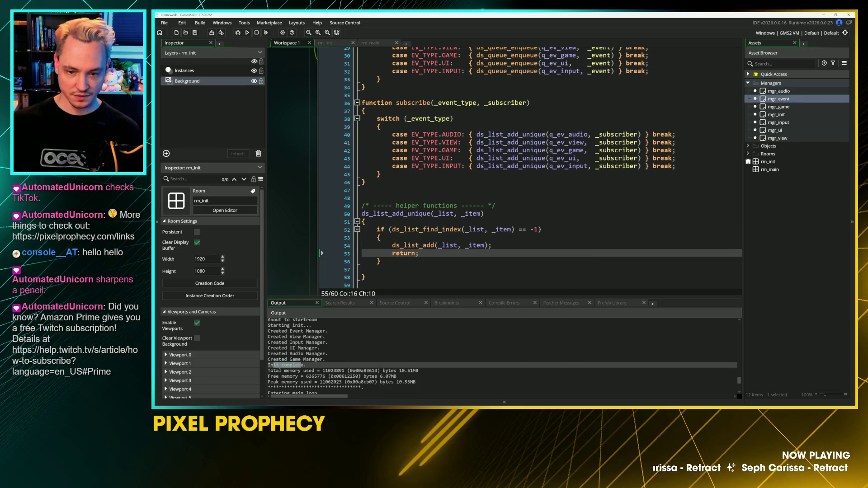
{"action": "type", "text": "true;"}
{"action": "key", "text": "Down"}
{"action": "key", "text": "Down"}
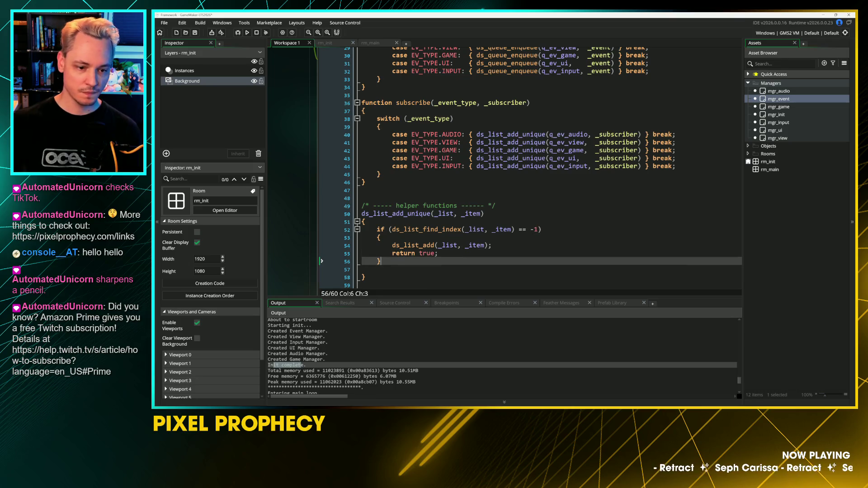
{"action": "key", "text": "Return"}
{"action": "key", "text": "Return"}
{"action": "key", "text": "Up"}
{"action": "type", "text": "re"}
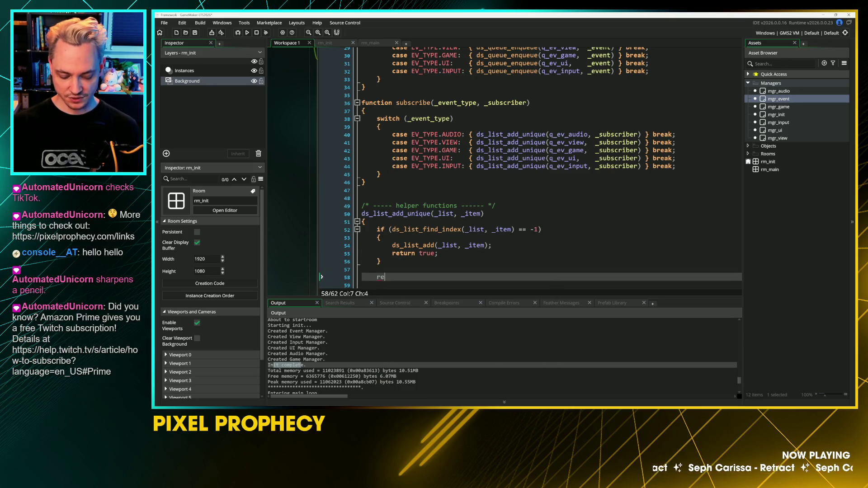
{"action": "type", "text": "turn false;"}
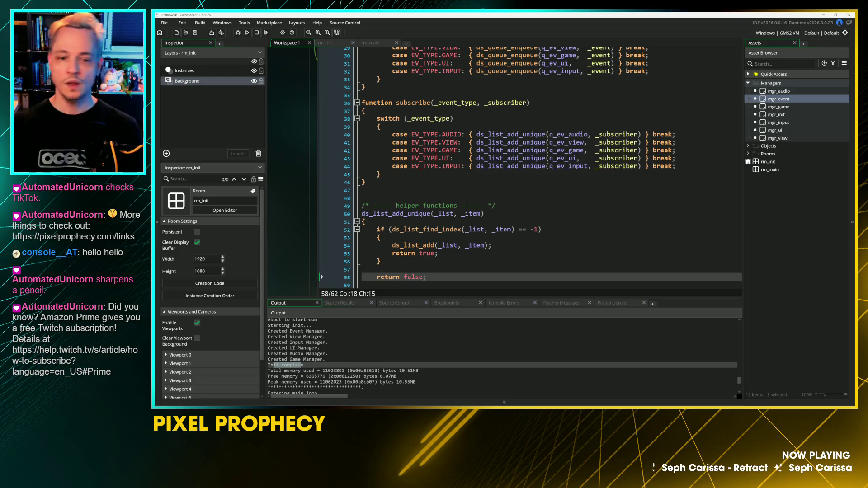
{"action": "scroll", "coordinate": [504, 167], "scroll_direction": "down", "scroll_amount": 1}
{"action": "left_click", "coordinate": [388, 193]}
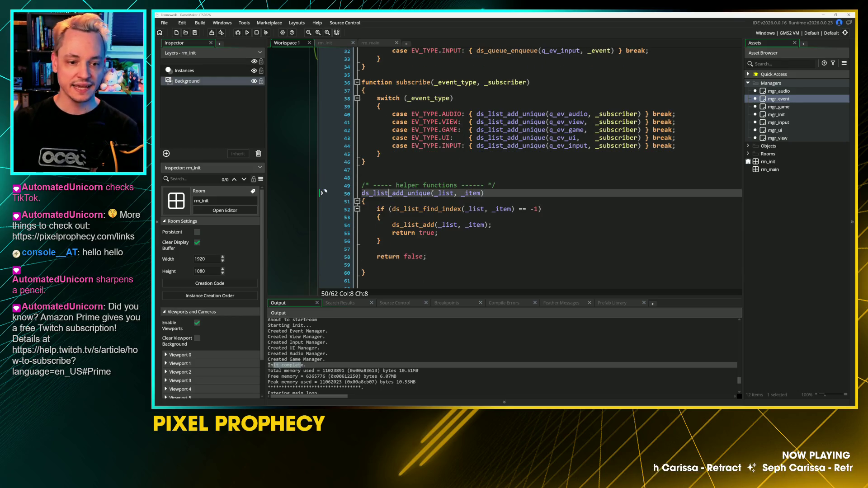
Step: Delete the extra blank line after return false in the helper
{"action": "double_click", "coordinate": [388, 193]}
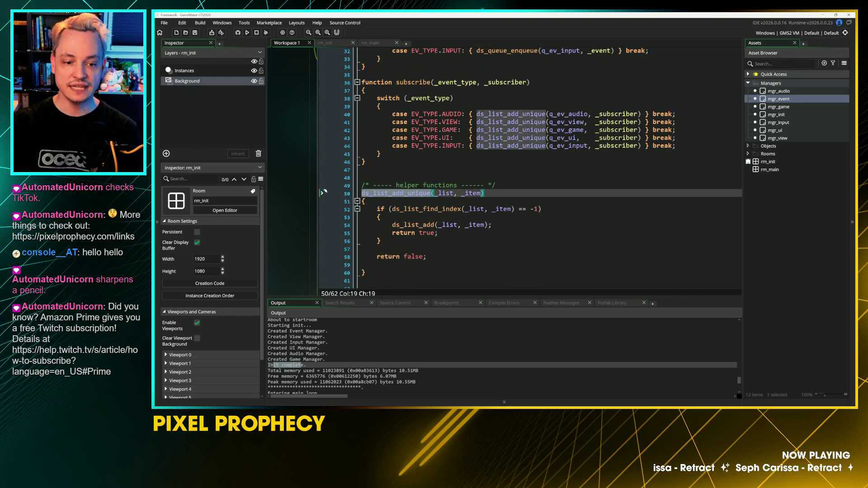
{"action": "left_click", "coordinate": [322, 265]}
{"action": "key", "text": "BackSpace"}
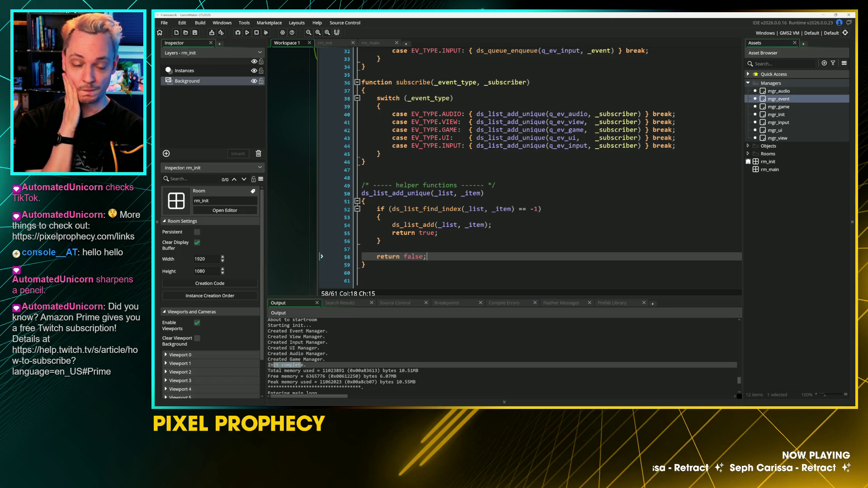
{"action": "scroll", "coordinate": [313, 132], "scroll_direction": "up", "scroll_amount": 8}
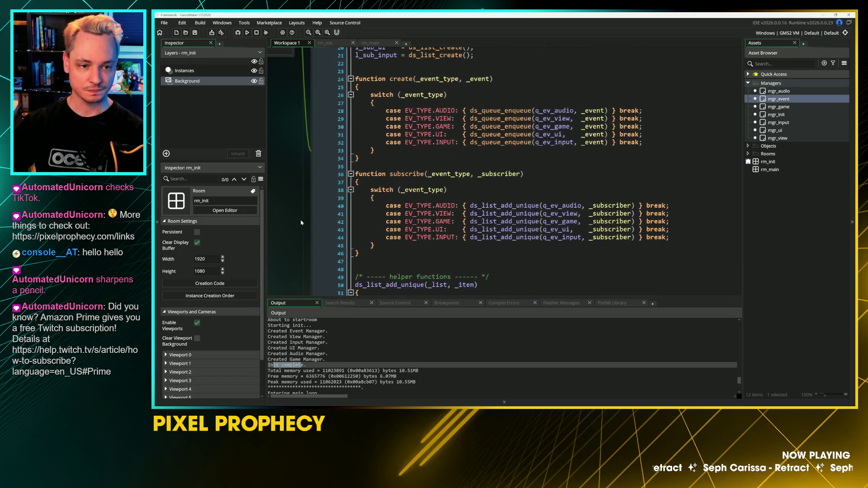
{"action": "scroll", "coordinate": [306, 189], "scroll_direction": "up", "scroll_amount": 3}
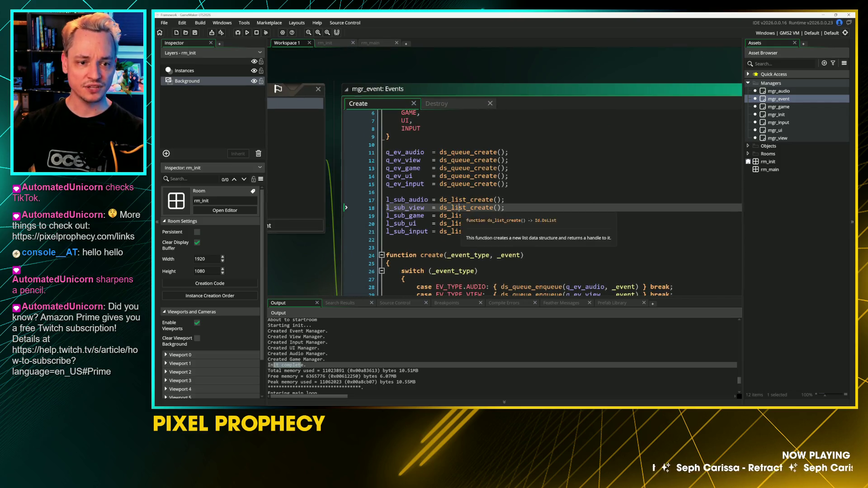
{"action": "scroll", "coordinate": [461, 199], "scroll_direction": "down", "scroll_amount": 3}
Step: Fold the create and subscribe functions, leaving the helper body expanded
{"action": "left_click", "coordinate": [461, 113]}
{"action": "left_click", "coordinate": [371, 153]}
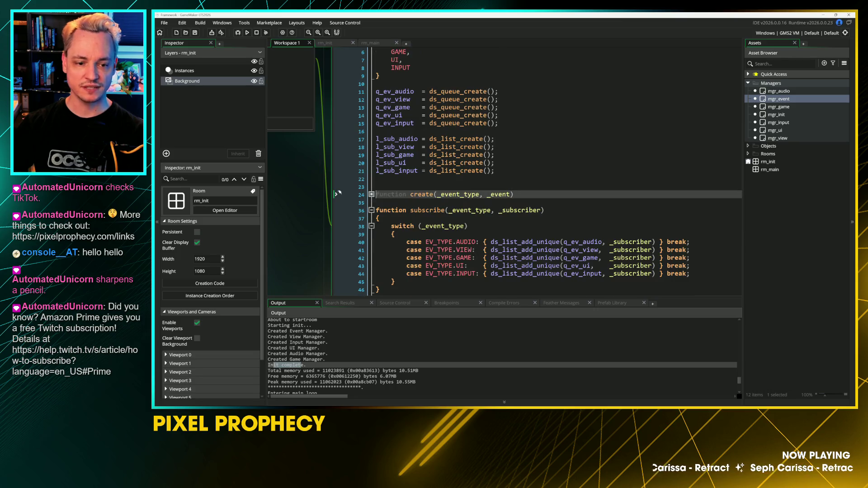
{"action": "left_click", "coordinate": [371, 210]}
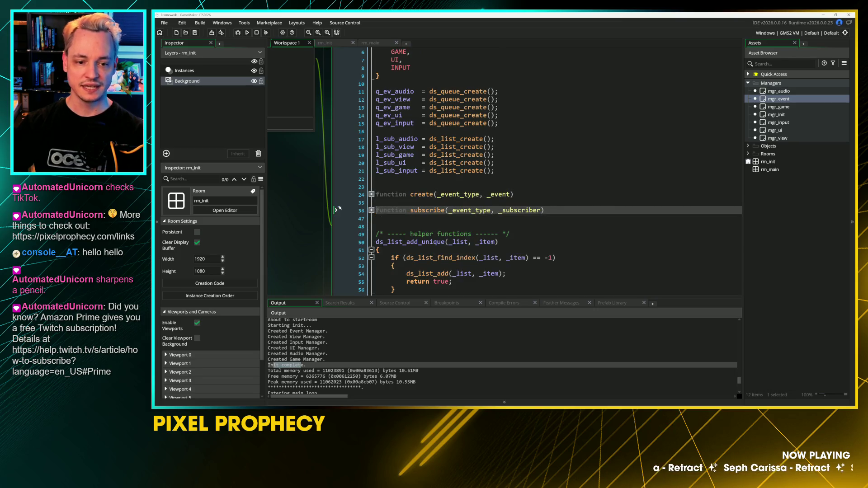
{"action": "scroll", "coordinate": [347, 181], "scroll_direction": "down", "scroll_amount": 3}
{"action": "left_click", "coordinate": [453, 229]}
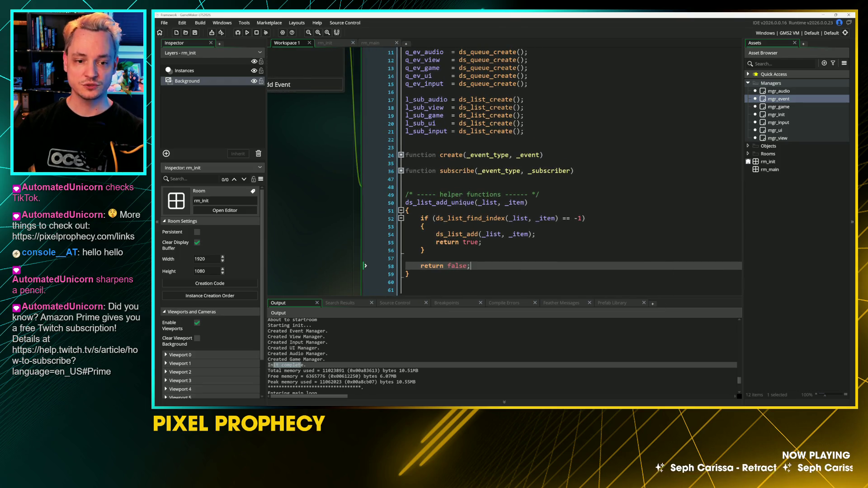
{"action": "left_click", "coordinate": [571, 171]}
{"action": "left_click", "coordinate": [538, 218]}
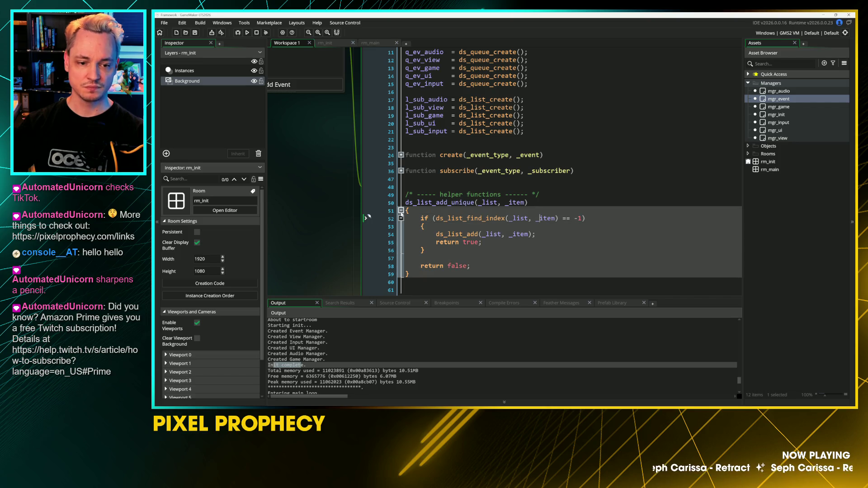
{"action": "left_click", "coordinate": [401, 211]}
{"action": "left_click", "coordinate": [401, 171]}
{"action": "left_click", "coordinate": [520, 203]}
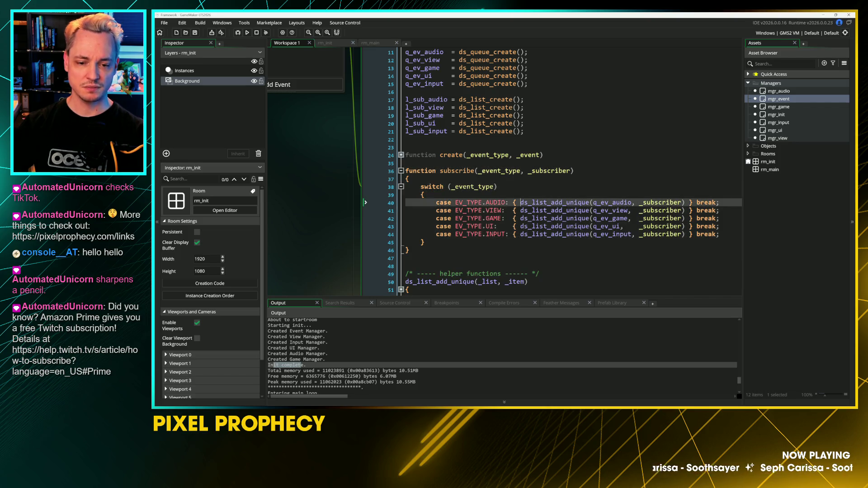
{"action": "left_click", "coordinate": [402, 171]}
{"action": "key", "text": "ctrl+End"}
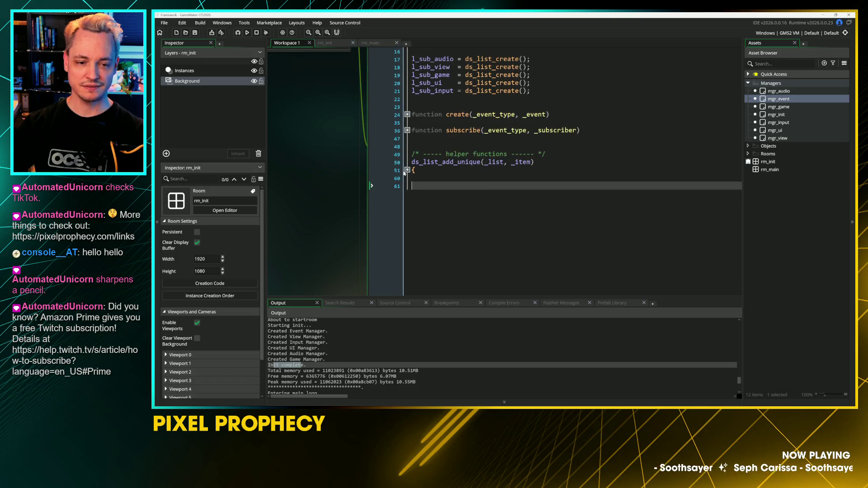
{"action": "left_click", "coordinate": [407, 171]}
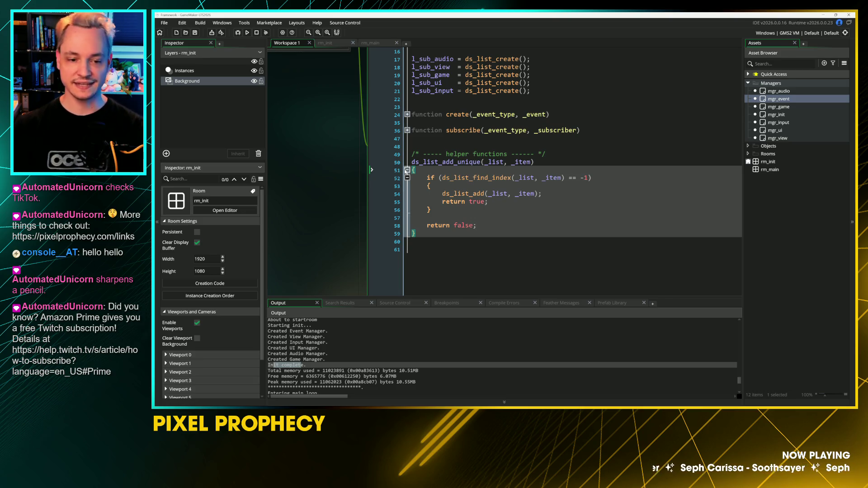
Step: Delete the blank line above the helper functions comment
{"action": "scroll", "coordinate": [372, 170], "scroll_direction": "up", "scroll_amount": 2}
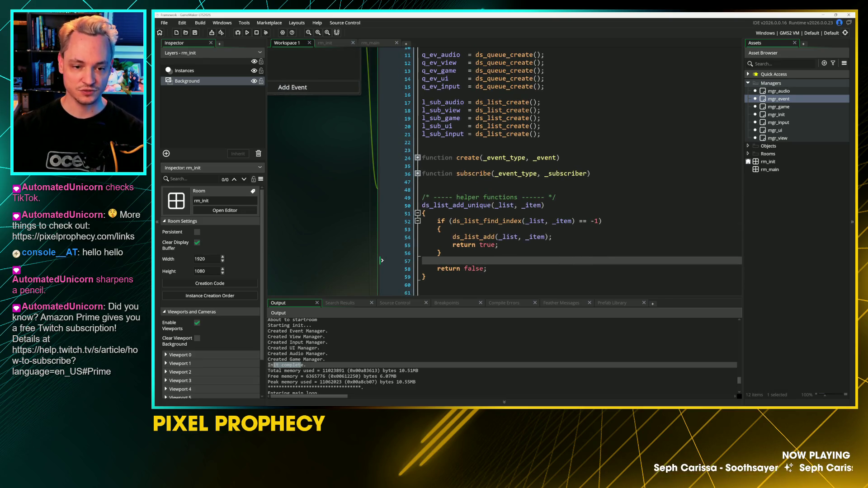
{"action": "left_click", "coordinate": [382, 189]}
{"action": "key", "text": "BackSpace"}
{"action": "scroll", "coordinate": [383, 226], "scroll_direction": "up", "scroll_amount": 1}
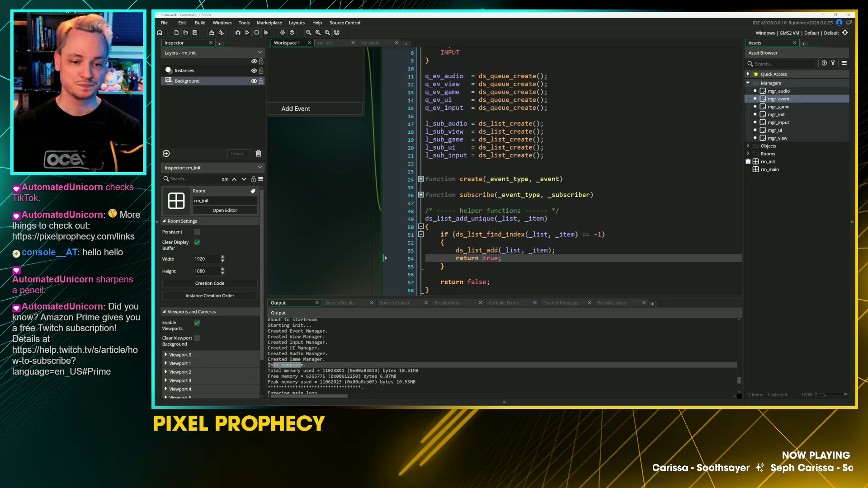
{"action": "scroll", "coordinate": [504, 171], "scroll_direction": "down", "scroll_amount": 2}
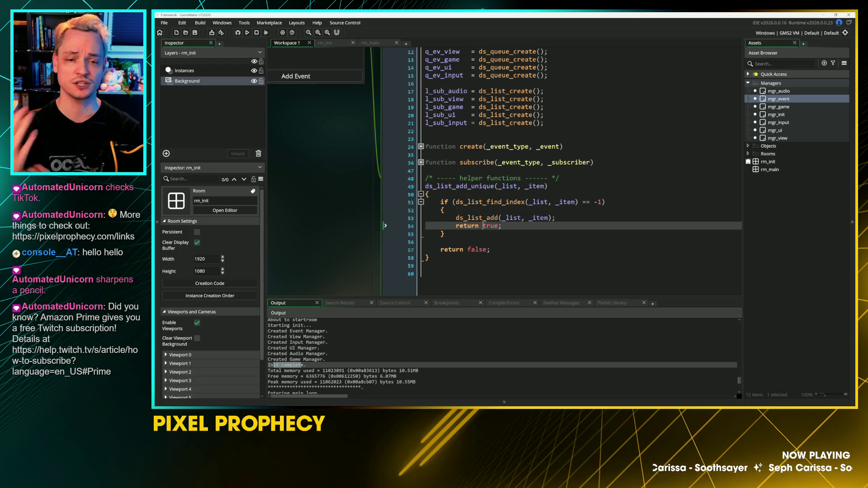
{"action": "scroll", "coordinate": [385, 225], "scroll_direction": "up", "scroll_amount": 3}
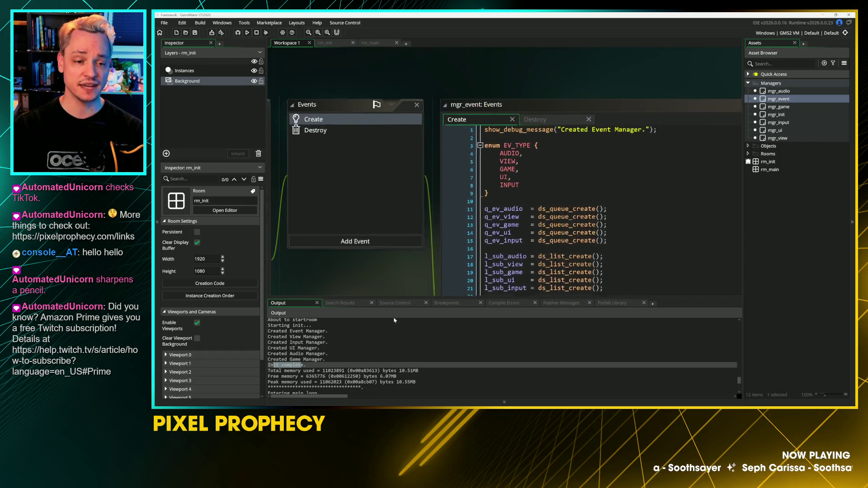
Step: Add a Step > Begin Step event to mgr_event and start its code with '// notify subscribers'
{"action": "scroll", "coordinate": [344, 226], "scroll_direction": "down", "scroll_amount": 2}
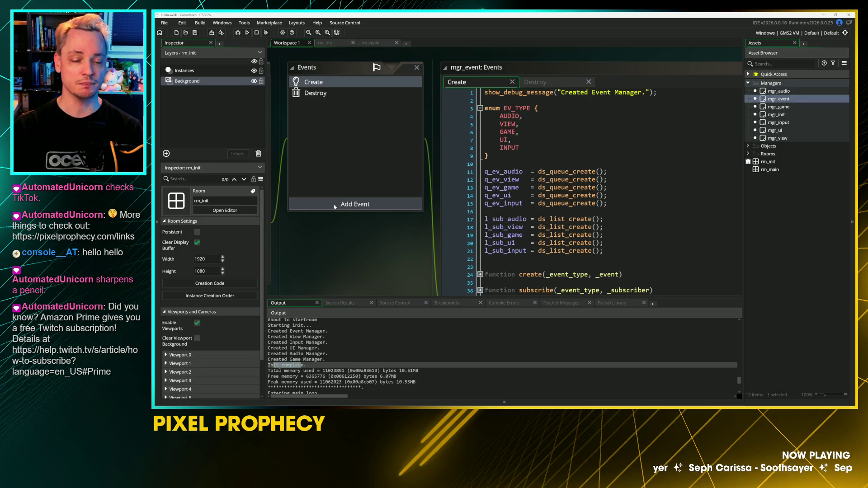
{"action": "scroll", "coordinate": [361, 228], "scroll_direction": "down", "scroll_amount": 1}
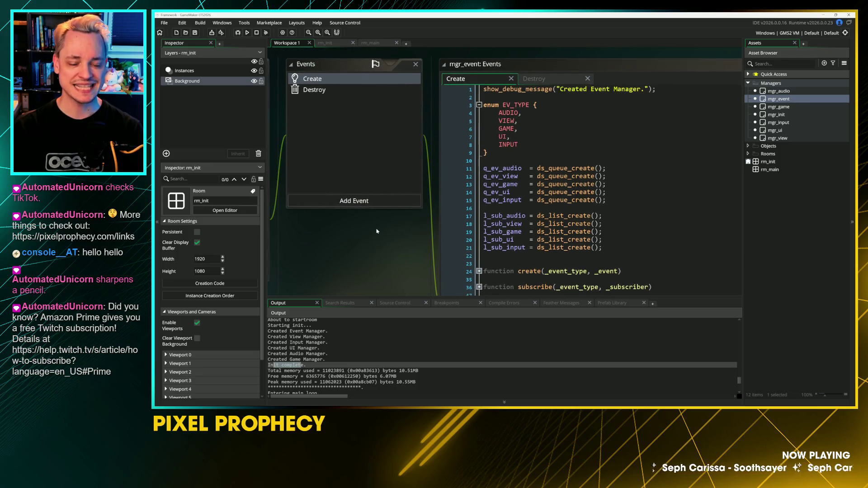
{"action": "scroll", "coordinate": [376, 231], "scroll_direction": "down", "scroll_amount": 1}
{"action": "left_click", "coordinate": [368, 195]}
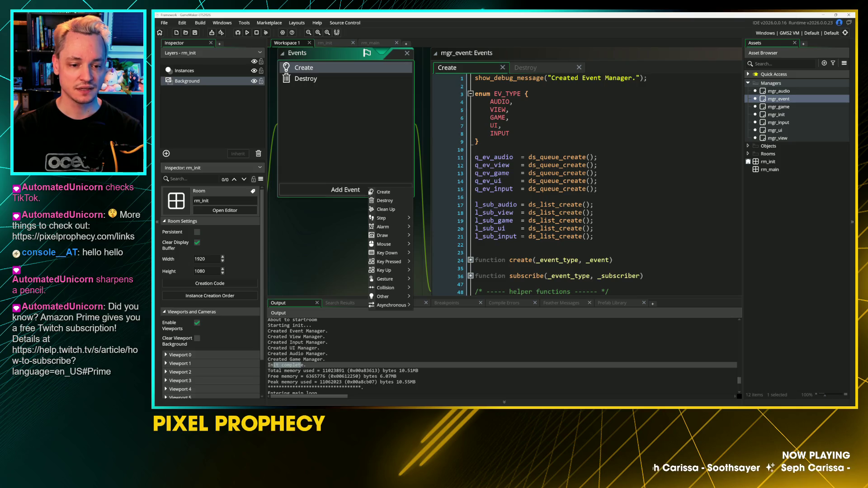
{"action": "mouse_move", "coordinate": [382, 219]}
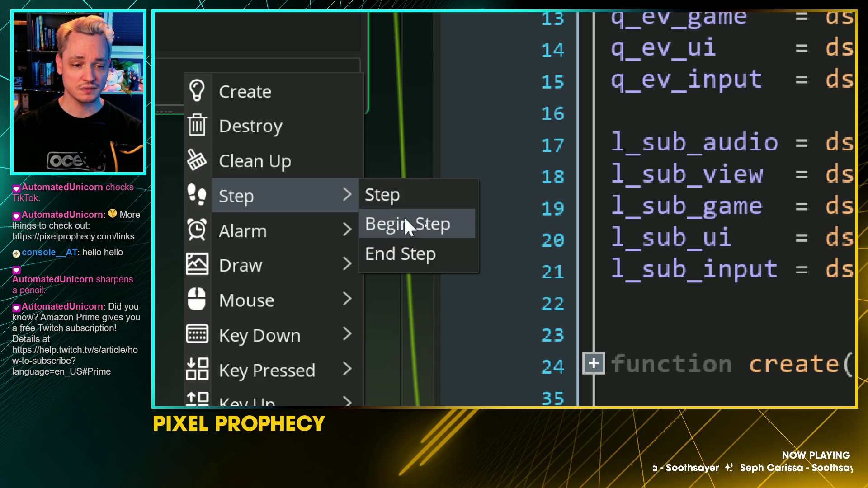
{"action": "left_click", "coordinate": [392, 230]}
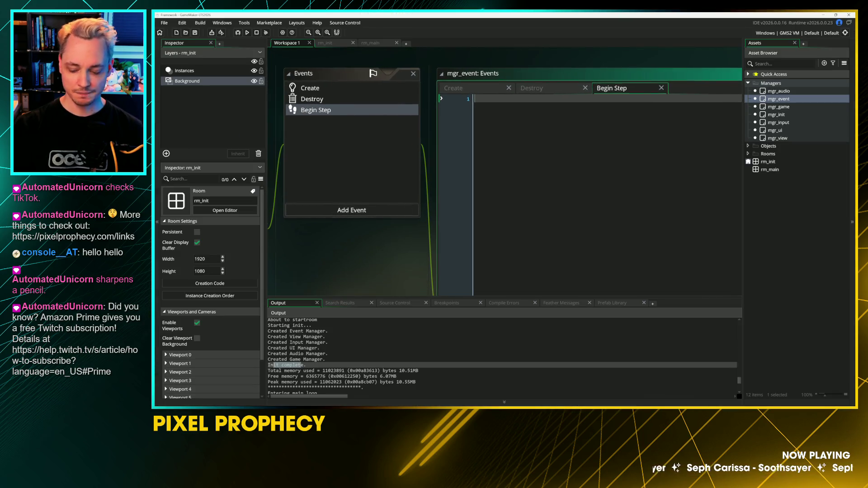
{"action": "type", "text": "// not"}
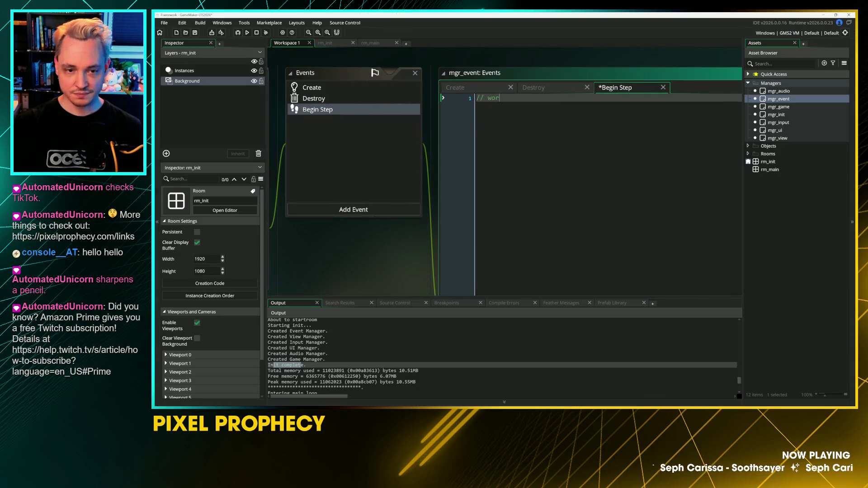
{"action": "type", "text": "ify s"}
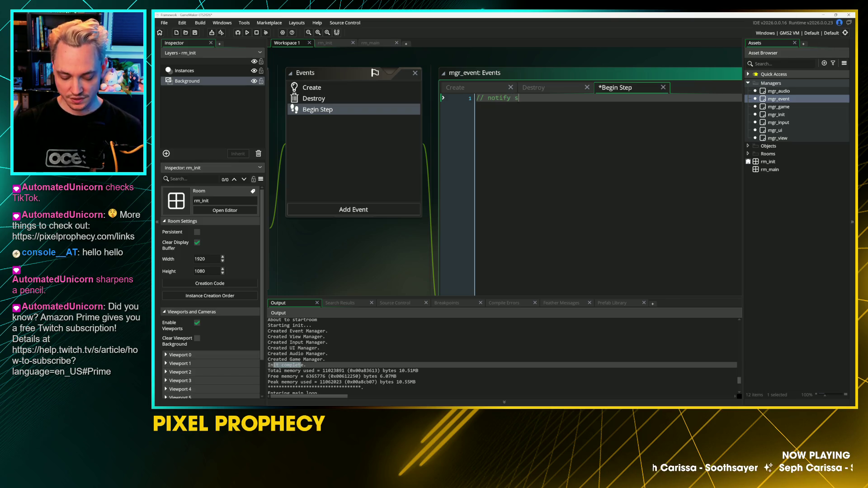
{"action": "type", "text": "ubscribers"}
Step: Finish the notify subscribers comment, save, and delete blank line 23 in the Create code
{"action": "key", "text": "Return"}
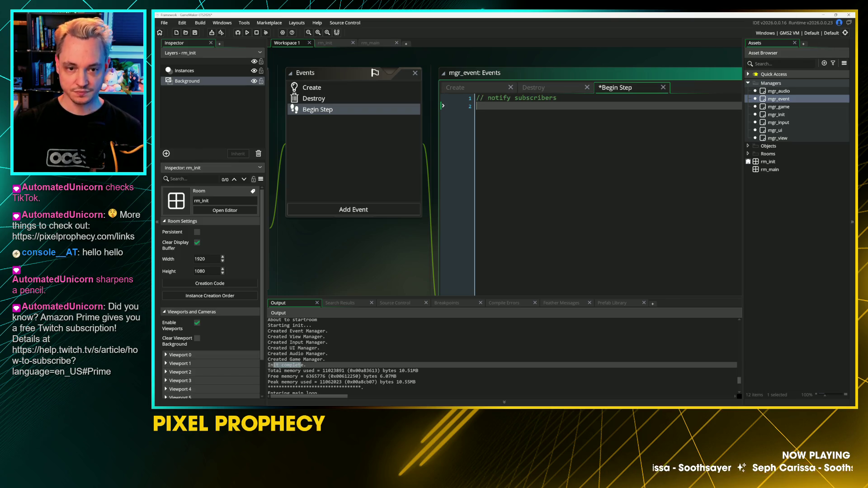
{"action": "key", "text": "ctrl+s"}
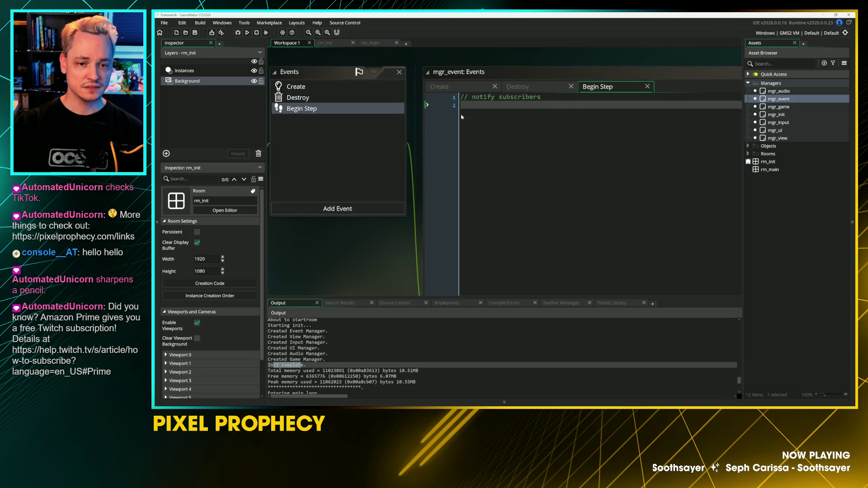
{"action": "left_click", "coordinate": [298, 97]}
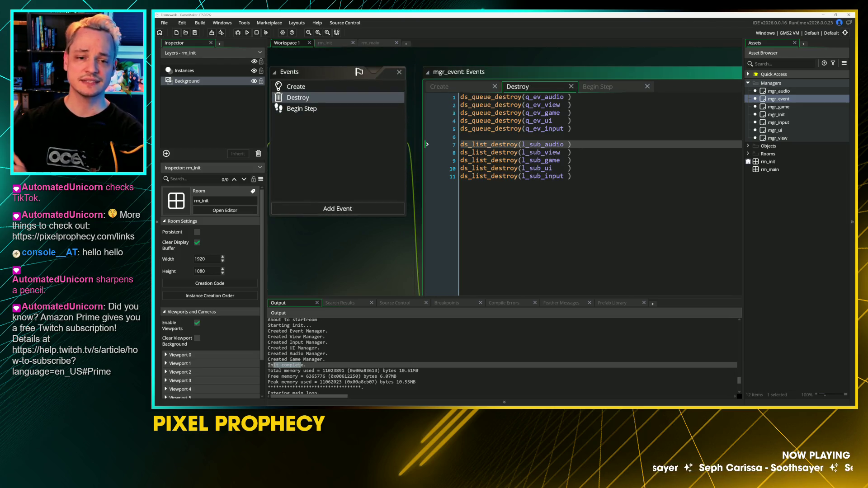
{"action": "left_click", "coordinate": [571, 87]}
{"action": "left_click", "coordinate": [459, 86]}
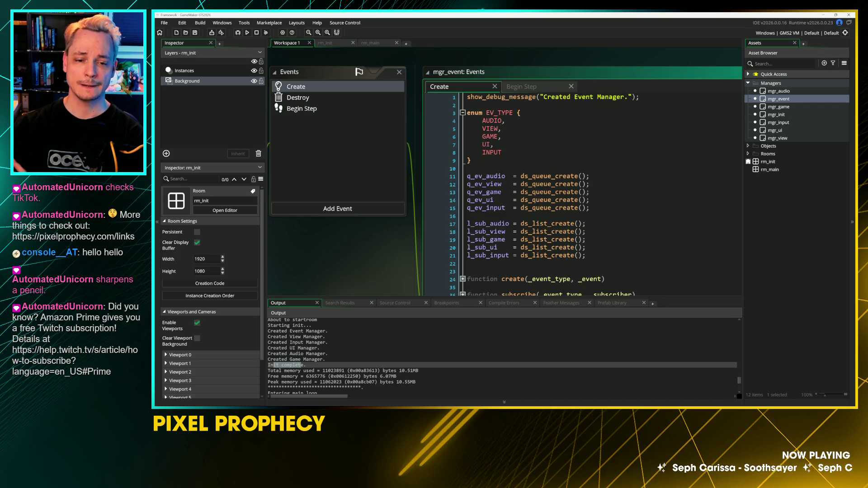
{"action": "left_click", "coordinate": [393, 203]}
{"action": "key", "text": "BackSpace"}
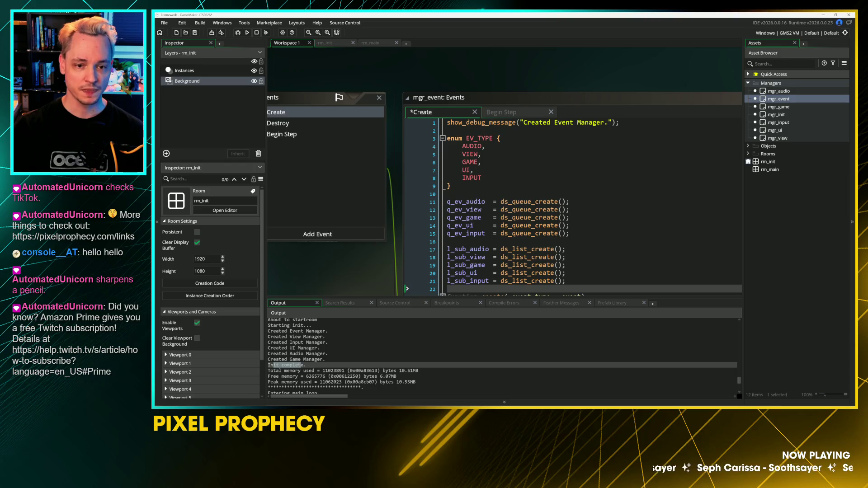
Step: Check the l_sub_audio declaration in Create, then begin 'if (ds_list_' in Begin Step
{"action": "left_click", "coordinate": [280, 134]}
{"action": "key", "text": "Return"}
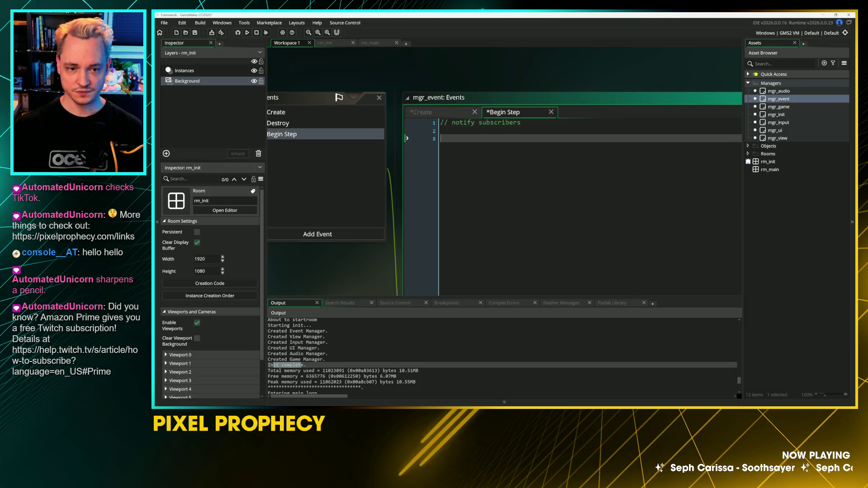
{"action": "left_click", "coordinate": [276, 113]}
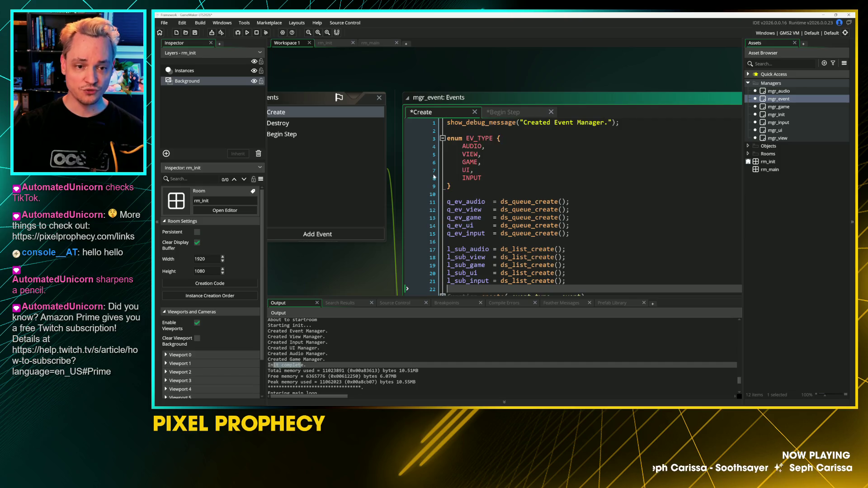
{"action": "scroll", "coordinate": [505, 172], "scroll_direction": "down", "scroll_amount": 5}
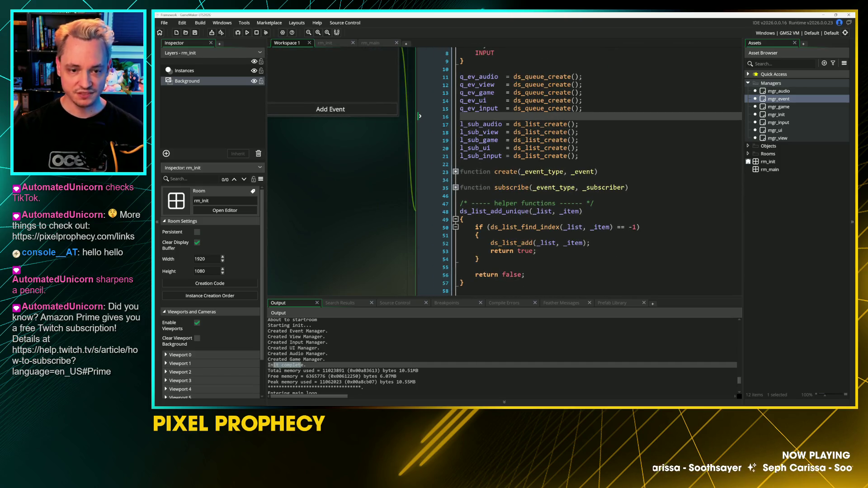
{"action": "left_click", "coordinate": [471, 158]}
{"action": "scroll", "coordinate": [407, 154], "scroll_direction": "up", "scroll_amount": 5}
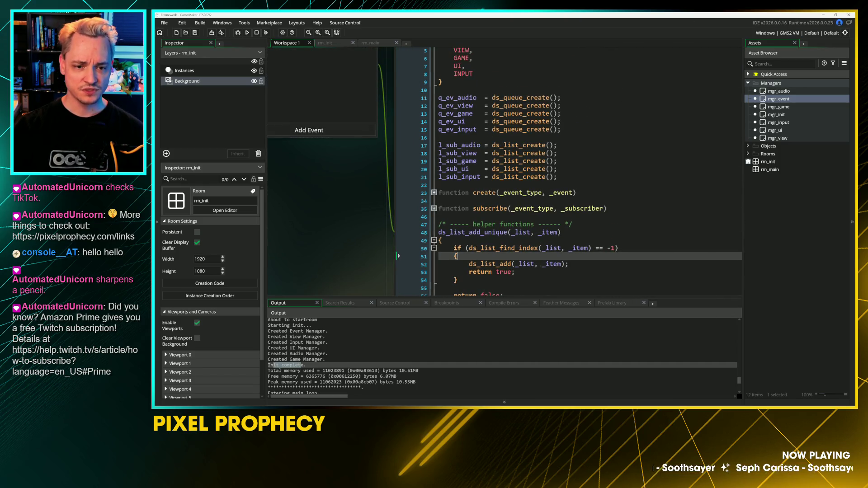
{"action": "left_click", "coordinate": [402, 146]}
{"action": "scroll", "coordinate": [470, 181], "scroll_direction": "up", "scroll_amount": 2}
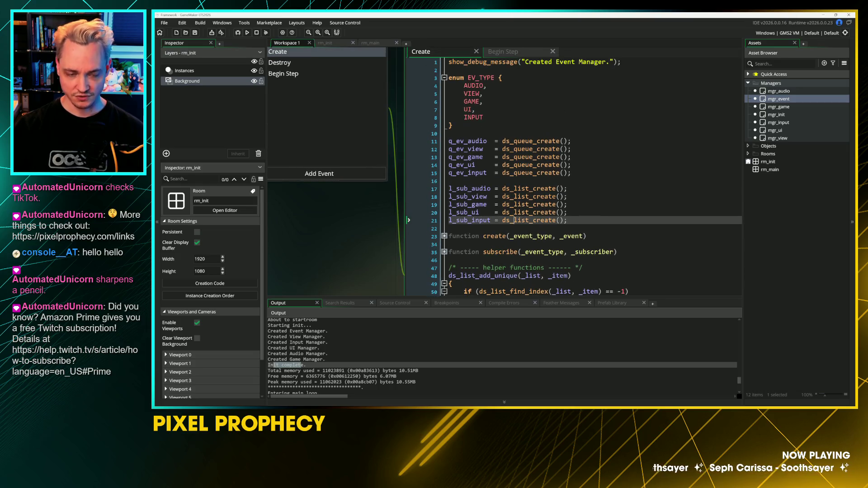
{"action": "double_click", "coordinate": [470, 188]}
{"action": "left_click", "coordinate": [494, 52]}
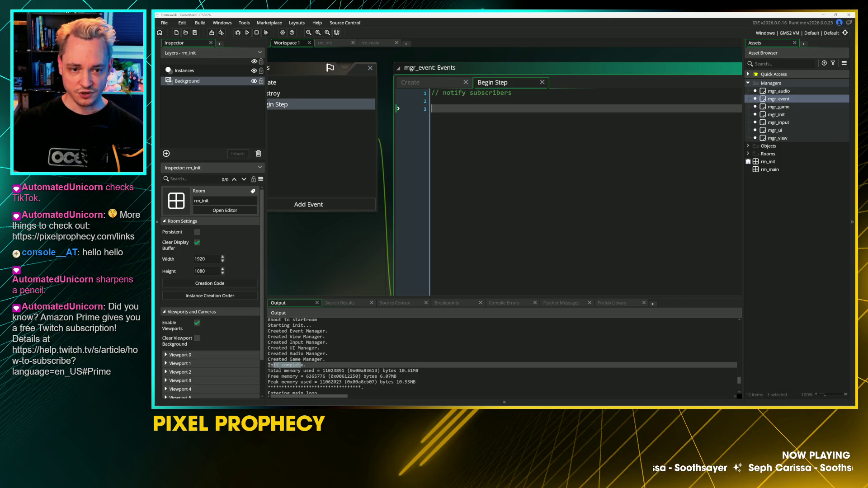
{"action": "type", "text": "if ("}
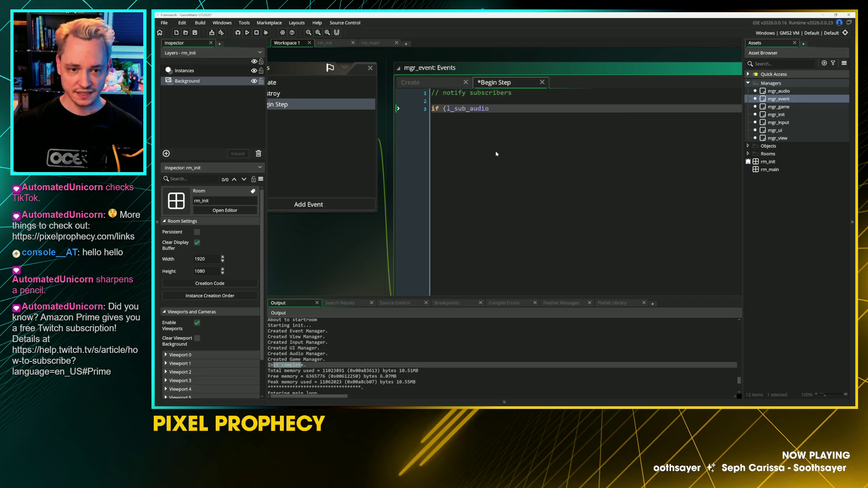
{"action": "type", "text": "ds_list_l"}
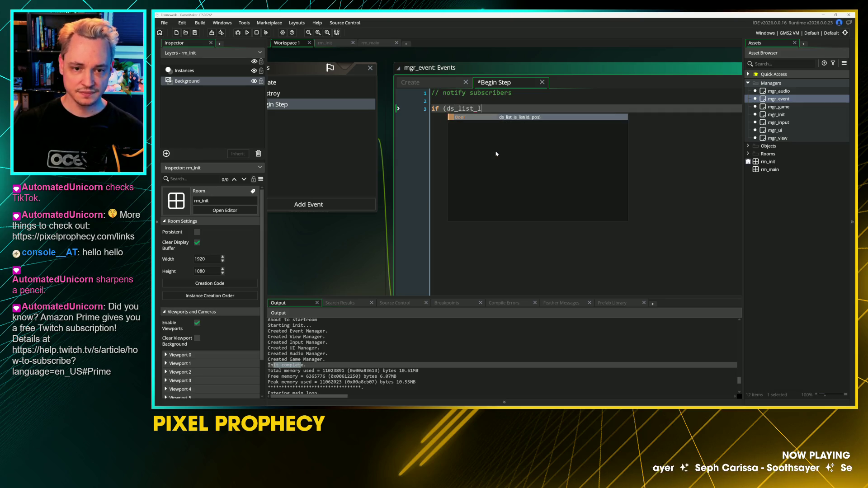
Step: Write the condition if (ds_list_size(l_sub_audio) > 0) followed by an empty braced block
{"action": "key", "text": "BackSpace"}
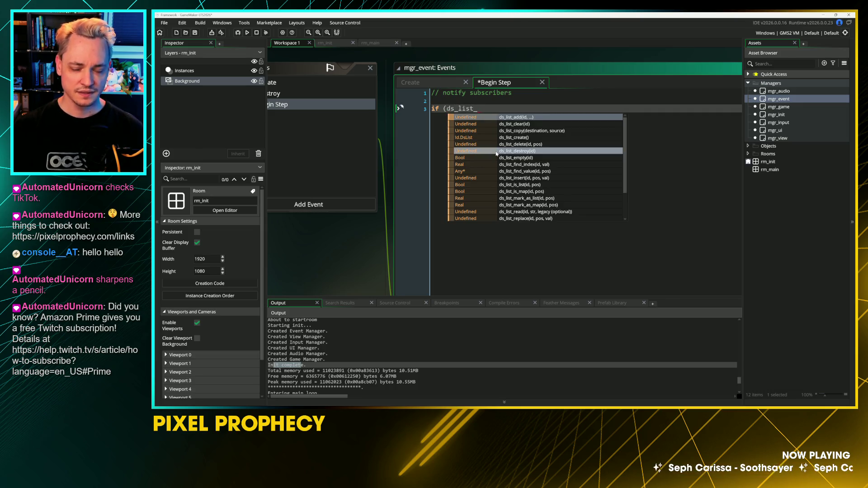
{"action": "type", "text": "size(l_sub_audio)"}
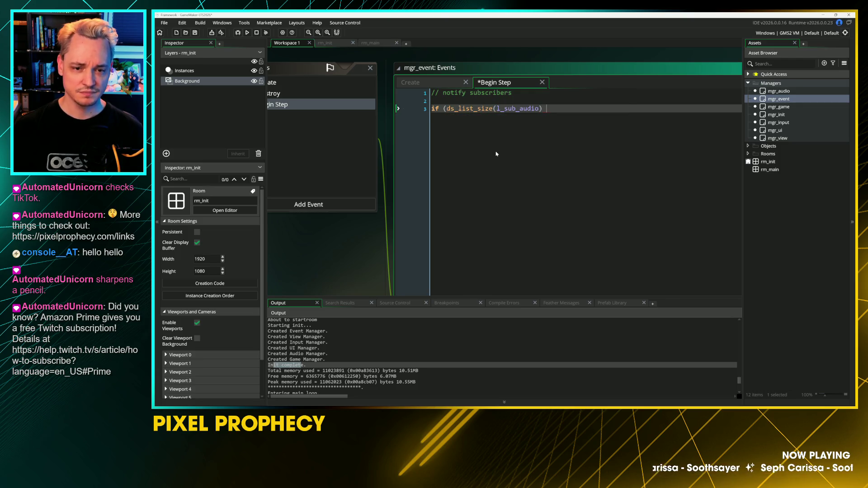
{"action": "type", "text": " > 1"}
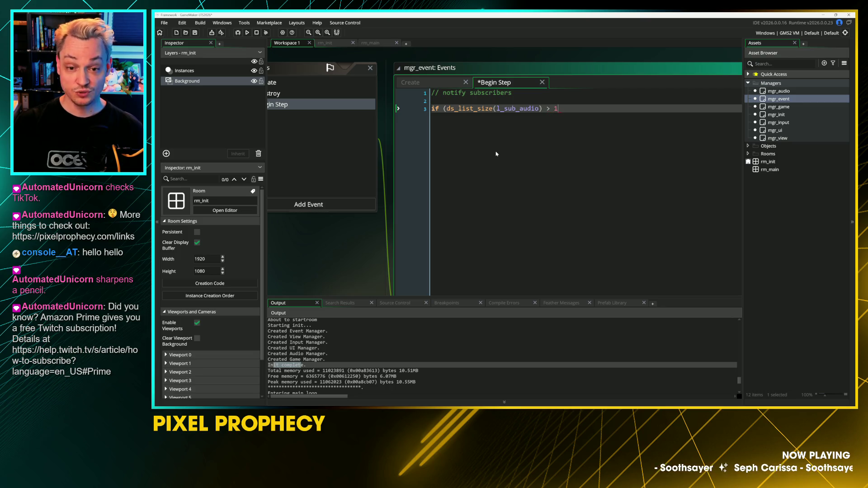
{"action": "key", "text": "BackSpace"}
{"action": "type", "text": "0)"}
{"action": "key", "text": "Return"}
{"action": "type", "text": "{"}
{"action": "key", "text": "Return"}
{"action": "type", "text": "}"}
{"action": "key", "text": "Up"}
{"action": "key", "text": "Return"}
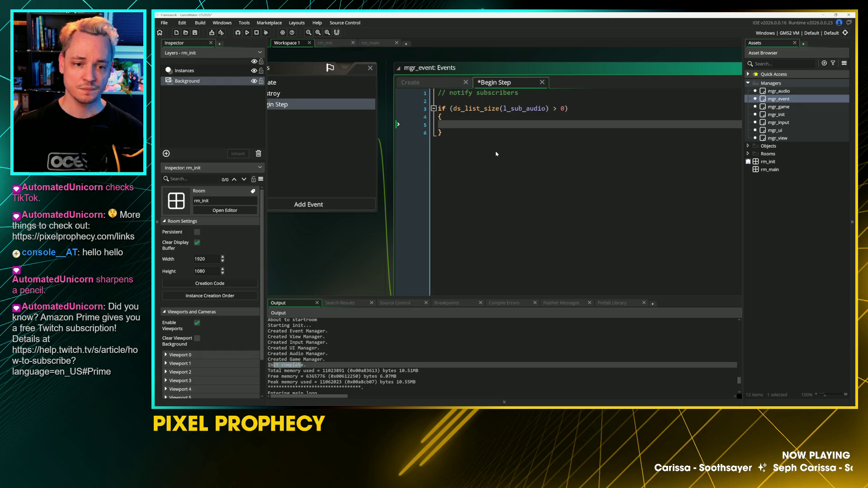
Step: Add an else block that begins a ds_queue_clear call
{"action": "key", "text": "Down"}
{"action": "key", "text": "Return"}
{"action": "type", "text": "else"}
{"action": "key", "text": "Return"}
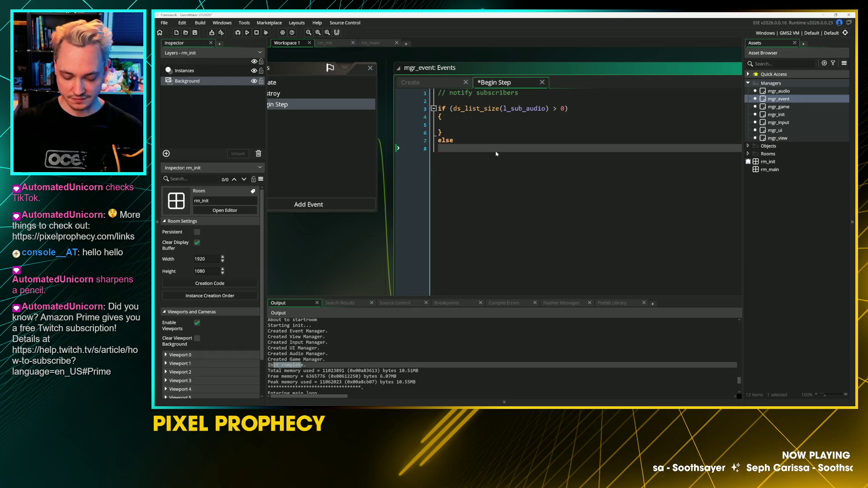
{"action": "type", "text": "{"}
{"action": "key", "text": "Return"}
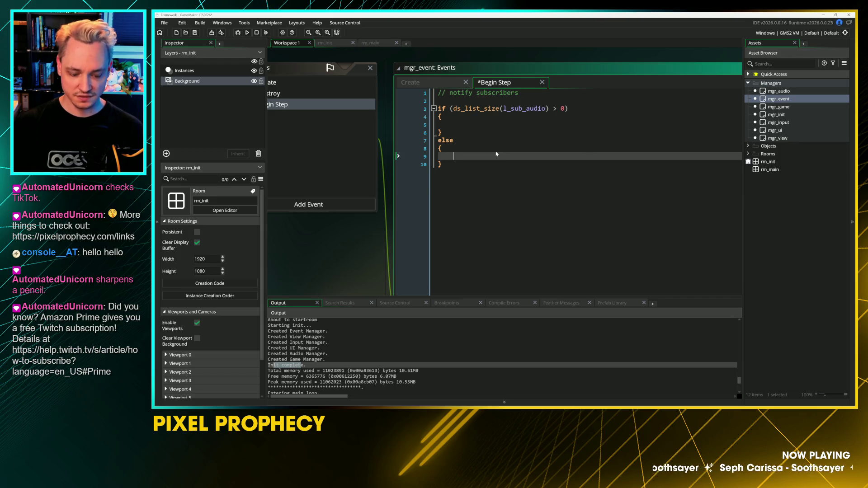
{"action": "type", "text": "ds_"}
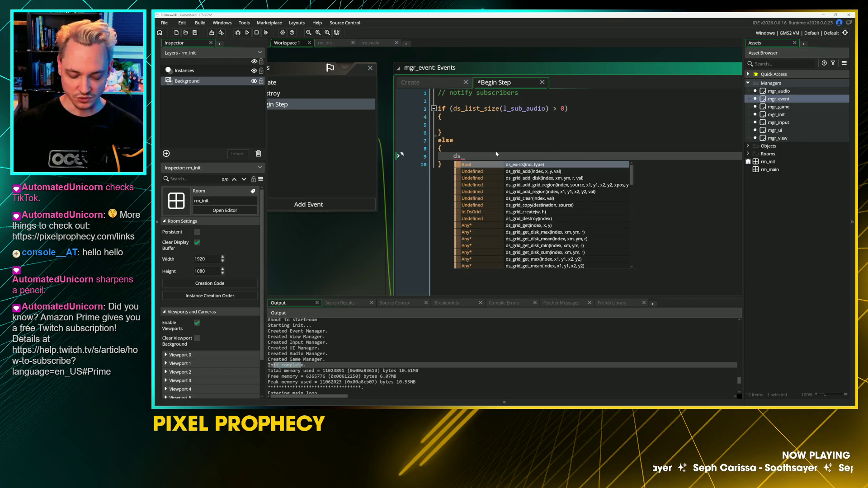
{"action": "type", "text": "que"}
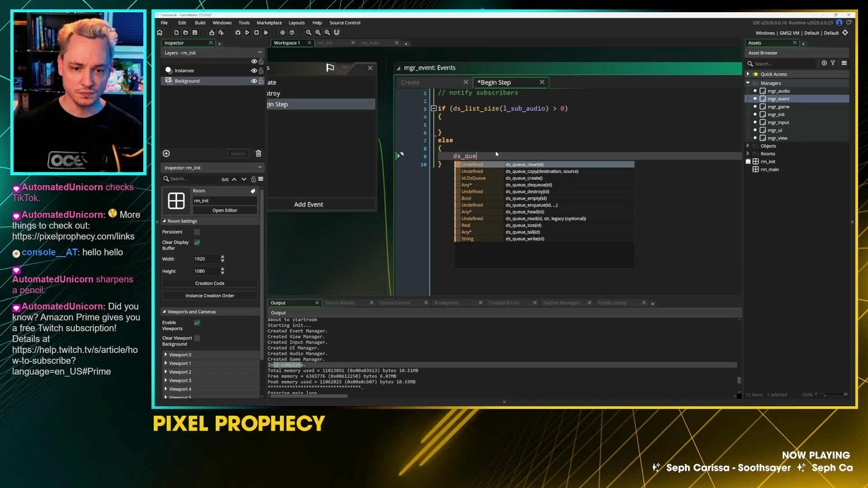
{"action": "key", "text": "Return"}
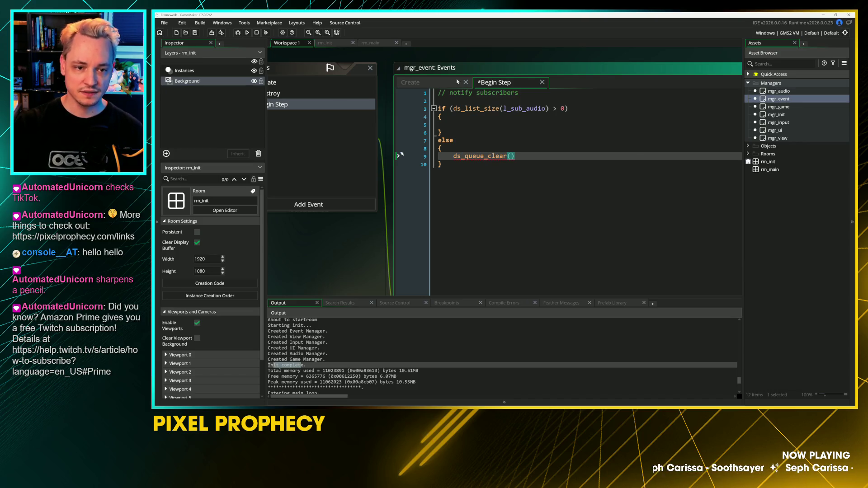
Step: Copy q_ev_audio from the Create code into ds_queue_clear's parentheses and save
{"action": "left_click", "coordinate": [457, 82]}
{"action": "key", "text": "Up"}
{"action": "key", "text": "Up"}
{"action": "key", "text": "Up"}
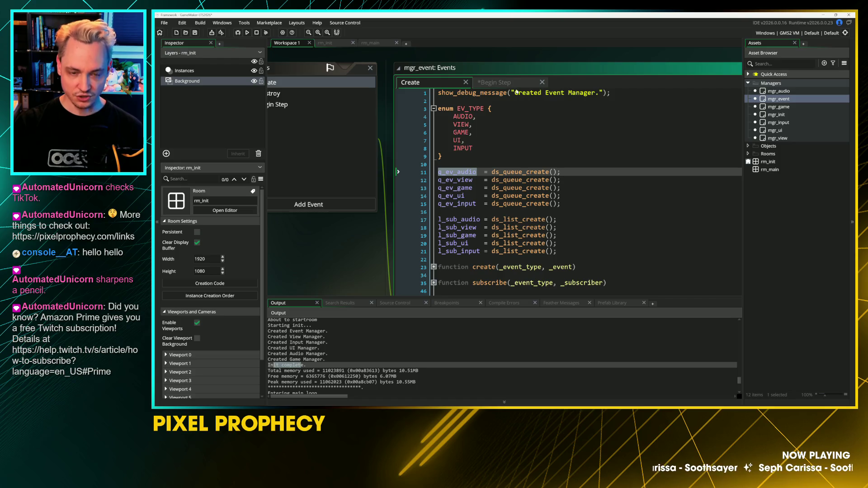
{"action": "key", "text": "ctrl+c"}
{"action": "left_click", "coordinate": [495, 83]}
{"action": "key", "text": "ctrl+v"}
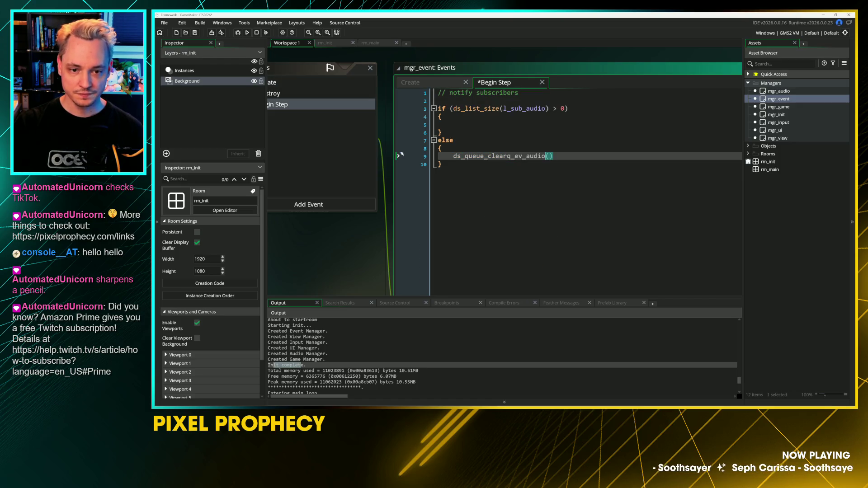
{"action": "key", "text": "ctrl+z"}
{"action": "key", "text": "Right"}
{"action": "key", "text": "ctrl+v"}
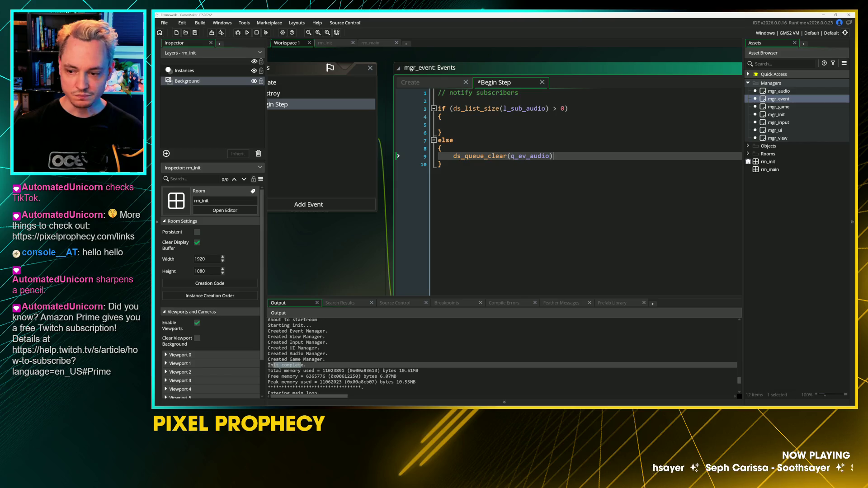
{"action": "type", "text": ";"}
{"action": "key", "text": "ctrl+s"}
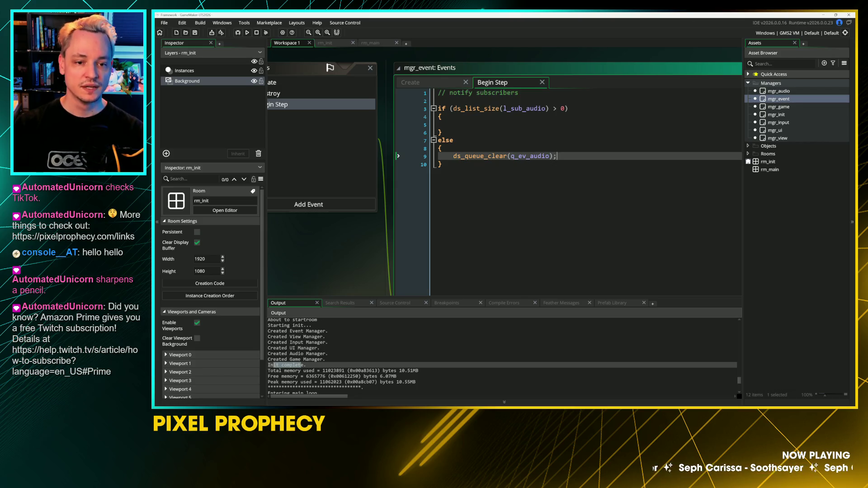
Step: Review the code by selecting l_sub_audio in the condition and the ds_queue_clear argument
{"action": "left_click", "coordinate": [454, 124]}
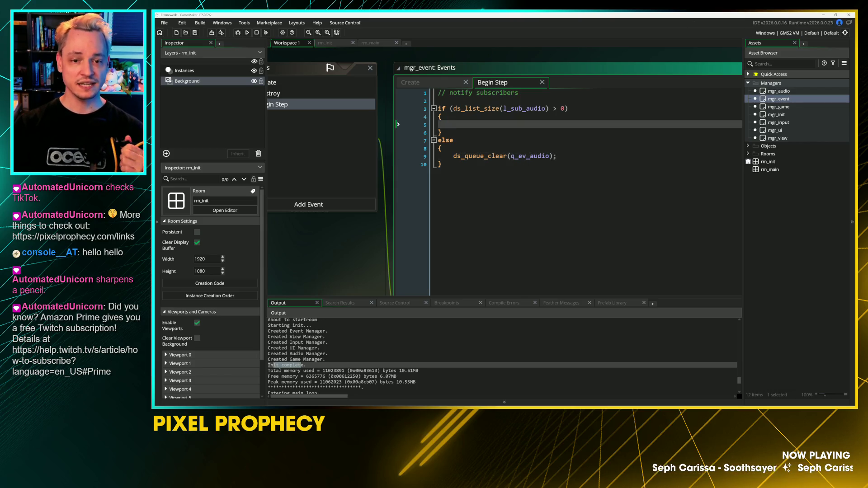
{"action": "left_click_drag", "start_coordinate": [507, 109], "coordinate": [546, 109]}
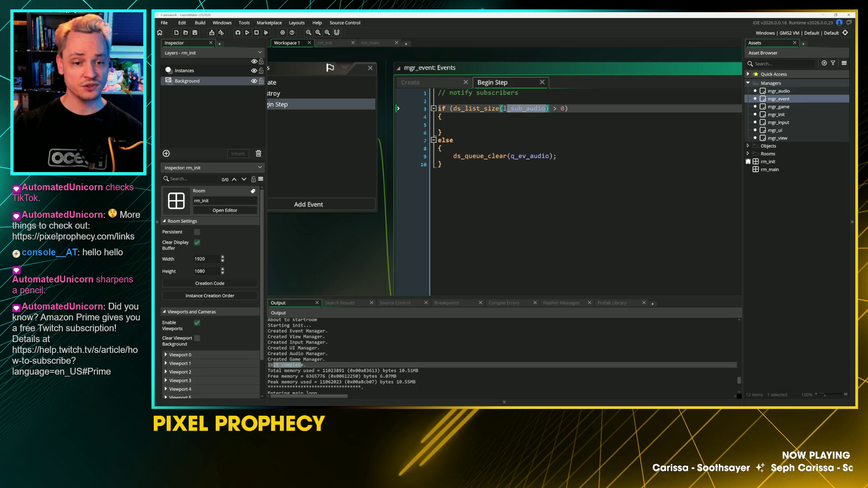
{"action": "left_click", "coordinate": [504, 165]}
{"action": "mouse_move", "coordinate": [507, 157]}
{"action": "left_click_drag", "start_coordinate": [508, 156], "coordinate": [552, 156]}
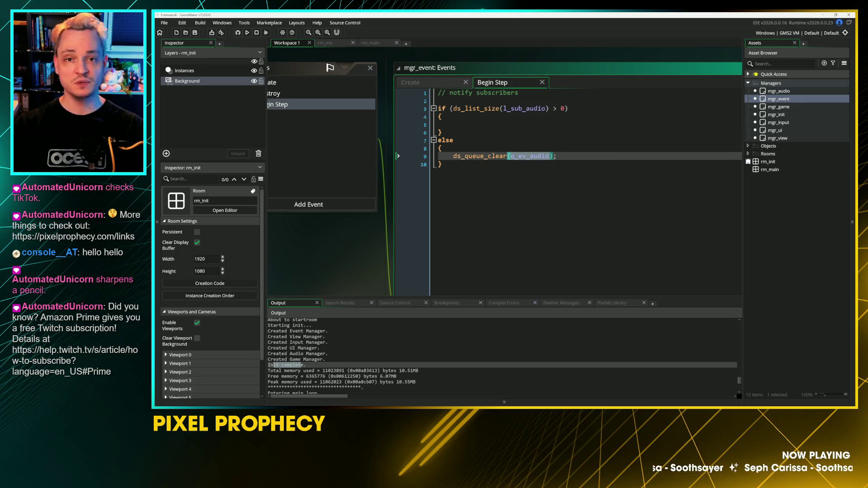
{"action": "left_click", "coordinate": [442, 164]}
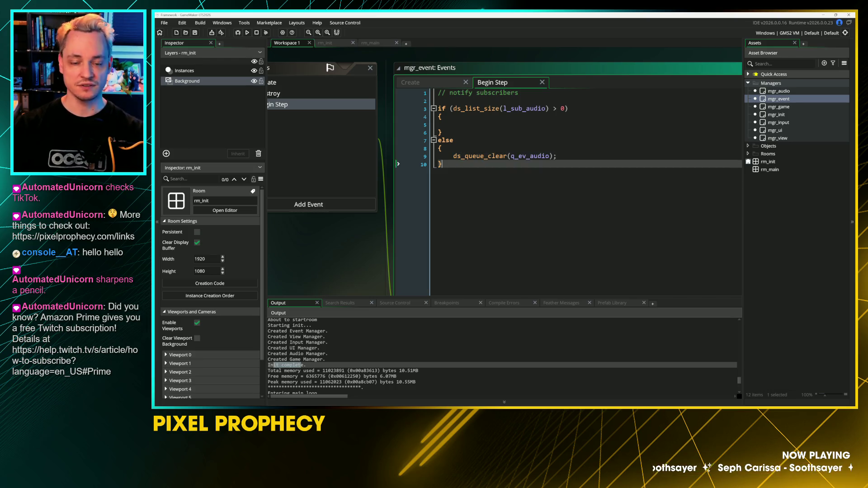
{"action": "mouse_move", "coordinate": [500, 157]}
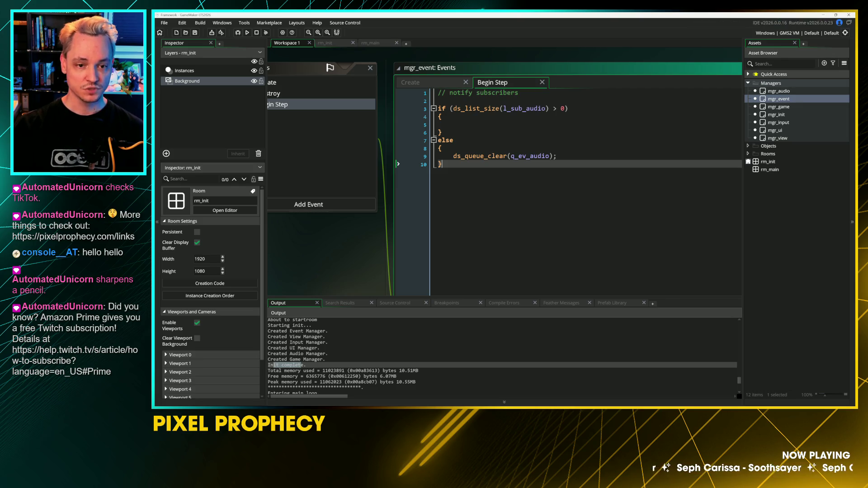
Step: Put the caret in the empty if block and switch to the browser's ds_list_find_index manual page
{"action": "left_click", "coordinate": [453, 125]}
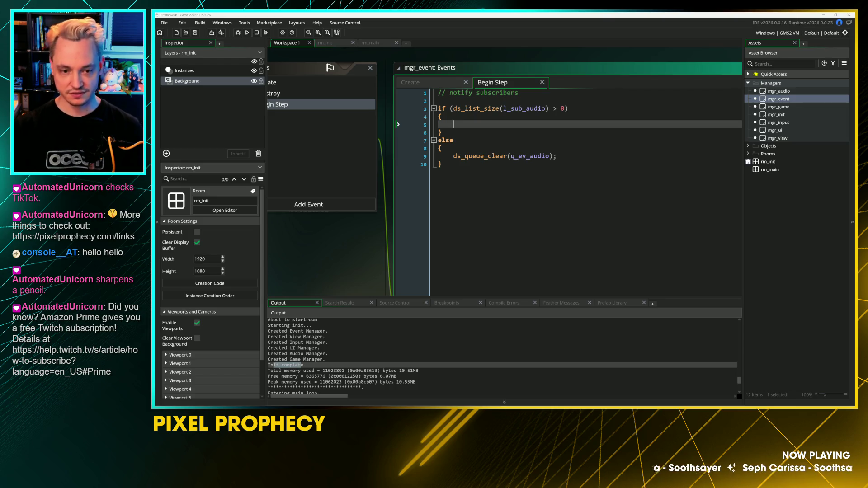
{"action": "key", "text": "alt+Tab"}
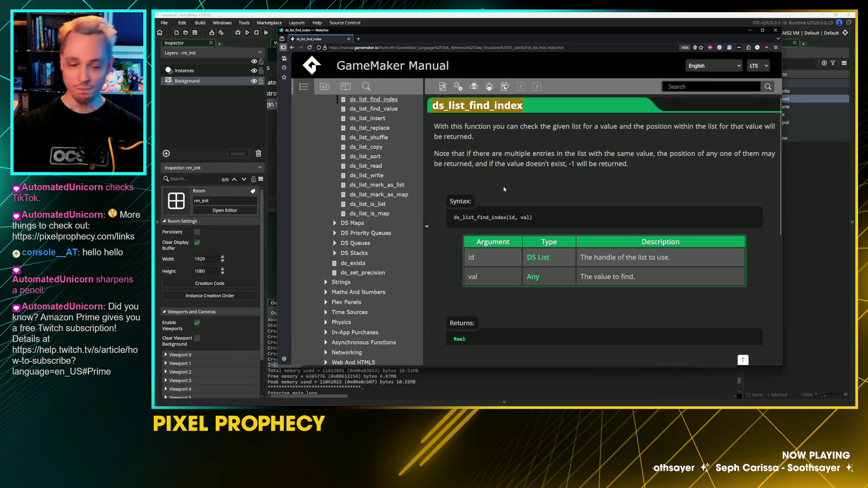
Step: Open the DS Lists manual page and scroll through its function index
{"action": "scroll", "coordinate": [502, 295], "scroll_direction": "down", "scroll_amount": 5}
{"action": "left_click", "coordinate": [462, 324]}
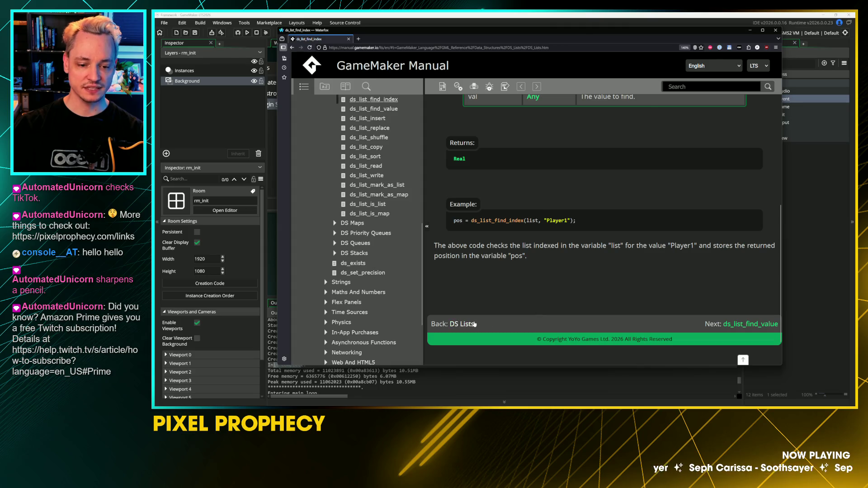
{"action": "scroll", "coordinate": [606, 263], "scroll_direction": "down", "scroll_amount": 5}
{"action": "scroll", "coordinate": [606, 262], "scroll_direction": "down", "scroll_amount": 3}
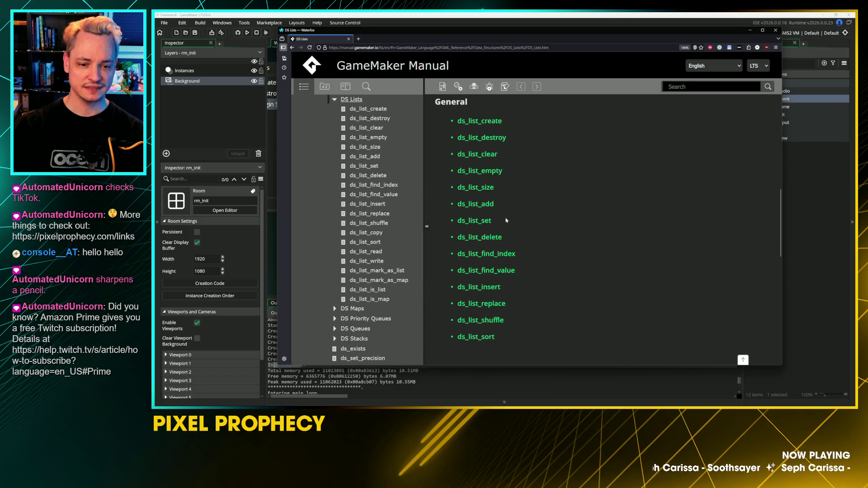
{"action": "scroll", "coordinate": [506, 227], "scroll_direction": "down", "scroll_amount": 1}
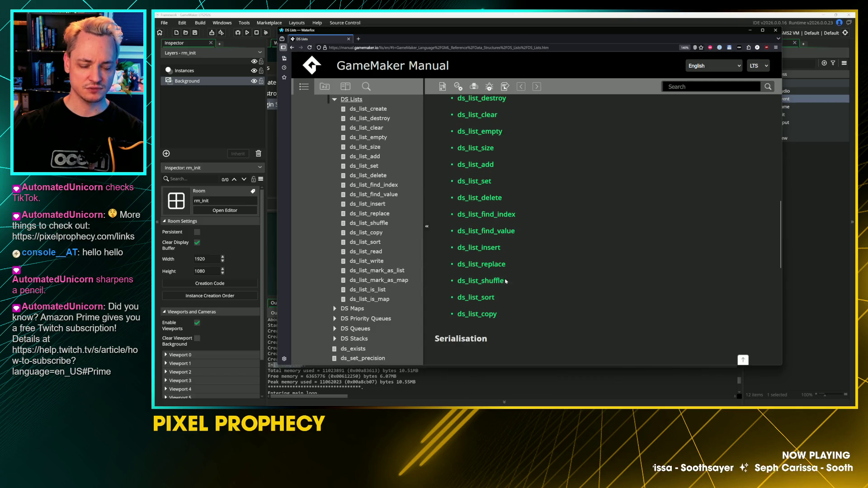
{"action": "scroll", "coordinate": [497, 312], "scroll_direction": "down", "scroll_amount": 2}
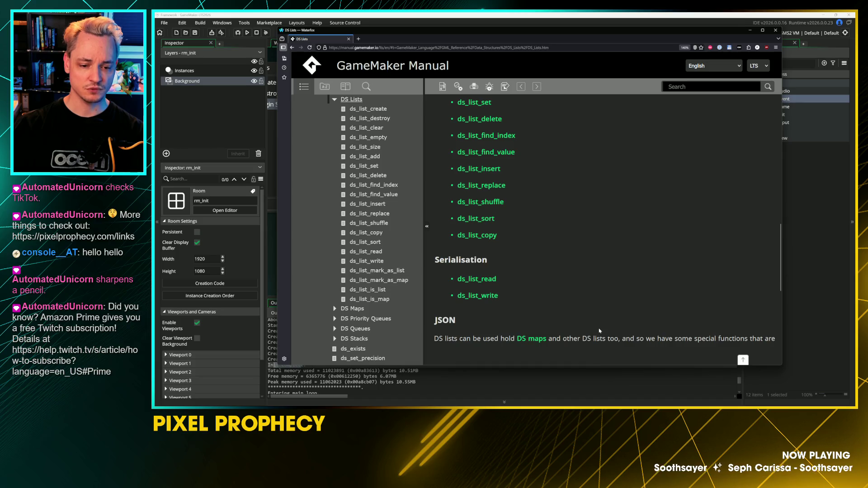
{"action": "scroll", "coordinate": [599, 331], "scroll_direction": "down", "scroll_amount": 2}
{"action": "scroll", "coordinate": [590, 336], "scroll_direction": "down", "scroll_amount": 2}
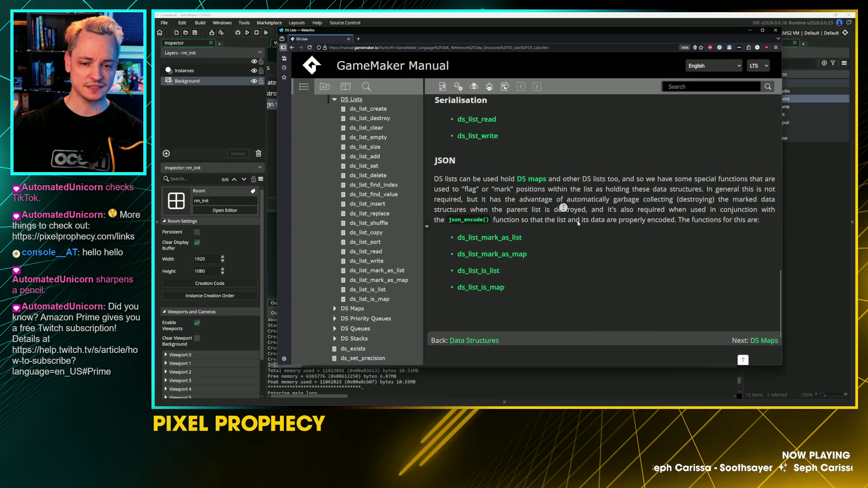
{"action": "scroll", "coordinate": [579, 217], "scroll_direction": "down", "scroll_amount": 1}
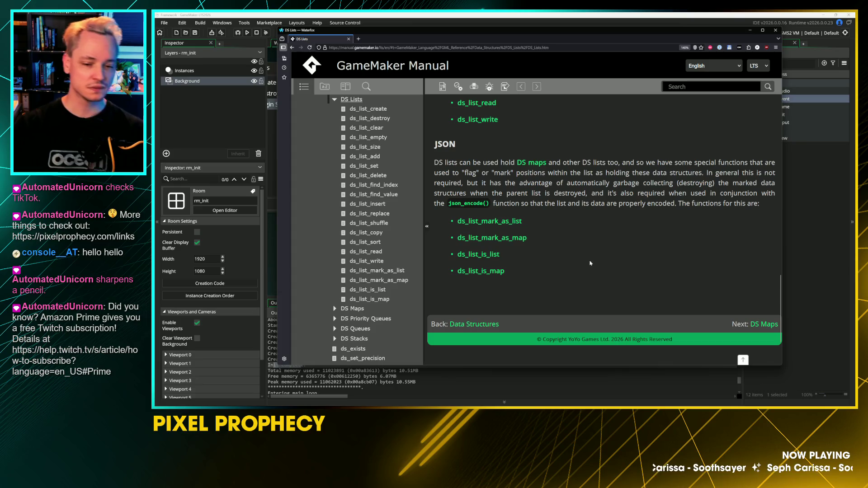
{"action": "scroll", "coordinate": [588, 256], "scroll_direction": "up", "scroll_amount": 1}
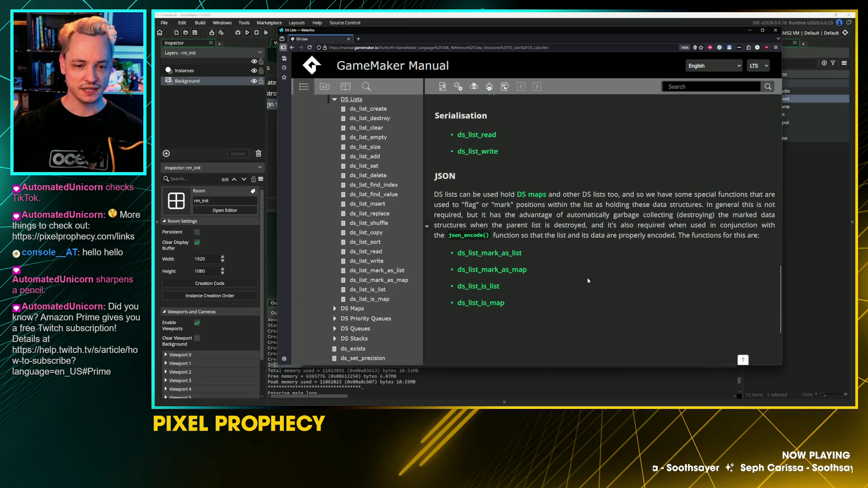
{"action": "scroll", "coordinate": [588, 281], "scroll_direction": "up", "scroll_amount": 10}
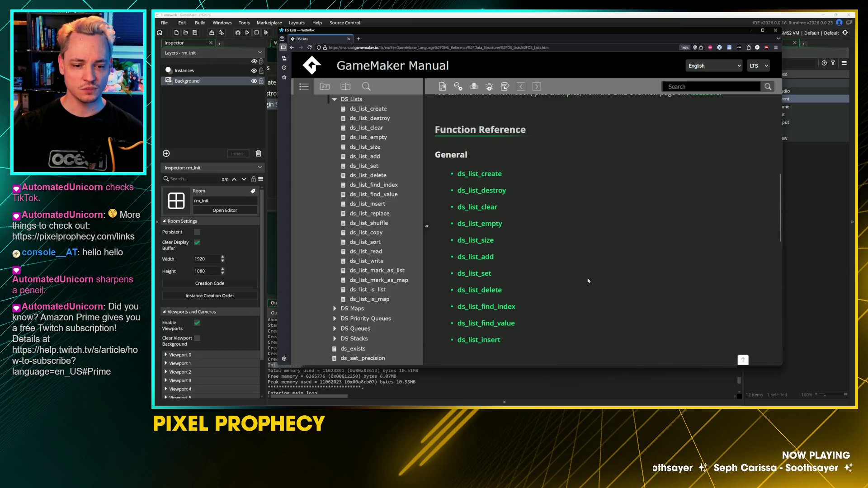
{"action": "scroll", "coordinate": [588, 280], "scroll_direction": "down", "scroll_amount": 1}
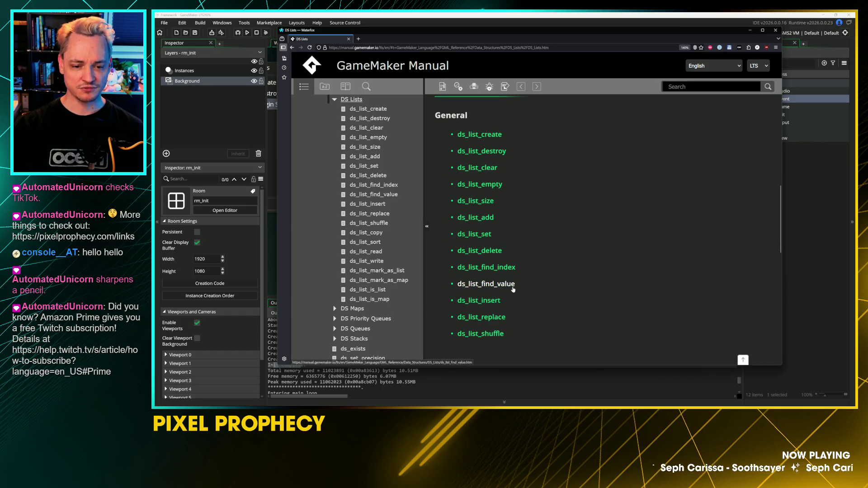
Step: Open the ds_list_find_value page, select its example line, and return to GameMaker
{"action": "left_click", "coordinate": [516, 284]}
{"action": "scroll", "coordinate": [533, 223], "scroll_direction": "down", "scroll_amount": 5}
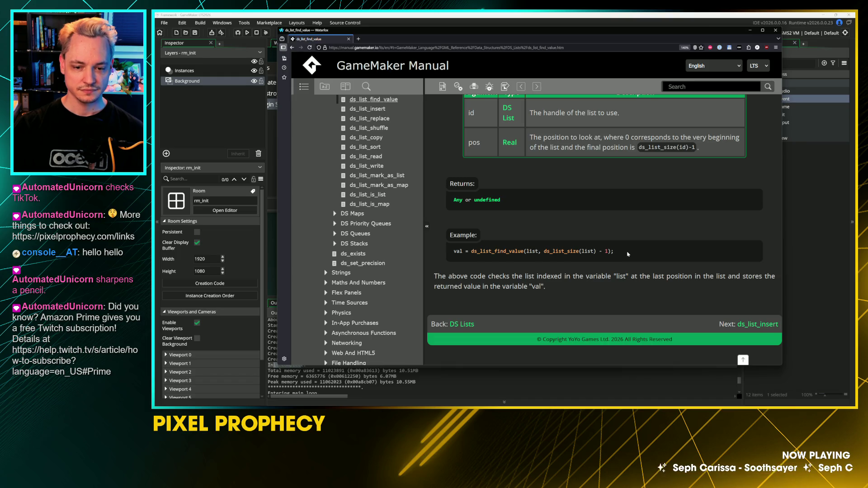
{"action": "left_click_drag", "start_coordinate": [628, 254], "coordinate": [455, 251]}
{"action": "key", "text": "alt+Tab"}
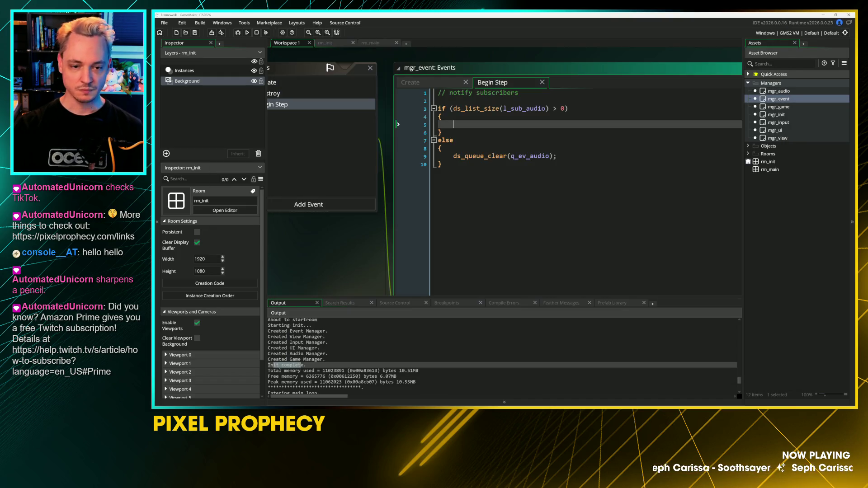
Step: Insert the For Loop (i..n) code snippet inside the if block
{"action": "type", "text": "for ("}
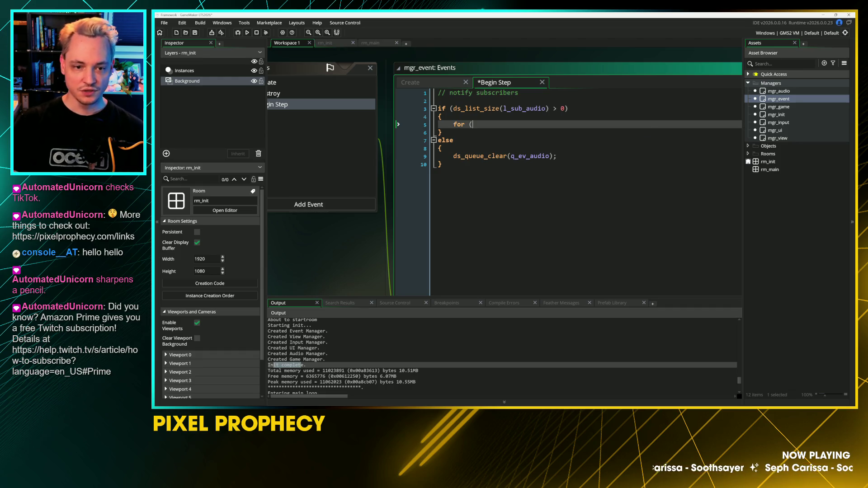
{"action": "key", "text": "BackSpace"}
{"action": "key", "text": "BackSpace"}
{"action": "key", "text": "BackSpace"}
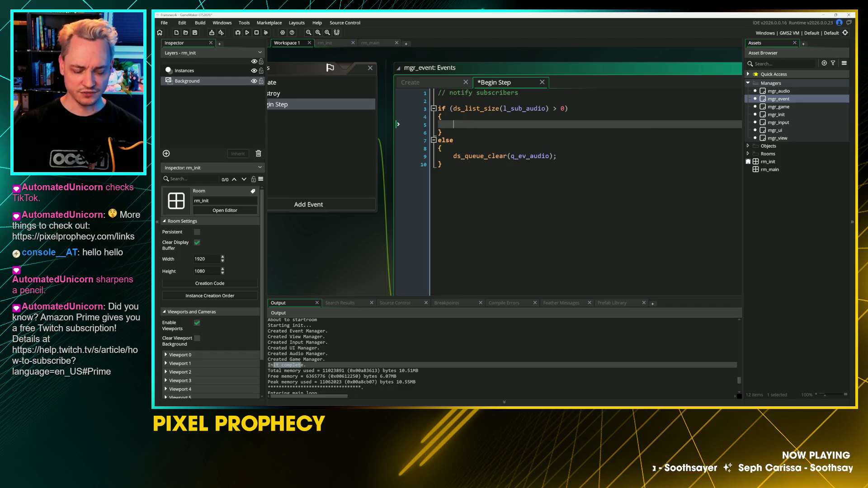
{"action": "right_click", "coordinate": [497, 124]}
{"action": "mouse_move", "coordinate": [561, 217]}
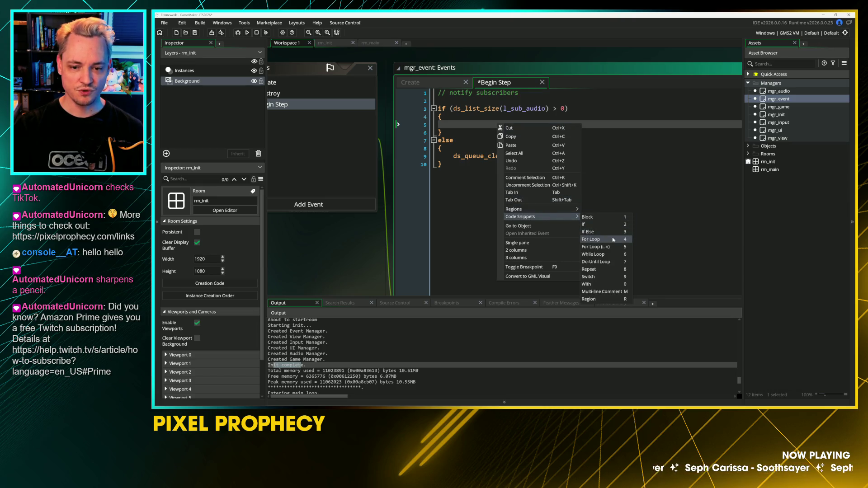
{"action": "left_click", "coordinate": [614, 239]}
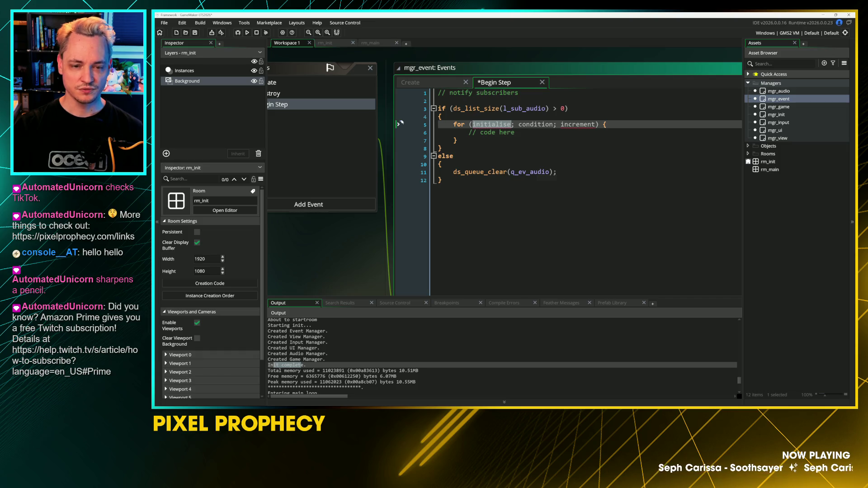
{"action": "key", "text": "ctrl+z"}
{"action": "right_click", "coordinate": [460, 127]}
{"action": "mouse_move", "coordinate": [513, 216]}
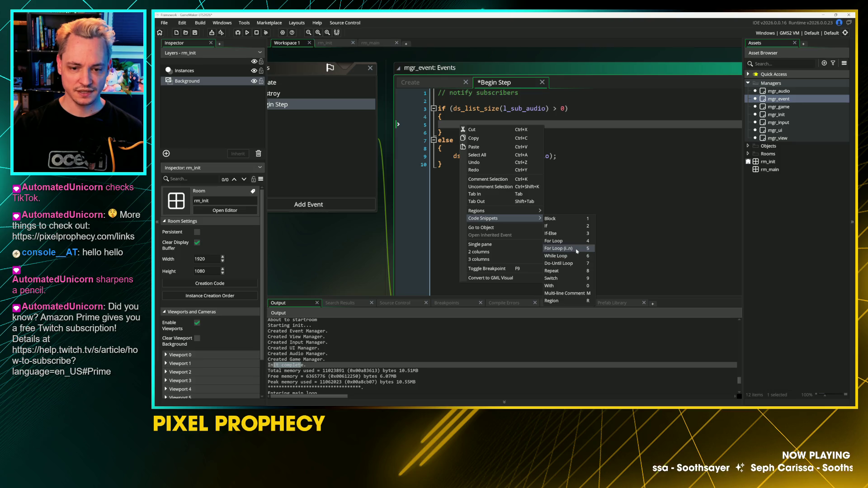
{"action": "left_click", "coordinate": [577, 250]}
Step: Replace the loop's condition placeholder with ds_list_size(l_sub_audio)
{"action": "left_click", "coordinate": [489, 124]}
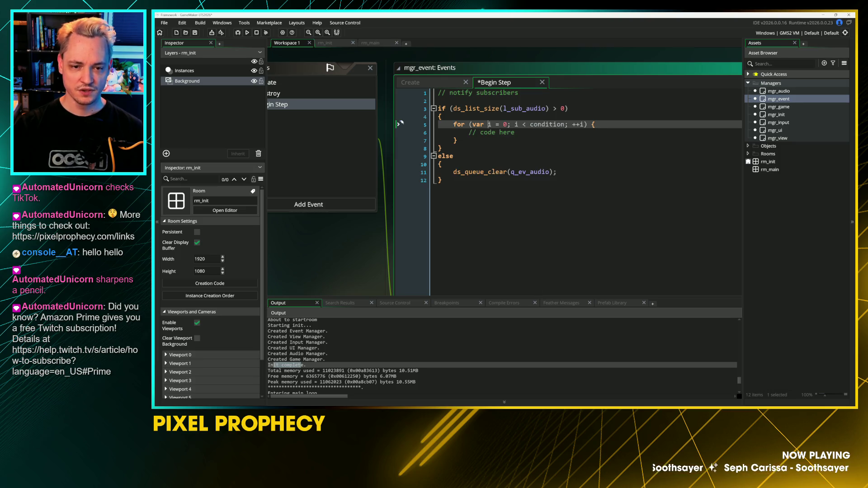
{"action": "key", "text": "Tab"}
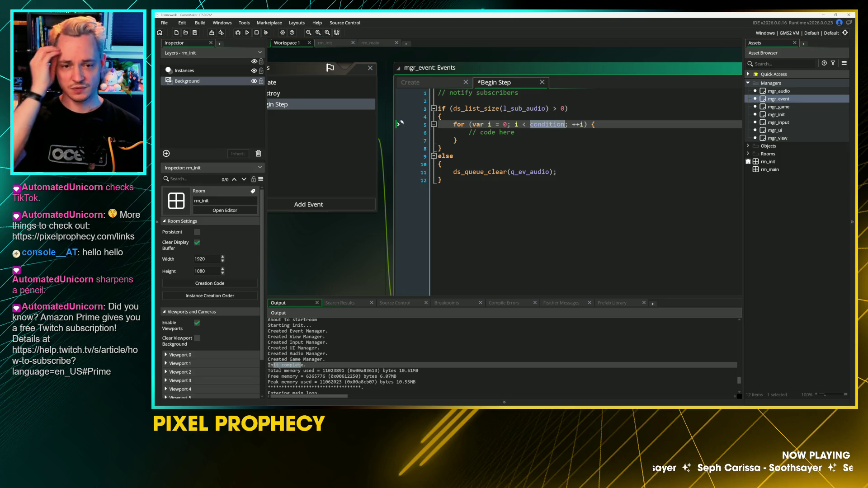
{"action": "type", "text": "val = ds_list_find_value(list, ds_list_size(list) - 1);"}
{"action": "key", "text": "ctrl+Left"}
{"action": "key", "text": "ctrl+Left"}
{"action": "key", "text": "ctrl+Left"}
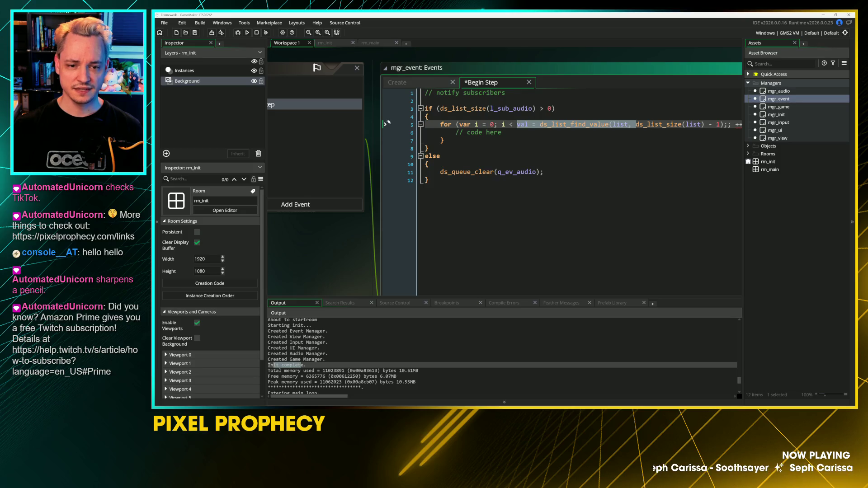
{"action": "key", "text": "ctrl+z"}
{"action": "type", "text": "ds_li8"}
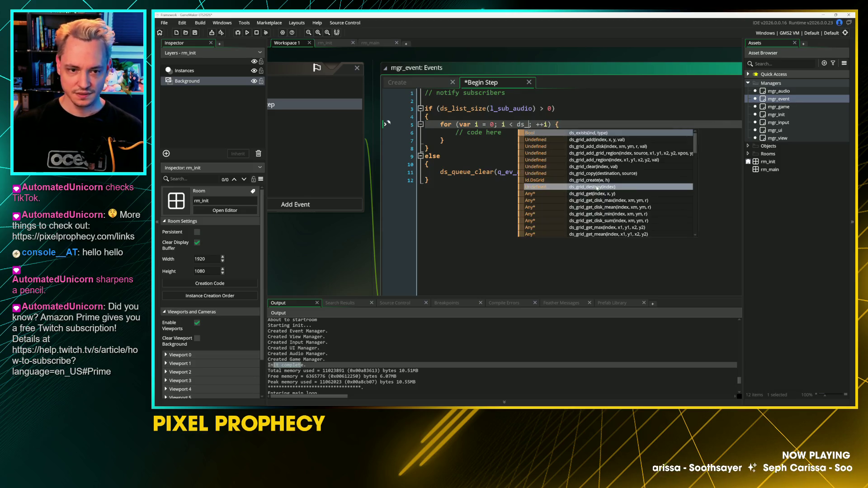
{"action": "key", "text": "BackSpace"}
{"action": "type", "text": "st_"}
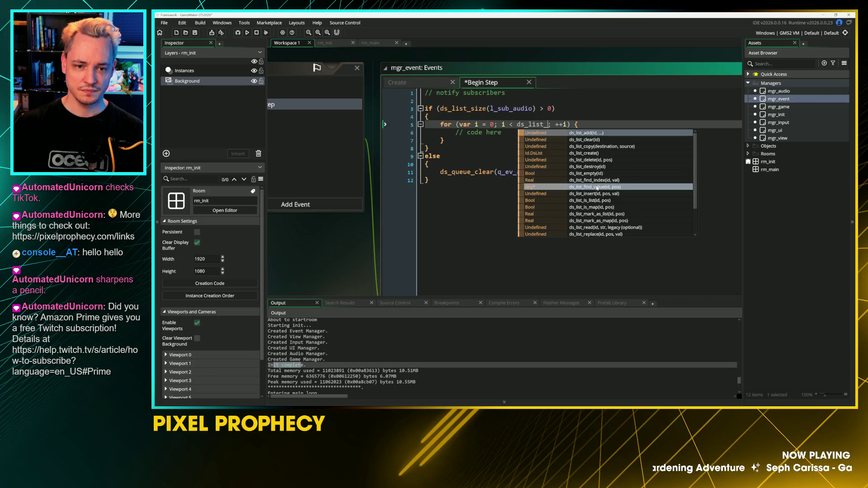
{"action": "key", "text": "Return"}
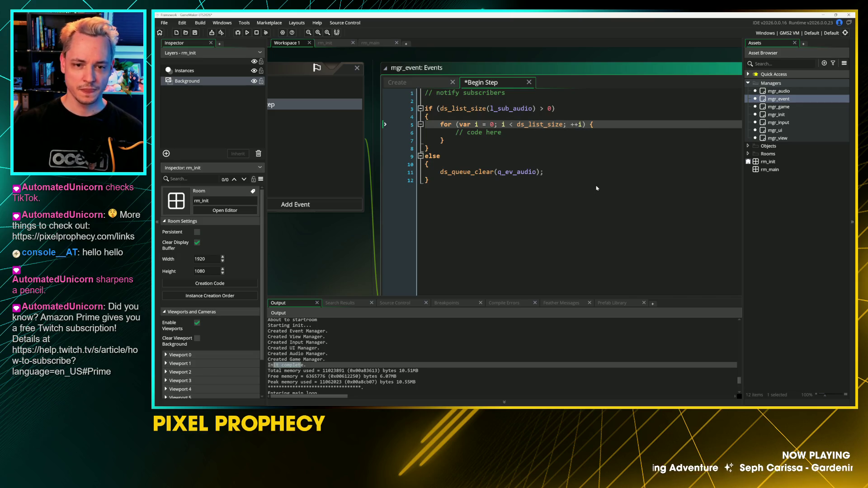
{"action": "type", "text": "("}
{"action": "type", "text": "l_sub_audio"}
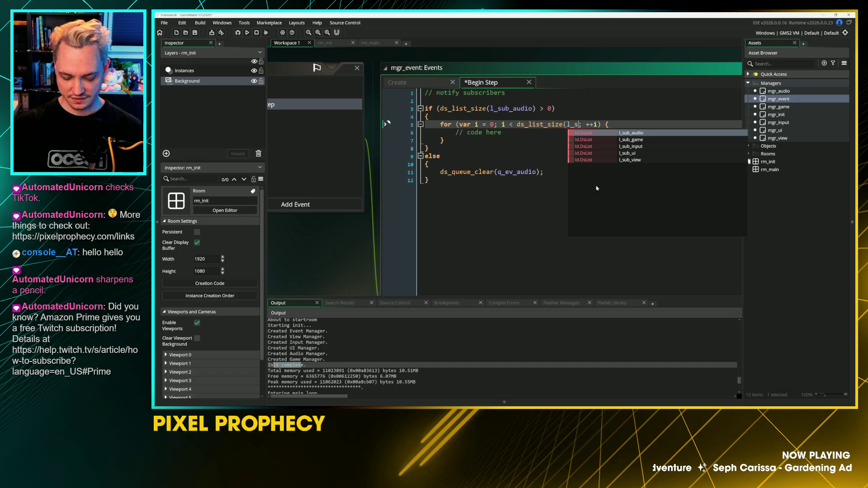
{"action": "type", "text": ")"}
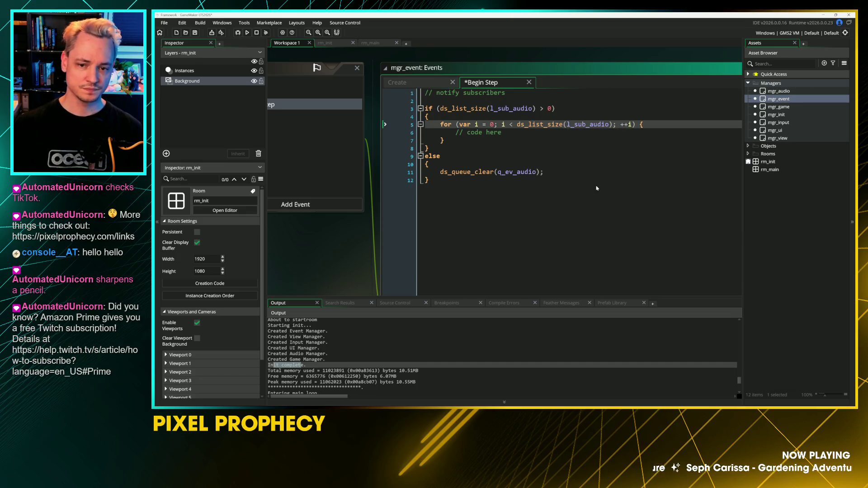
Step: Move the loop's opening brace to its own line and erase the // code here placeholder
{"action": "key", "text": "Return"}
{"action": "key", "text": "Down"}
{"action": "key", "text": "End"}
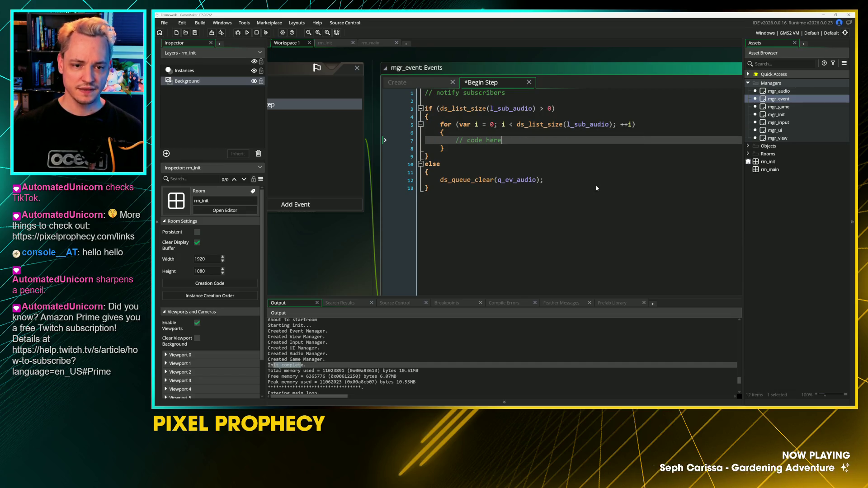
{"action": "key", "text": "ctrl+BackSpace"}
{"action": "key", "text": "ctrl+BackSpace"}
{"action": "key", "text": "ctrl+BackSpace"}
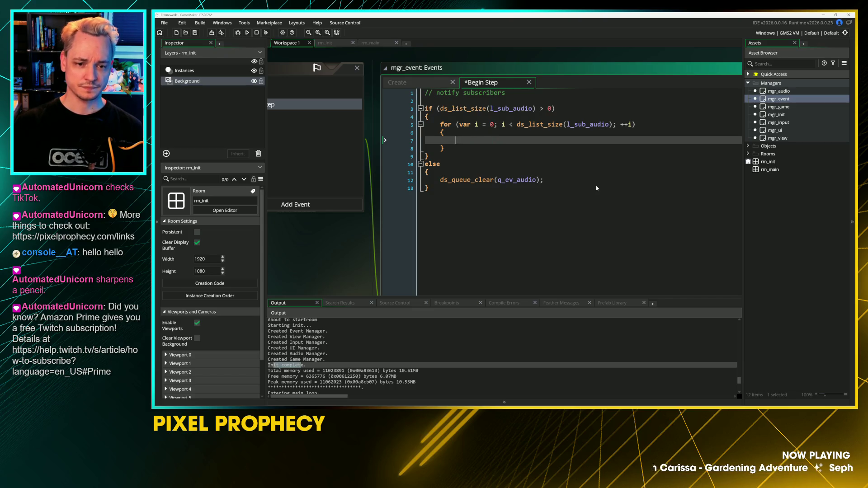
Step: Write var _item = ds_list_find_value(l_sub_audio, i); in the loop body and save
{"action": "type", "text": "var _"}
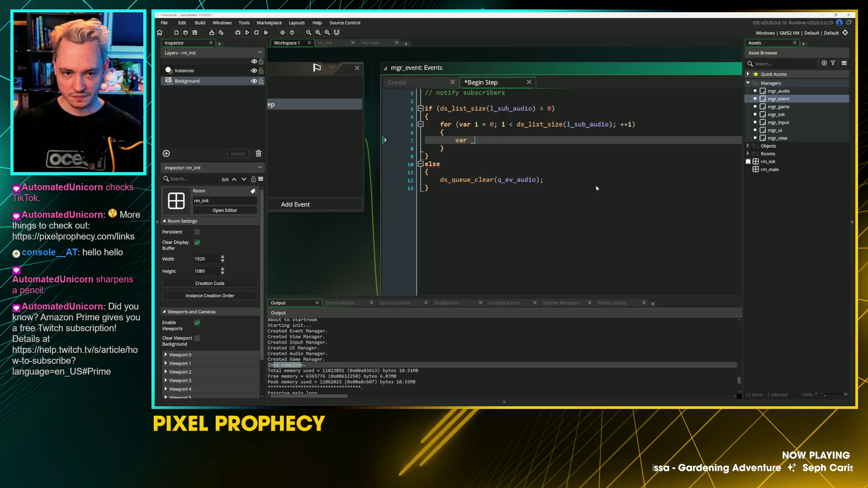
{"action": "type", "text": "item ="}
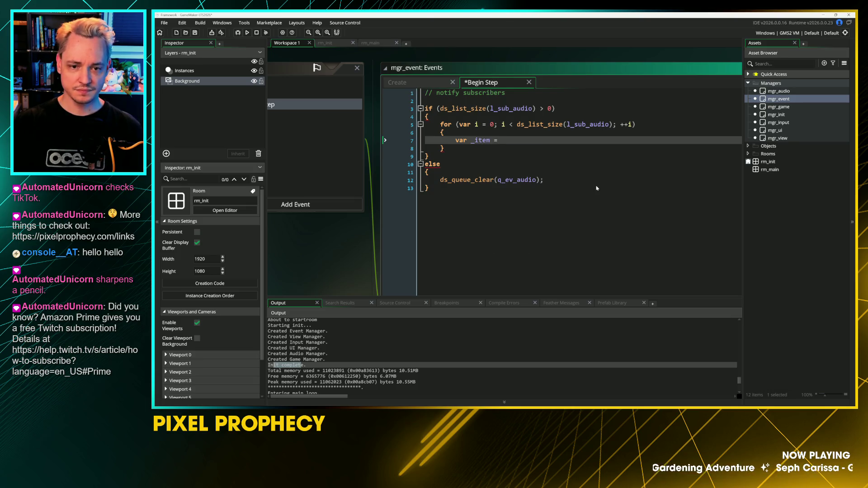
{"action": "type", "text": " ds_list_get"}
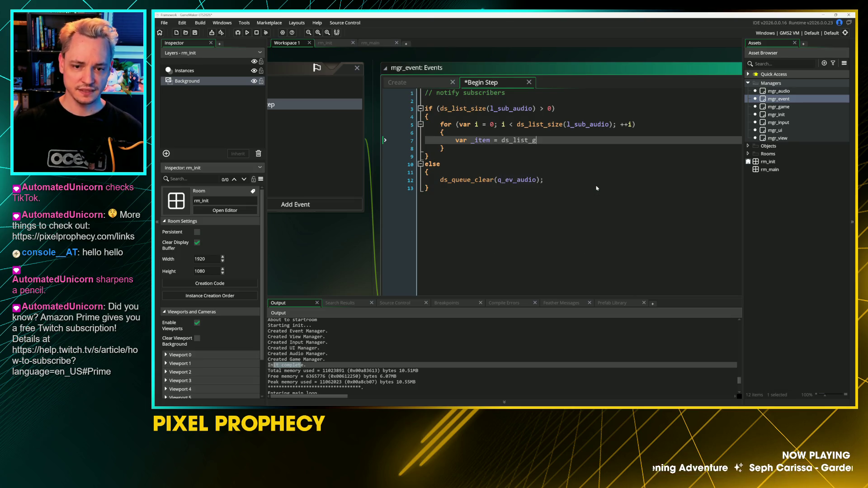
{"action": "key", "text": "BackSpace"}
{"action": "key", "text": "BackSpace"}
{"action": "key", "text": "BackSpace"}
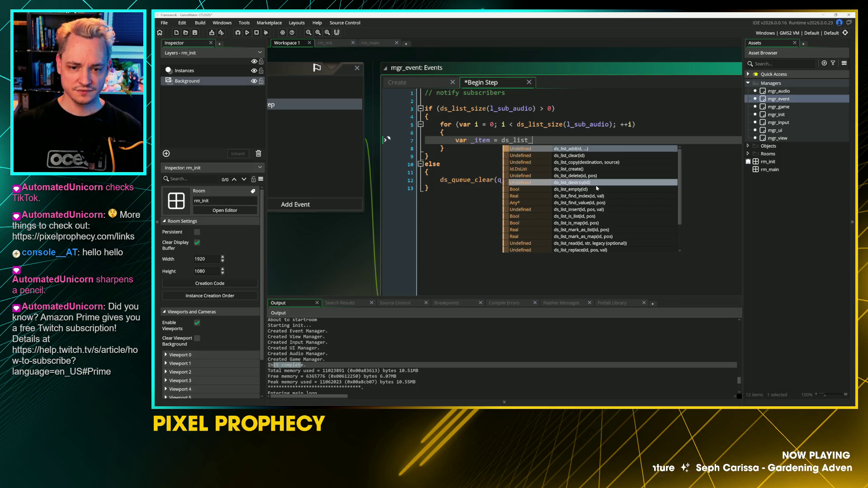
{"action": "key", "text": "Down"}
{"action": "key", "text": "Down"}
{"action": "key", "text": "Down"}
{"action": "key", "text": "Return"}
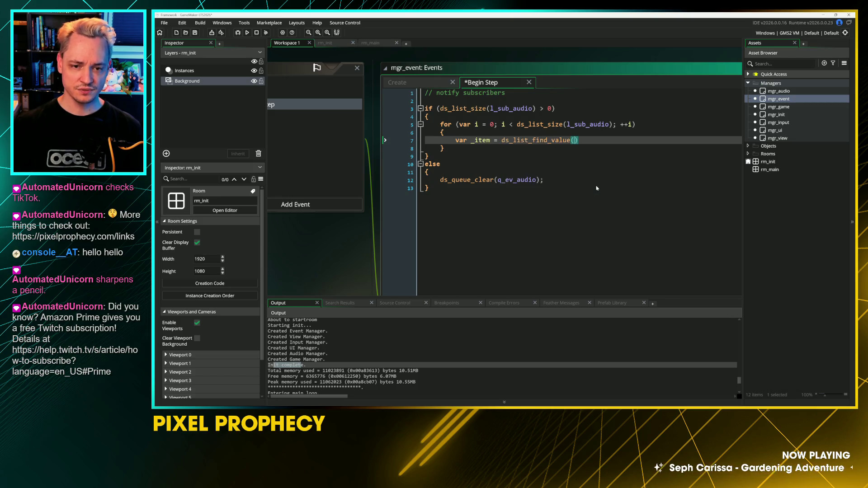
{"action": "type", "text": "l_sub"}
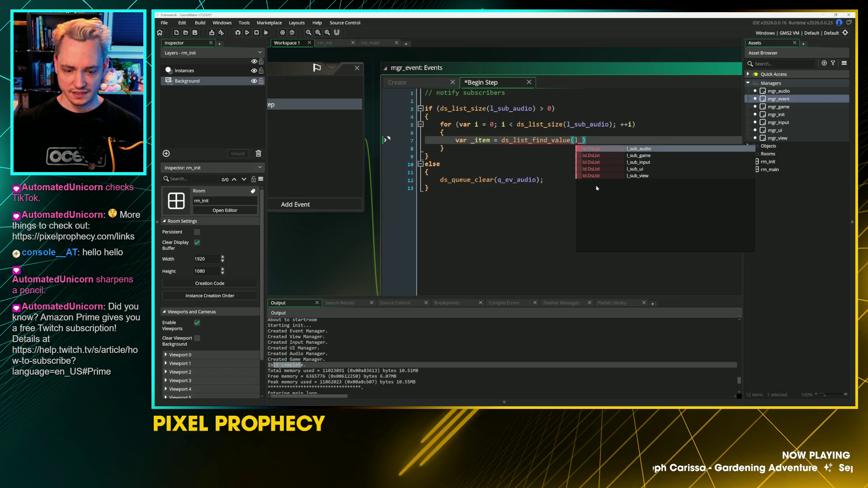
{"action": "type", "text": "_au"}
{"action": "key", "text": "Return"}
{"action": "type", "text": ", i)"}
{"action": "key", "text": "ctrl+s"}
{"action": "type", "text": ";"}
{"action": "key", "text": "Return"}
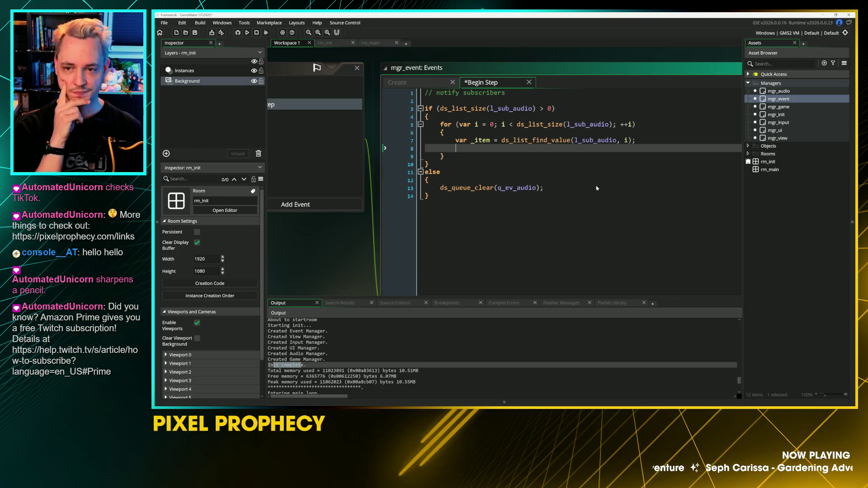
{"action": "key", "text": "ctrl+s"}
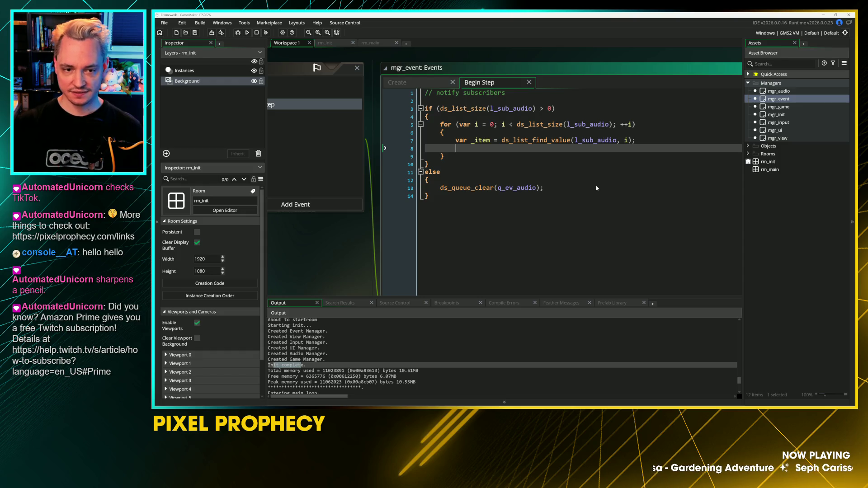
Step: Rename the loop variable _item to _subscriber
{"action": "type", "text": "_"}
{"action": "key", "text": "Escape"}
{"action": "key", "text": "Up"}
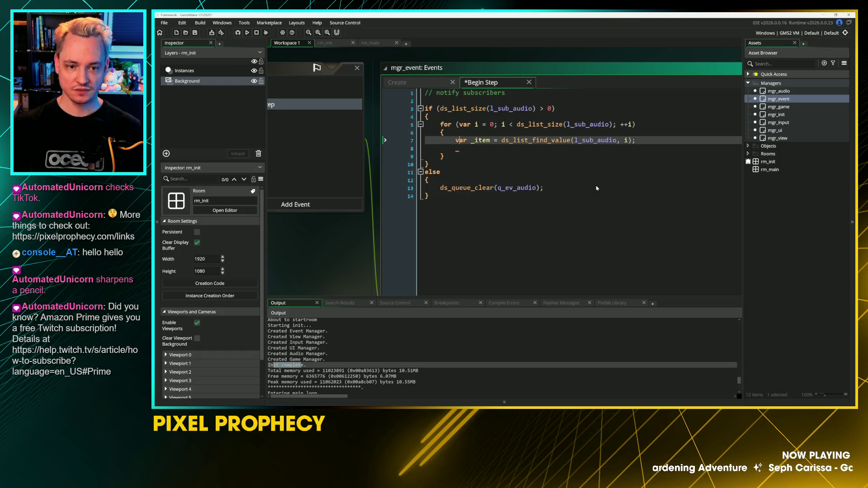
{"action": "key", "text": "shift+Right"}
{"action": "key", "text": "shift+Right"}
{"action": "key", "text": "shift+Right"}
{"action": "type", "text": "subscriber"}
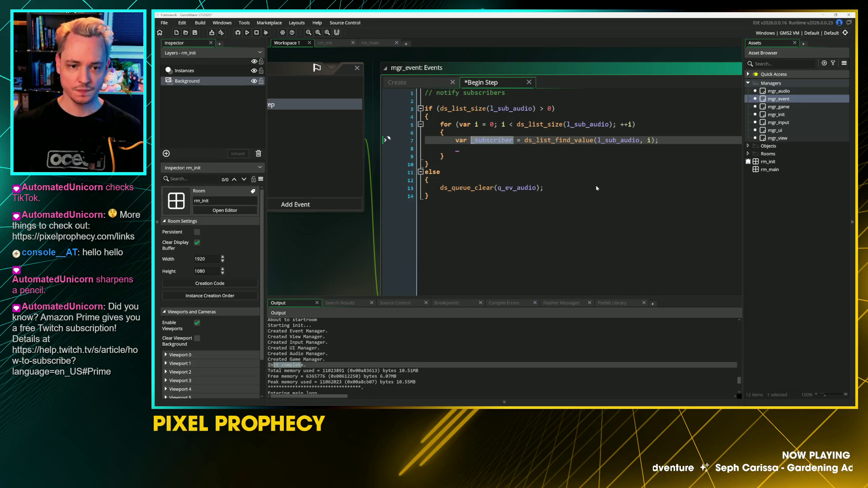
Step: Add the call _subscriber.receiveEvent(_event); below the lookup line
{"action": "key", "text": "Down"}
{"action": "type", "text": "_subscriber."}
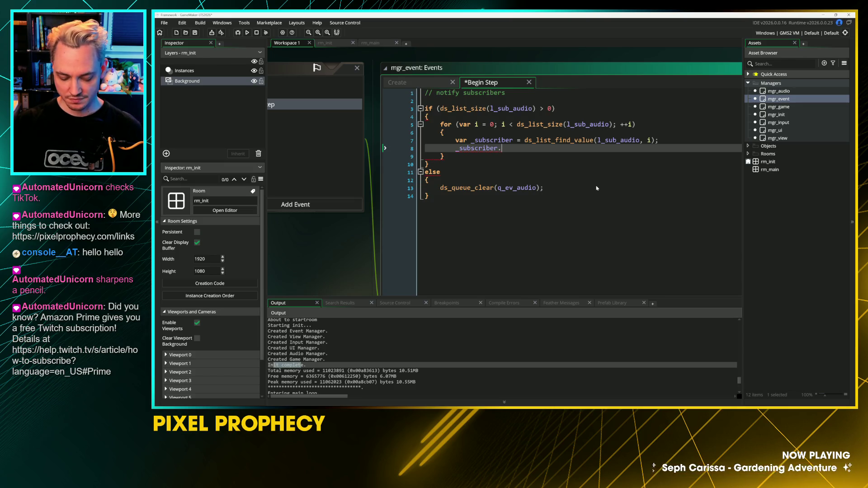
{"action": "type", "text": "receiveEvent("}
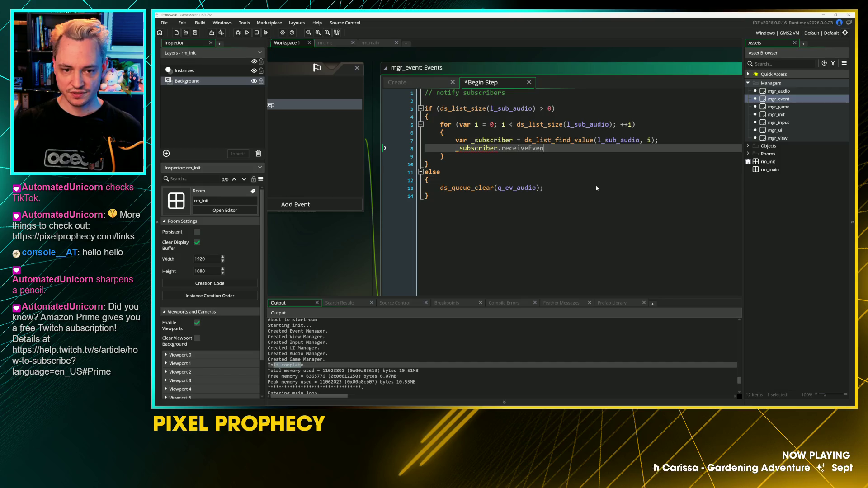
{"action": "key", "text": "Escape"}
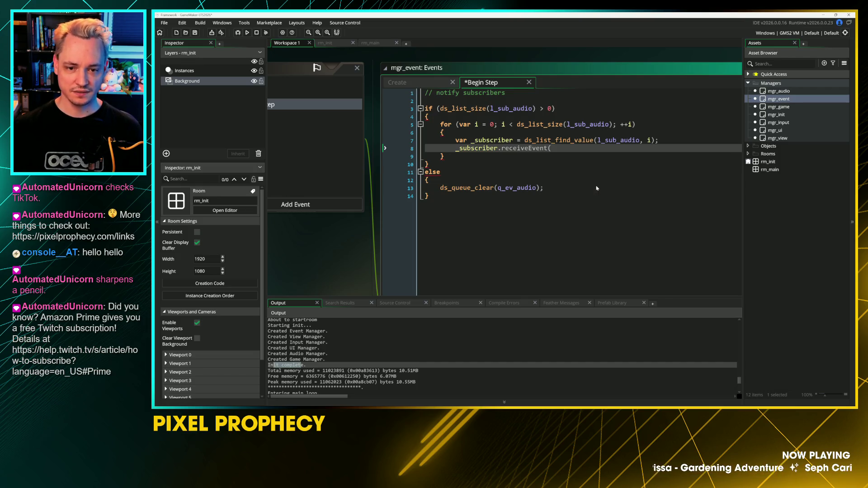
{"action": "key", "text": "Up"}
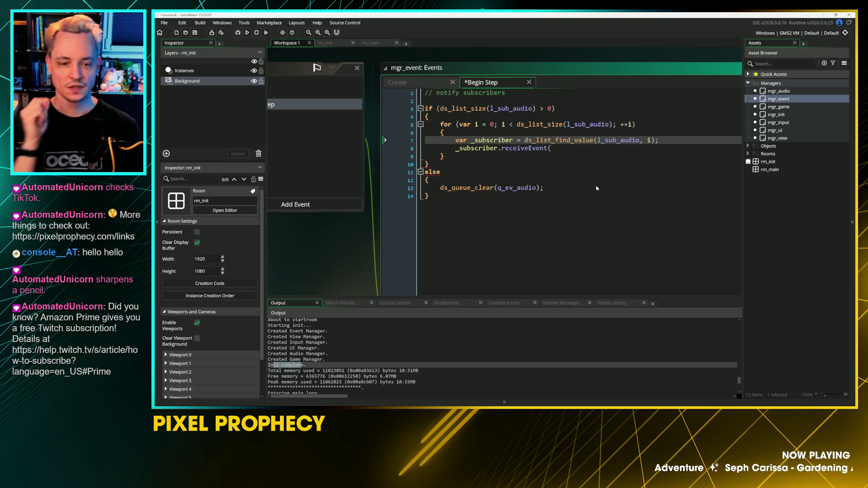
{"action": "key", "text": "Down"}
{"action": "key", "text": "Down"}
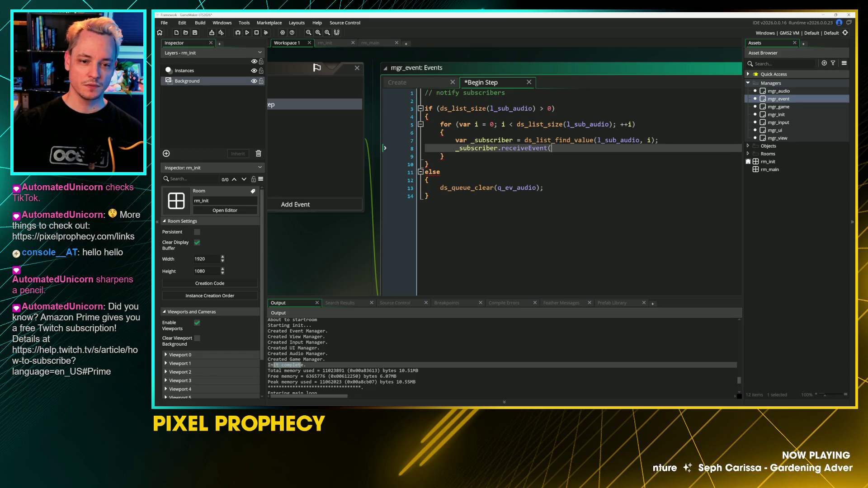
{"action": "left_click", "coordinate": [426, 140]}
{"action": "left_click", "coordinate": [551, 148]}
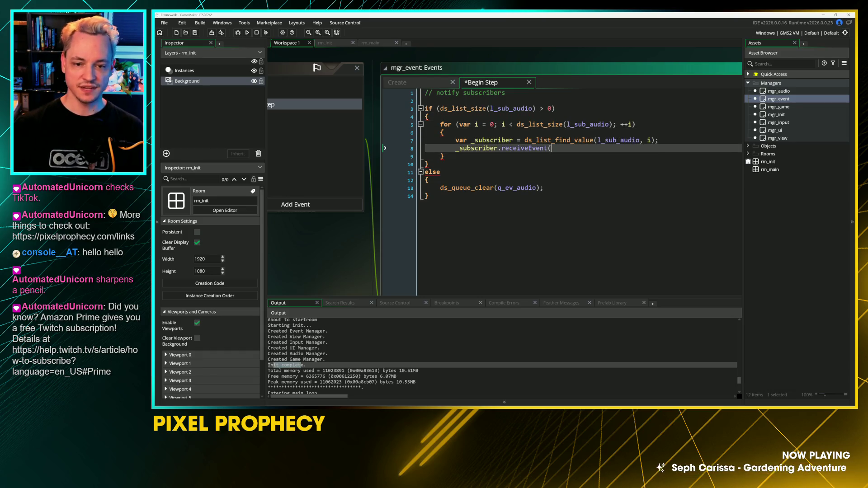
{"action": "type", "text": "_event);"}
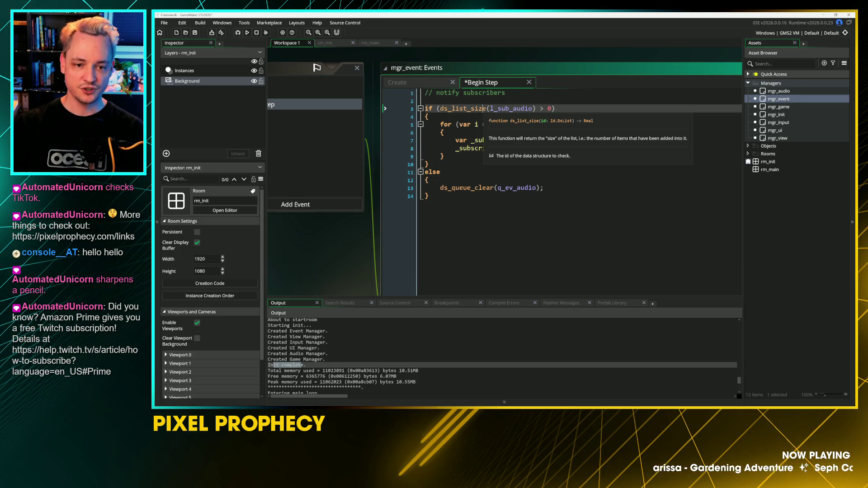
{"action": "left_click", "coordinate": [434, 117]}
Step: Write while (ds_queue_size(q_ev_audio)) on new lines above the subscriber for loop
{"action": "key", "text": "Return"}
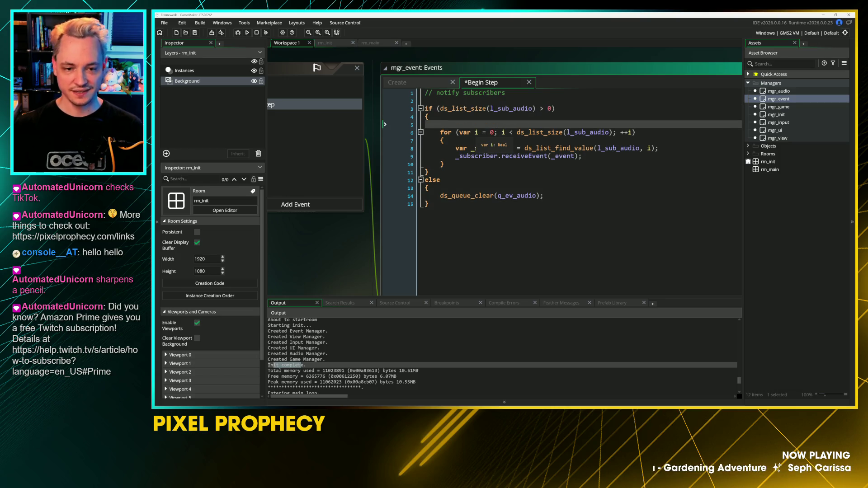
{"action": "key", "text": "Return"}
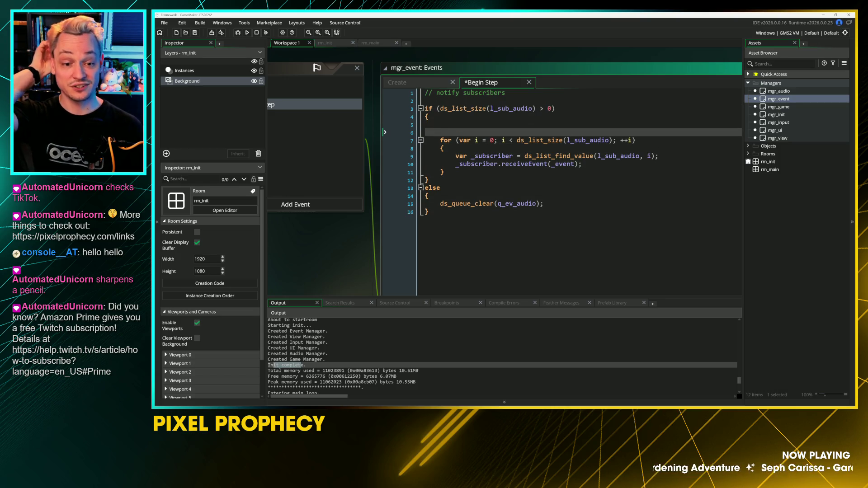
{"action": "left_click", "coordinate": [441, 124]}
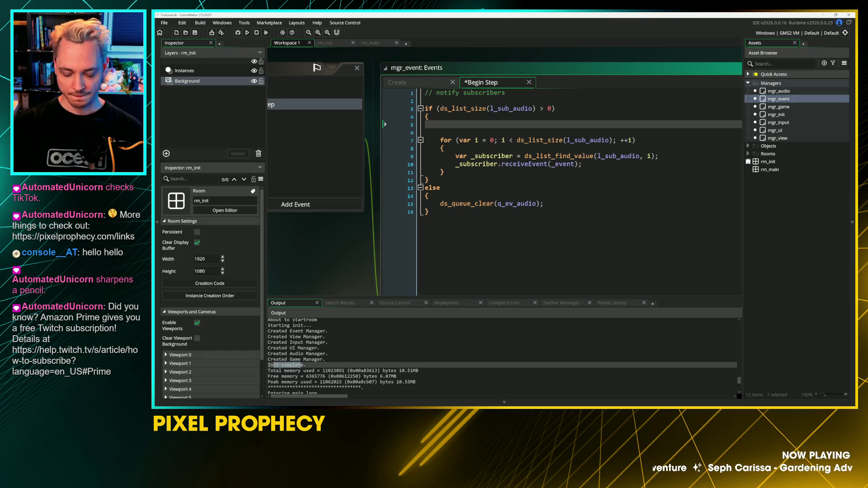
{"action": "type", "text": "while (ds_qu"}
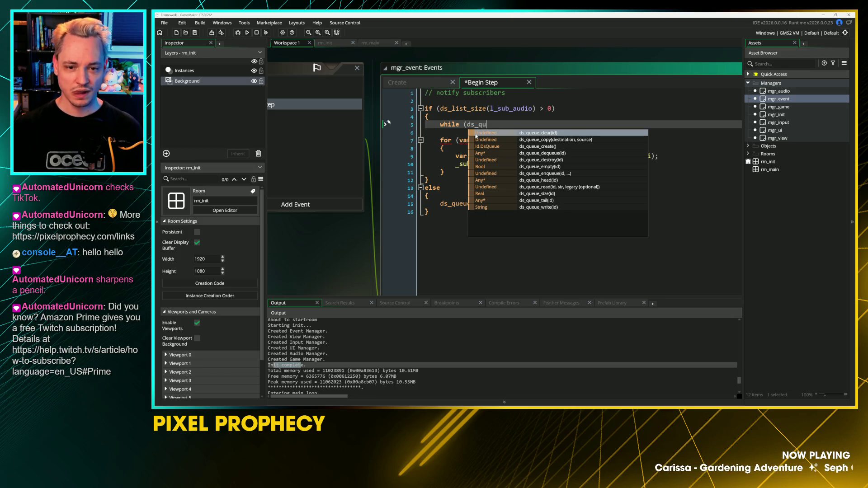
{"action": "key", "text": "Down"}
{"action": "key", "text": "Down"}
{"action": "key", "text": "Down"}
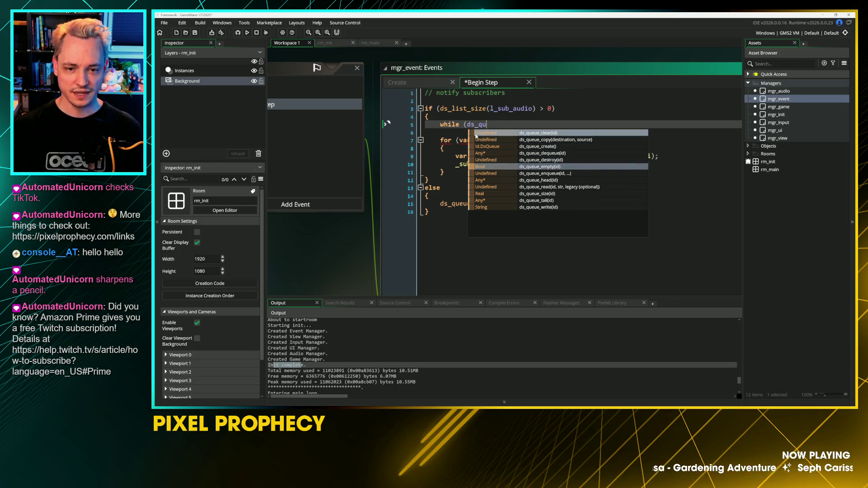
{"action": "key", "text": "Down"}
{"action": "key", "text": "Down"}
{"action": "key", "text": "Down"}
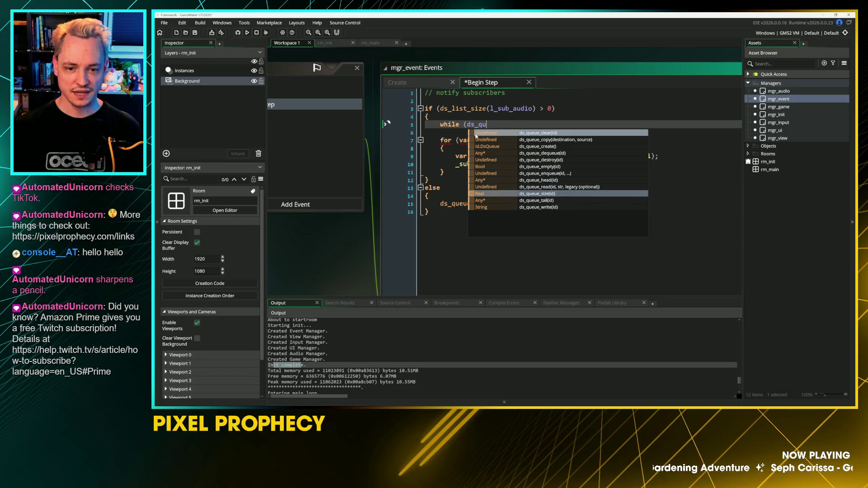
{"action": "key", "text": "Return"}
{"action": "type", "text": "q_ev_audio"}
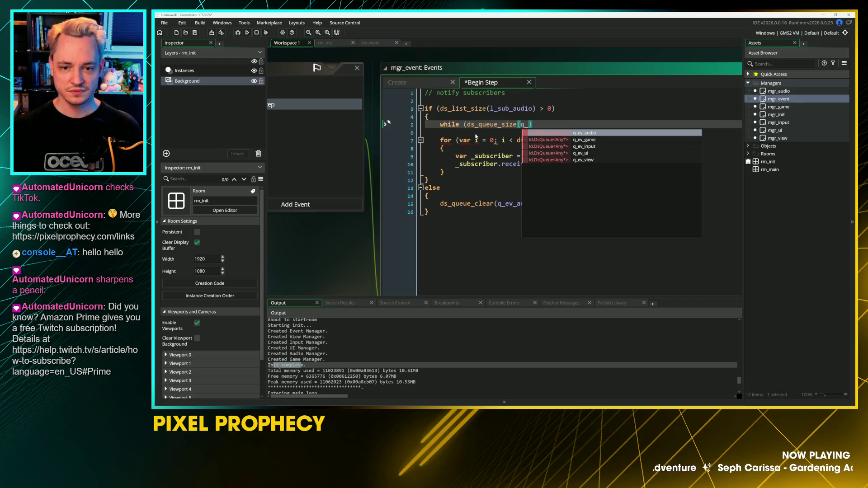
{"action": "key", "text": "Return"}
{"action": "key", "text": "Left"}
{"action": "key", "text": "Right"}
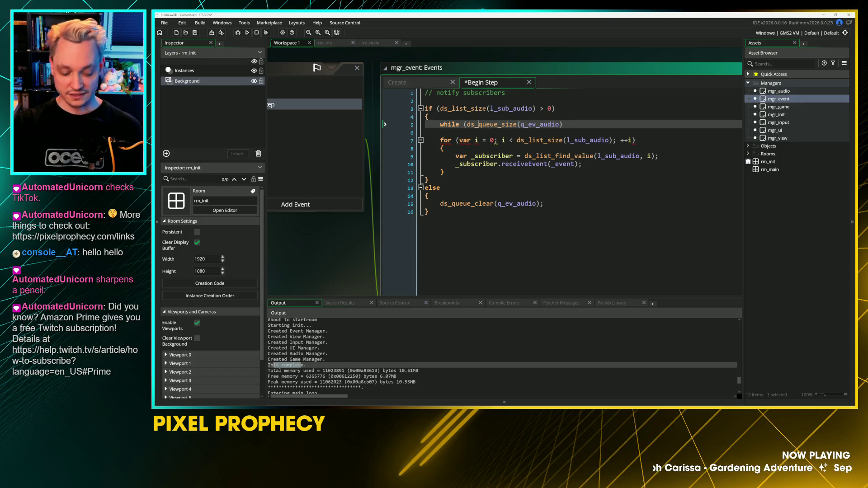
{"action": "key", "text": "F1"}
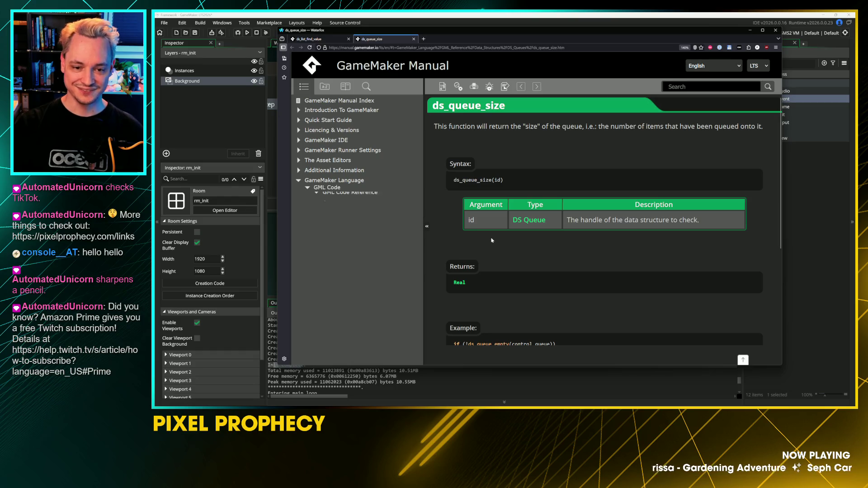
Step: Select the ds_queue_size example code in the manual and return to the Begin Step code
{"action": "scroll", "coordinate": [492, 240], "scroll_direction": "down", "scroll_amount": 3}
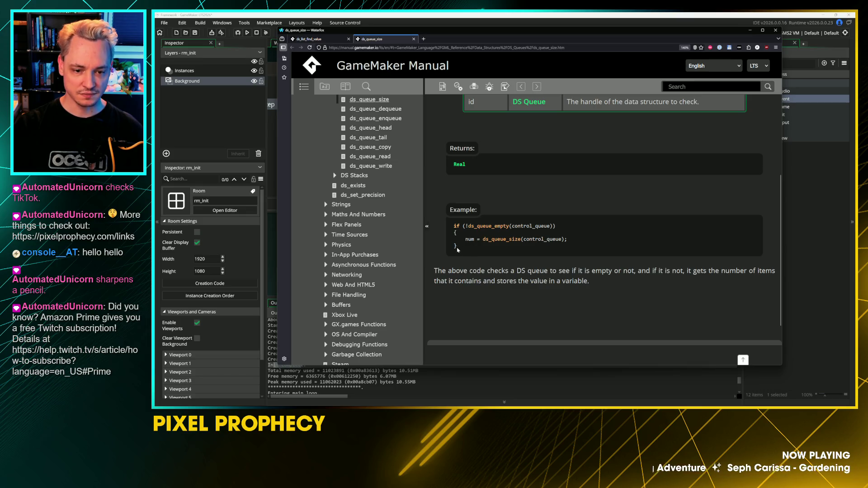
{"action": "triple_click", "coordinate": [455, 226]}
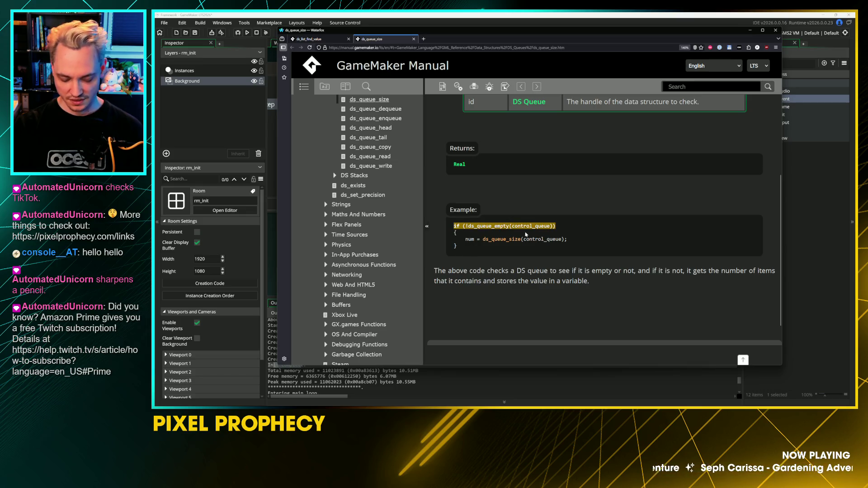
{"action": "key", "text": "alt+Tab"}
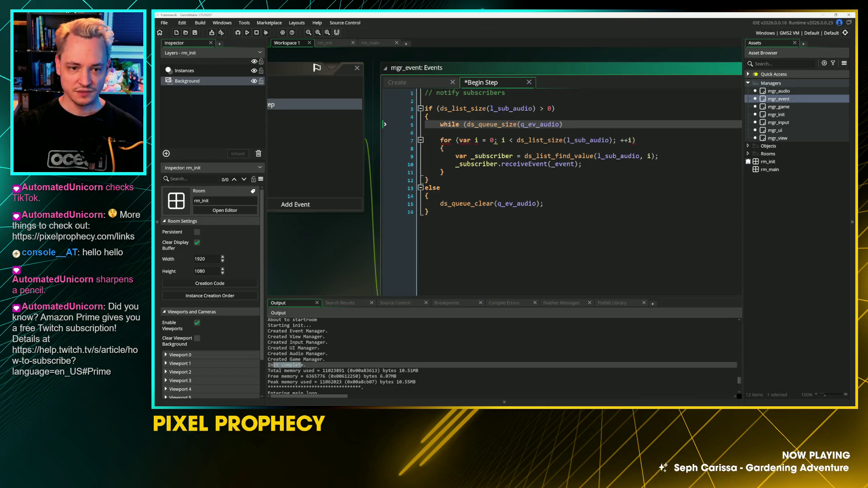
Step: Paste the example block and turn its if into a while loop over q_ev_audio
{"action": "type", "text": "if (!ds_queue_empty(control_queue))     {     num = ds_queue_size(control_queue); }"}
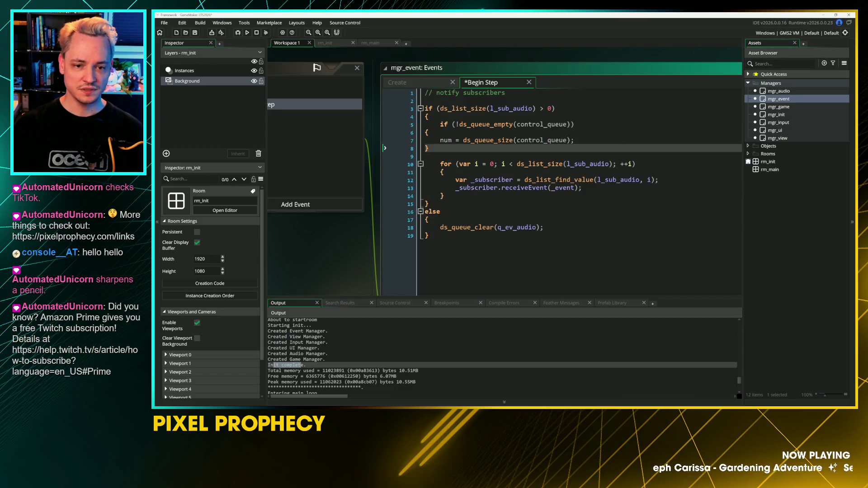
{"action": "key", "text": "Tab"}
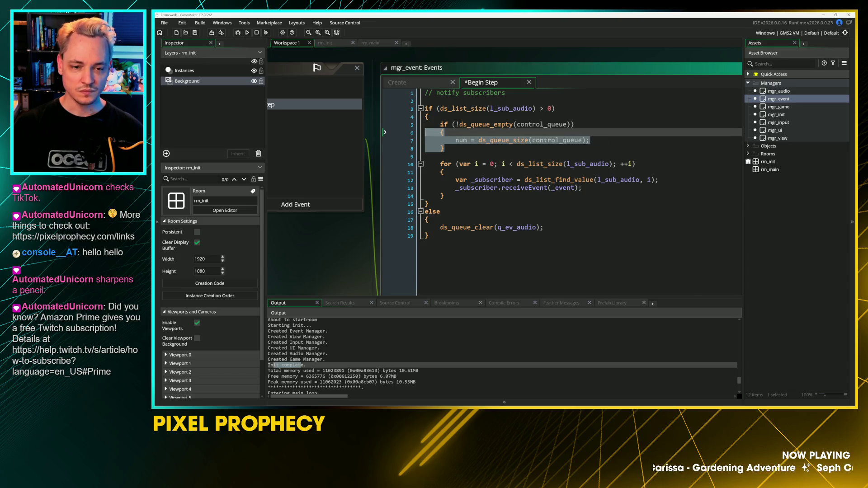
{"action": "left_click", "coordinate": [574, 124]}
{"action": "key", "text": "Home"}
{"action": "key", "text": "Delete"}
{"action": "key", "text": "Delete"}
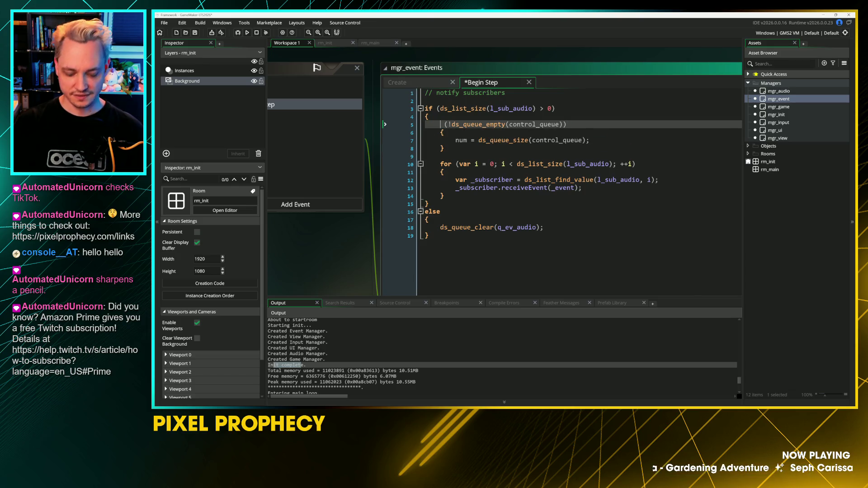
{"action": "type", "text": "whil"}
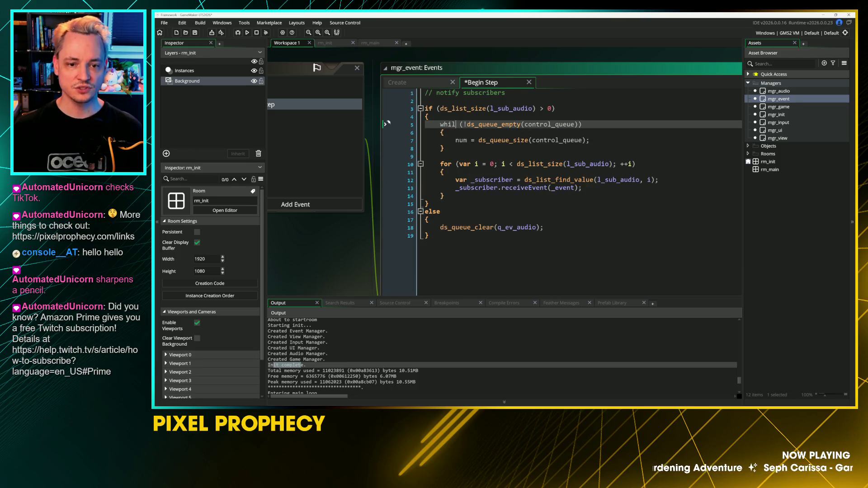
{"action": "key", "text": "ctrl+shift+Left"}
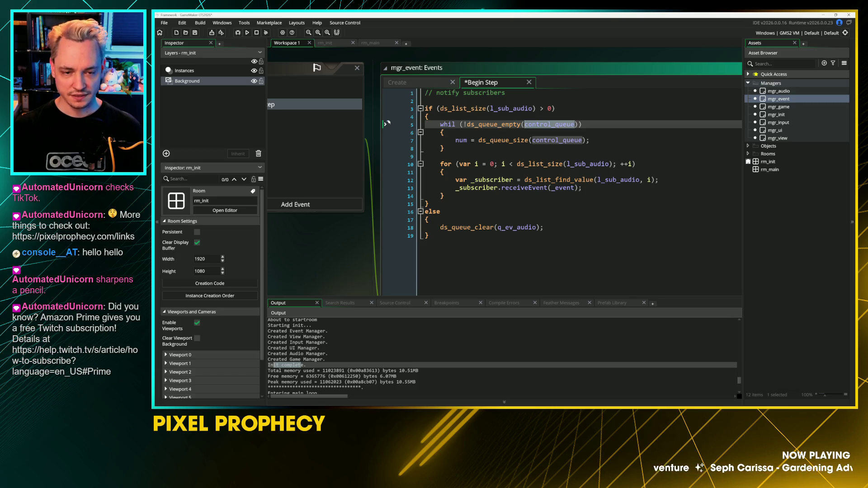
{"action": "type", "text": "e"}
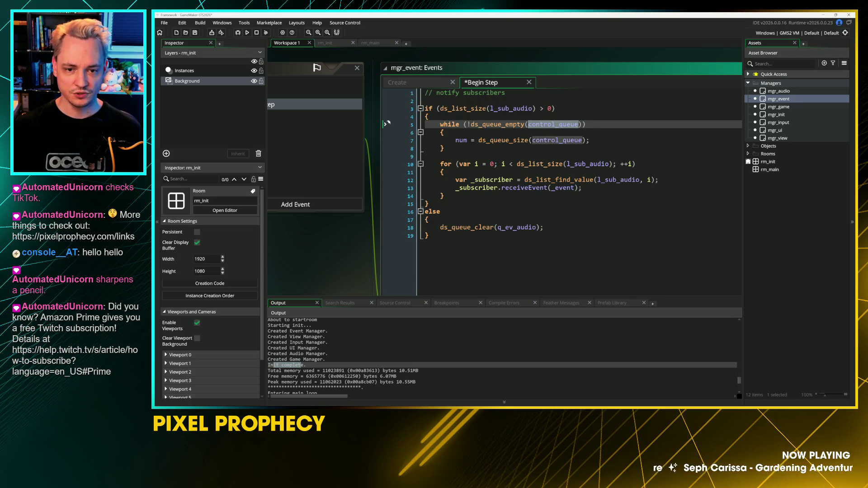
{"action": "type", "text": "q_"}
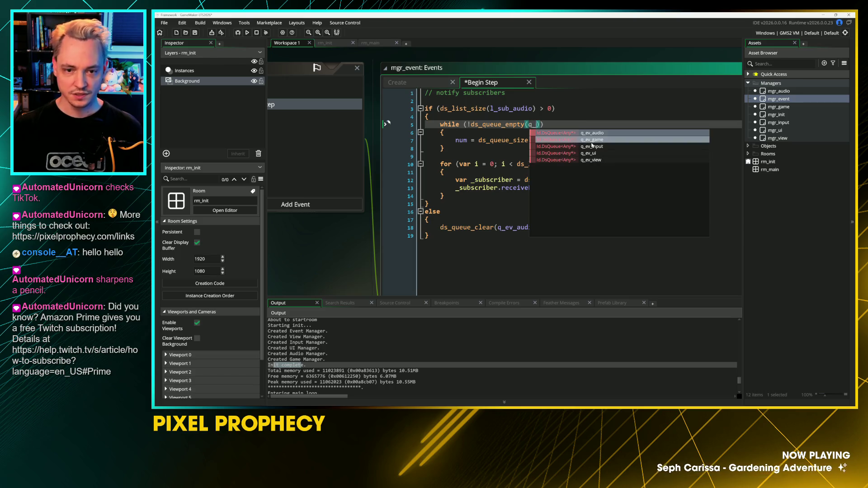
{"action": "key", "text": "Return"}
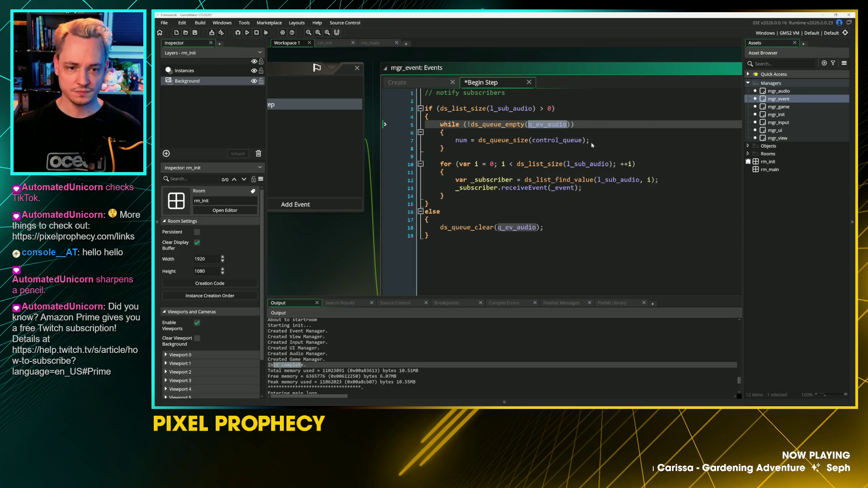
Step: On line 7, replace control_queue with q_ev_audio and num with _event
{"action": "double_click", "coordinate": [555, 141]}
{"action": "type", "text": "q_ev_audio"}
{"action": "double_click", "coordinate": [461, 140]}
{"action": "key", "text": "BackSpace"}
{"action": "type", "text": "event"}
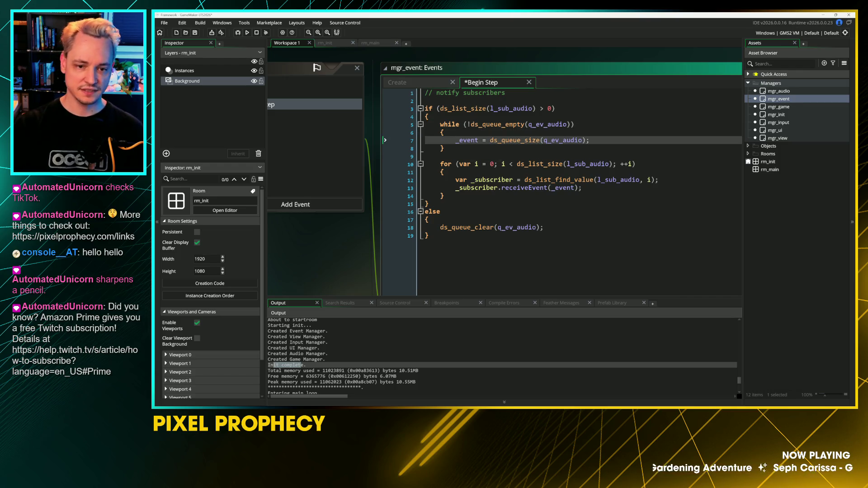
Step: Nest the subscriber for loop inside the while block, save, and look up ds_queue_size
{"action": "left_click", "coordinate": [444, 148]}
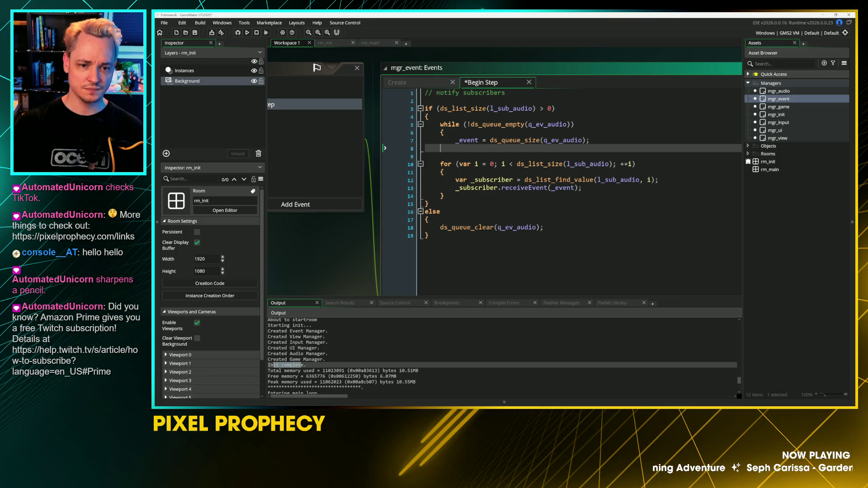
{"action": "key", "text": "Down"}
{"action": "key", "text": "Down"}
{"action": "key", "text": "Down"}
{"action": "key", "text": "Return"}
{"action": "type", "text": "}"}
{"action": "key", "text": "shift+Up"}
{"action": "key", "text": "shift+Up"}
{"action": "key", "text": "shift+Up"}
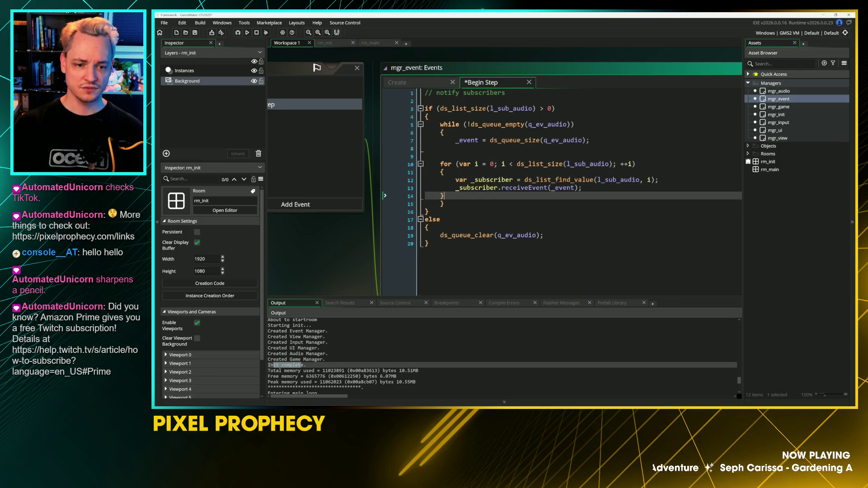
{"action": "key", "text": "Tab"}
{"action": "key", "text": "Up"}
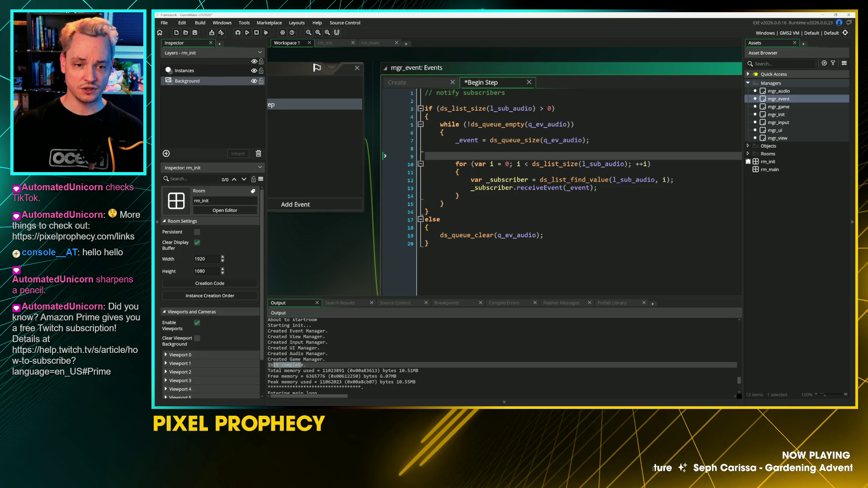
{"action": "key", "text": "BackSpace"}
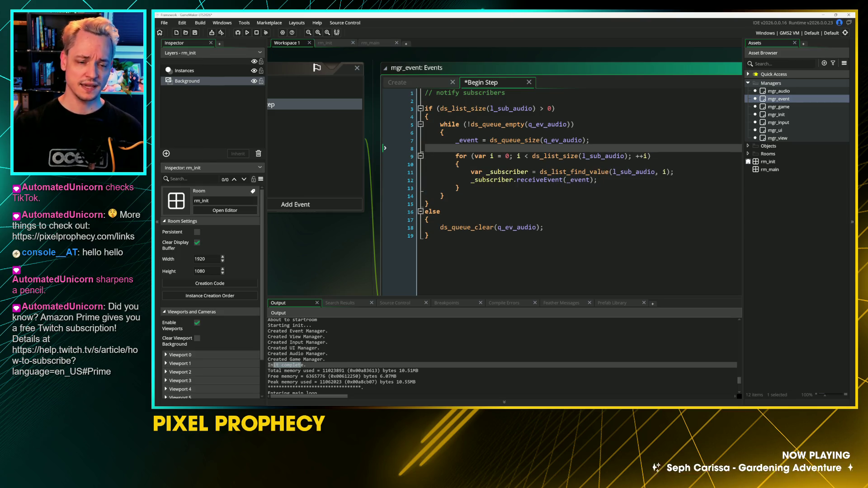
{"action": "left_click", "coordinate": [521, 180]}
{"action": "key", "text": "ctrl+s"}
{"action": "key", "text": "Up"}
{"action": "key", "text": "Up"}
{"action": "key", "text": "Up"}
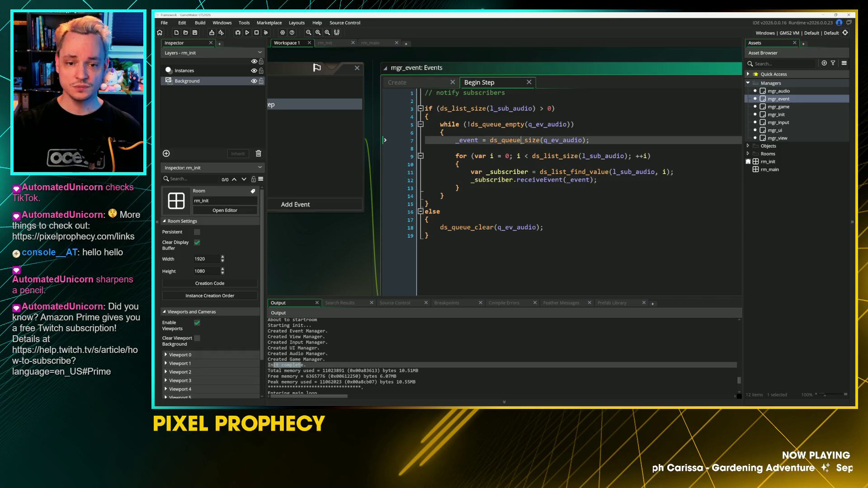
{"action": "middle_click", "coordinate": [512, 141]}
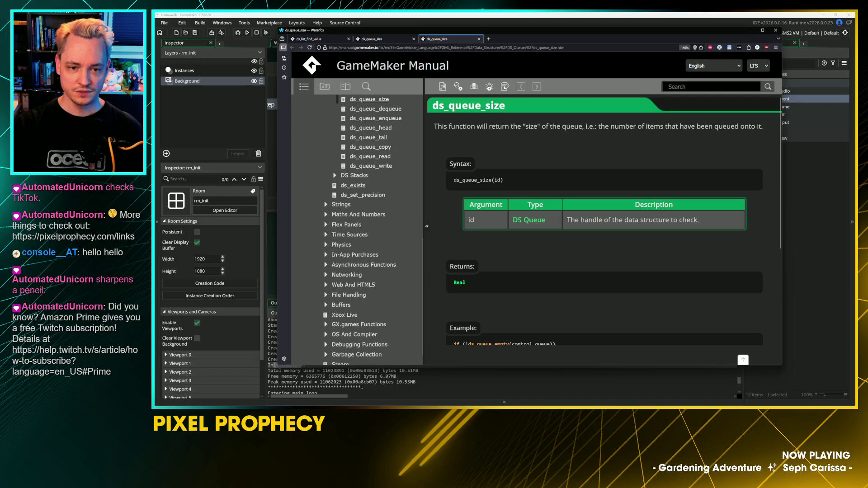
Step: Read the ds_queue_size manual page down to its example, then return to the Begin Step code
{"action": "key", "text": "alt+Tab"}
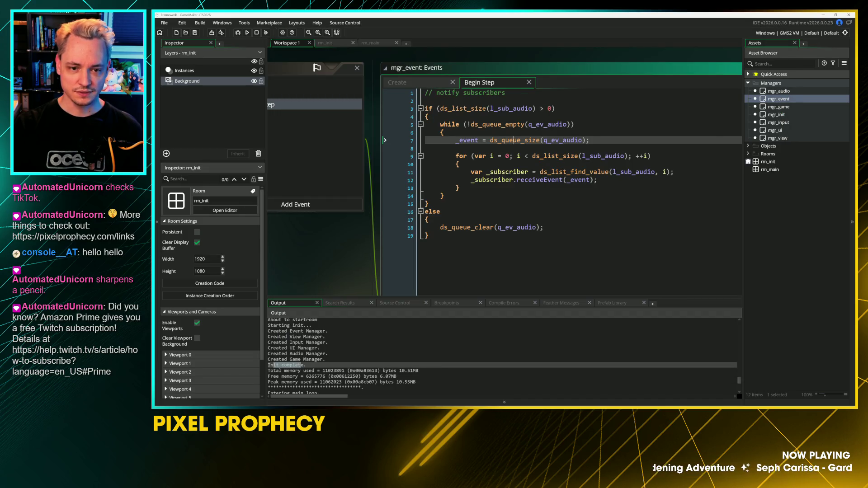
{"action": "key", "text": "alt+Tab"}
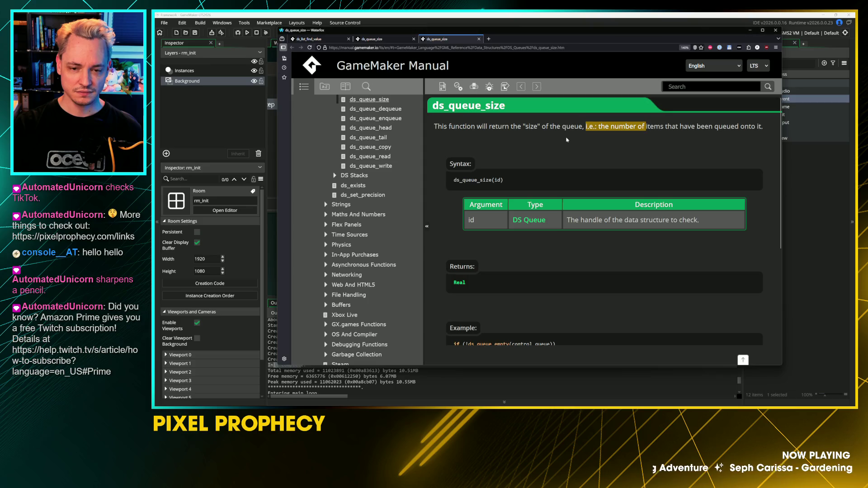
{"action": "left_click", "coordinate": [636, 140]}
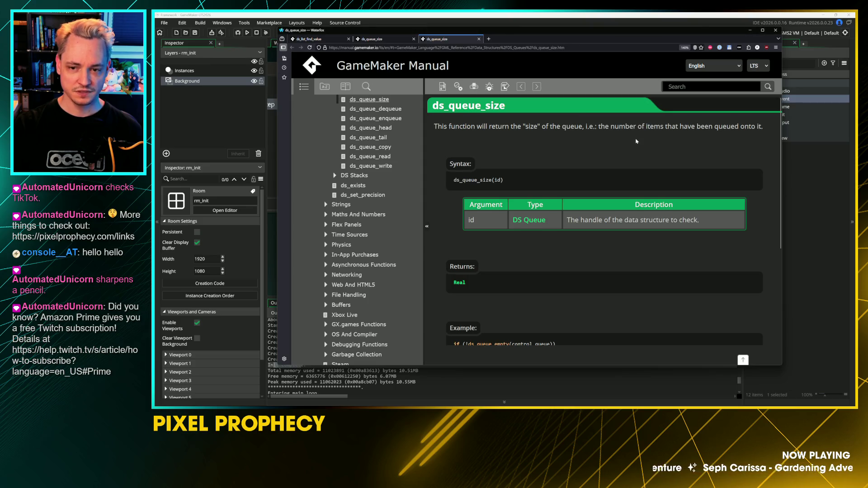
{"action": "scroll", "coordinate": [637, 141], "scroll_direction": "down", "scroll_amount": 3}
{"action": "key", "text": "alt+Tab"}
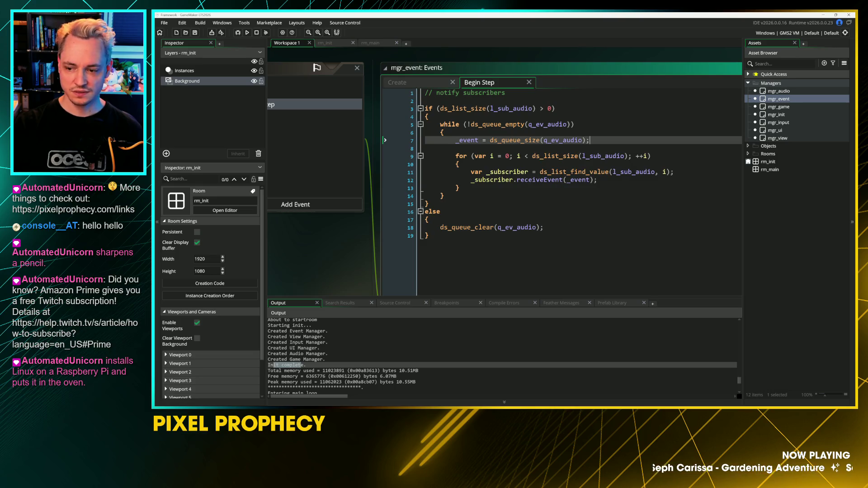
Step: Change ds_queue_size to ds_queue_dequeue on line 7 using the autocomplete suggestion
{"action": "key", "text": "Return"}
{"action": "key", "text": "Up"}
{"action": "key", "text": "ctrl+Right"}
{"action": "key", "text": "ctrl+Right"}
{"action": "key", "text": "ctrl+Right"}
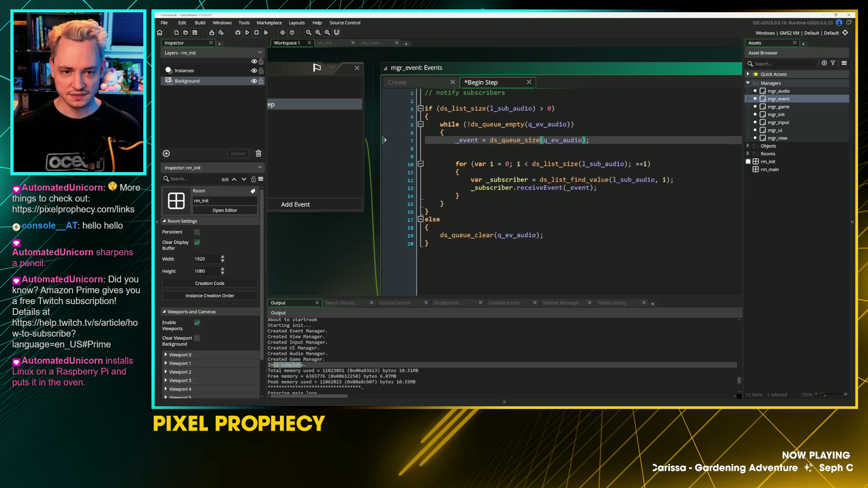
{"action": "key", "text": "Left"}
{"action": "key", "text": "Left"}
{"action": "key", "text": "Left"}
{"action": "key", "text": "BackSpace"}
{"action": "key", "text": "Delete"}
{"action": "key", "text": "Delete"}
{"action": "key", "text": "Delete"}
{"action": "type", "text": "de"}
{"action": "key", "text": "Up"}
Step: Remove the stray extra parentheses, add a blank line below, and save the code
{"action": "key", "text": "Return"}
{"action": "key", "text": "Down"}
{"action": "key", "text": "Up"}
{"action": "key", "text": "ctrl+Right"}
{"action": "key", "text": "ctrl+Right"}
{"action": "key", "text": "ctrl+Right"}
{"action": "key", "text": "Delete"}
{"action": "key", "text": "Delete"}
{"action": "key", "text": "Down"}
{"action": "key", "text": "Down"}
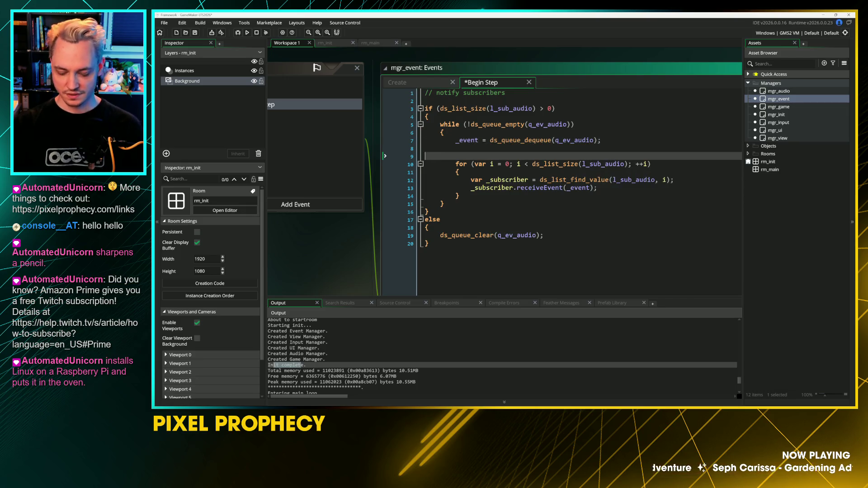
{"action": "key", "text": "ctrl+s"}
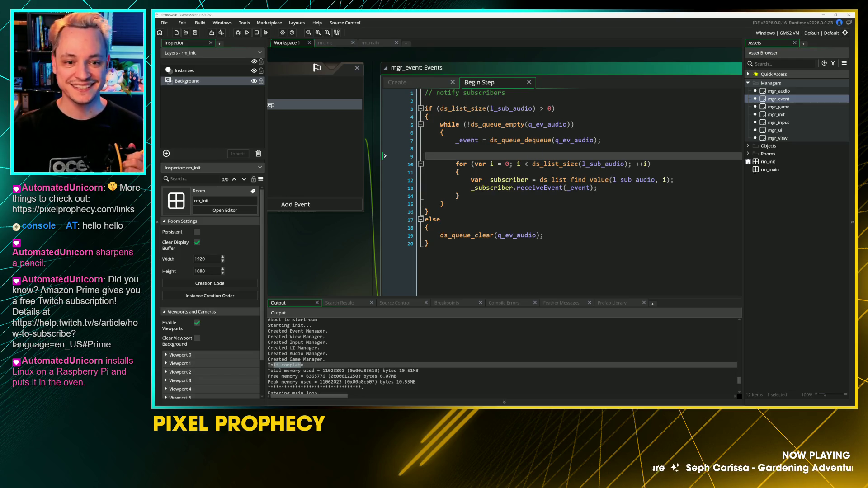
{"action": "scroll", "coordinate": [484, 100], "scroll_direction": "up", "scroll_amount": 1}
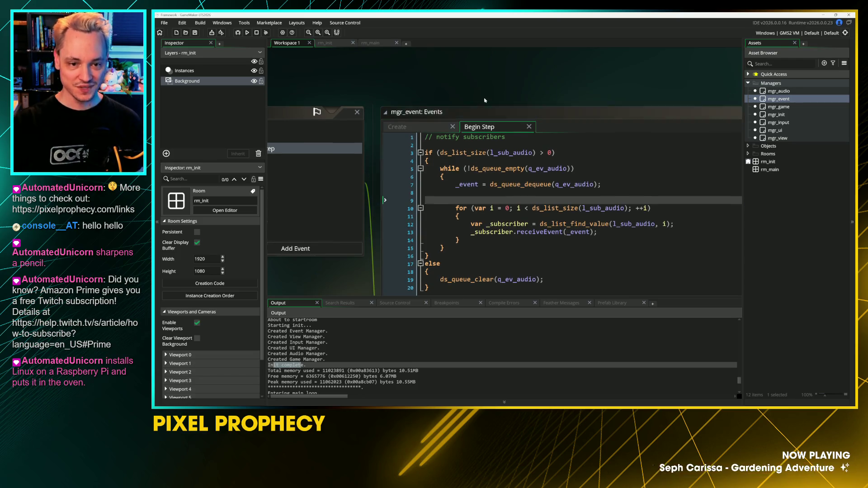
Step: Prefix line 3's if condition with !ds_queue_empty(q_ev_audio) && and save
{"action": "left_click_drag", "start_coordinate": [484, 101], "coordinate": [509, 67]}
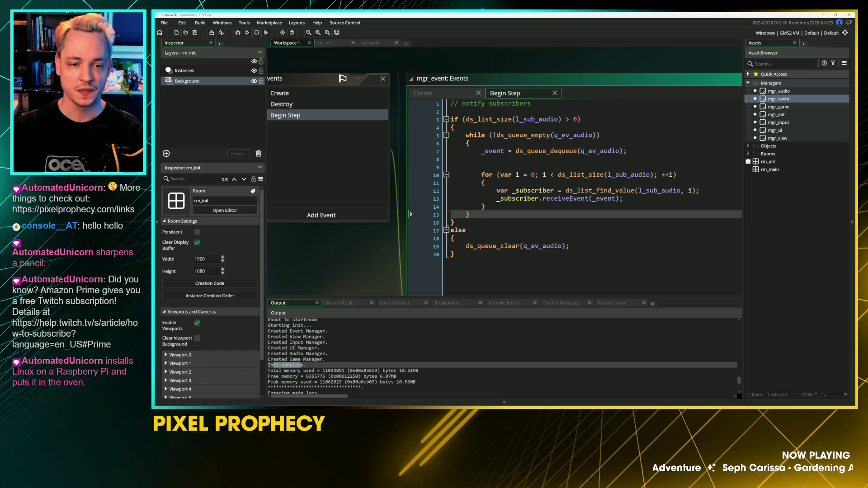
{"action": "left_click", "coordinate": [452, 111]}
{"action": "left_click_drag", "start_coordinate": [466, 120], "coordinate": [551, 119]}
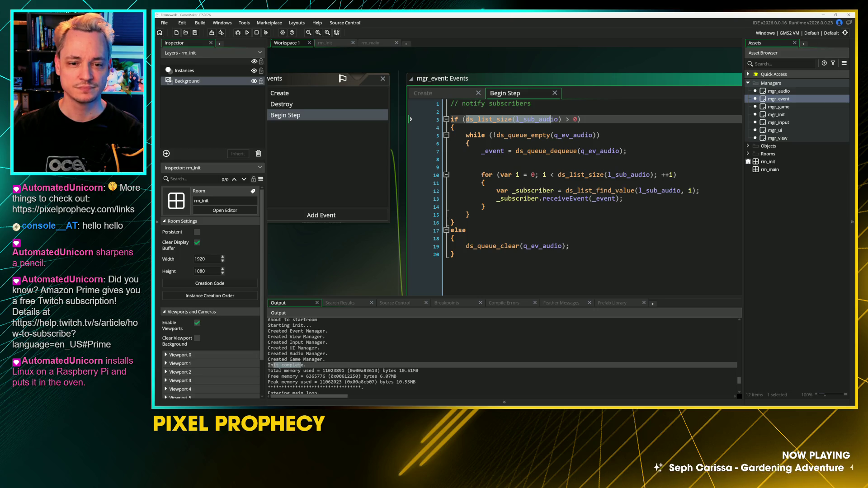
{"action": "left_click", "coordinate": [551, 143]}
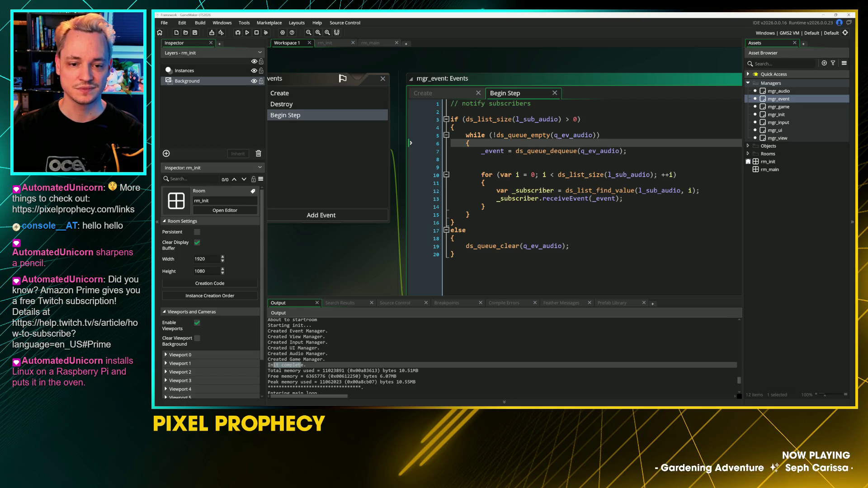
{"action": "left_click_drag", "start_coordinate": [490, 134], "coordinate": [600, 134]}
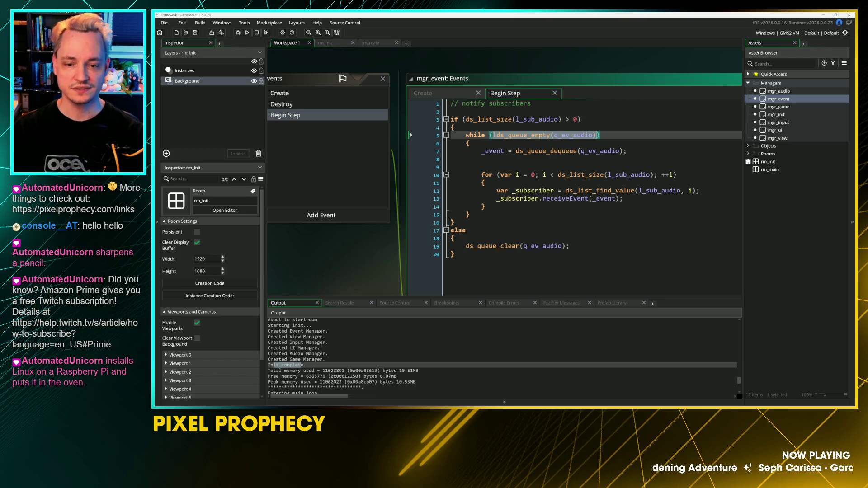
{"action": "key", "text": "ctrl+c"}
{"action": "left_click", "coordinate": [413, 119]}
{"action": "key", "text": "ctrl+v"}
{"action": "type", "text": "&&"}
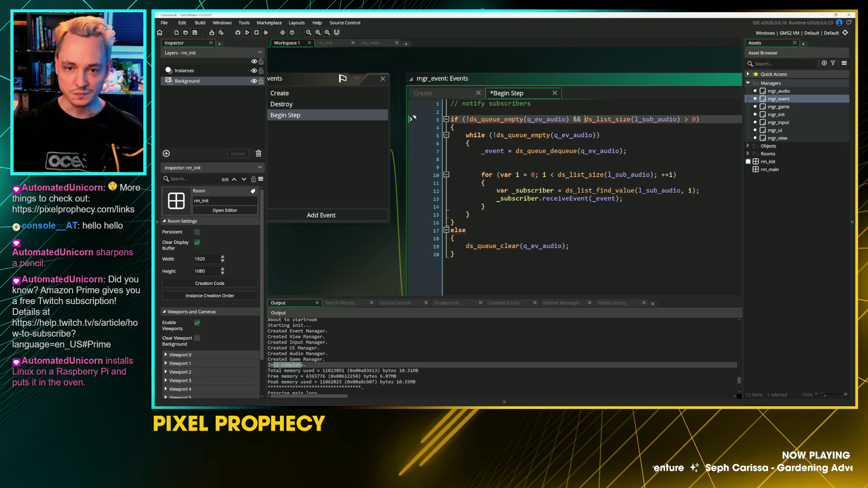
{"action": "key", "text": "ctrl+s"}
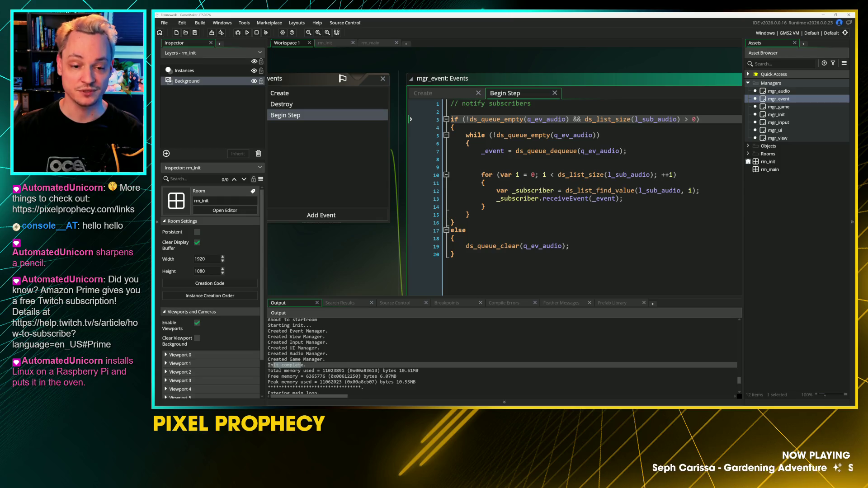
Step: Inspect the ds_queue_clear line in the else branch and its documentation
{"action": "left_click_drag", "start_coordinate": [570, 246], "coordinate": [437, 254]}
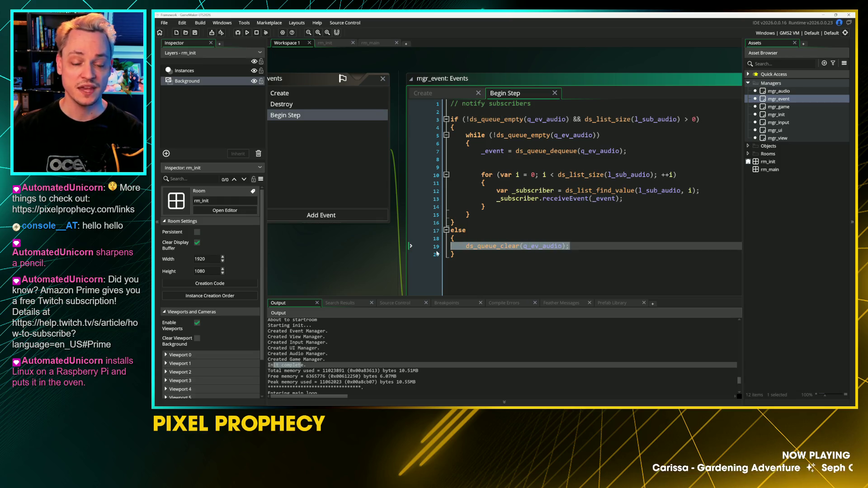
{"action": "left_click", "coordinate": [411, 253]}
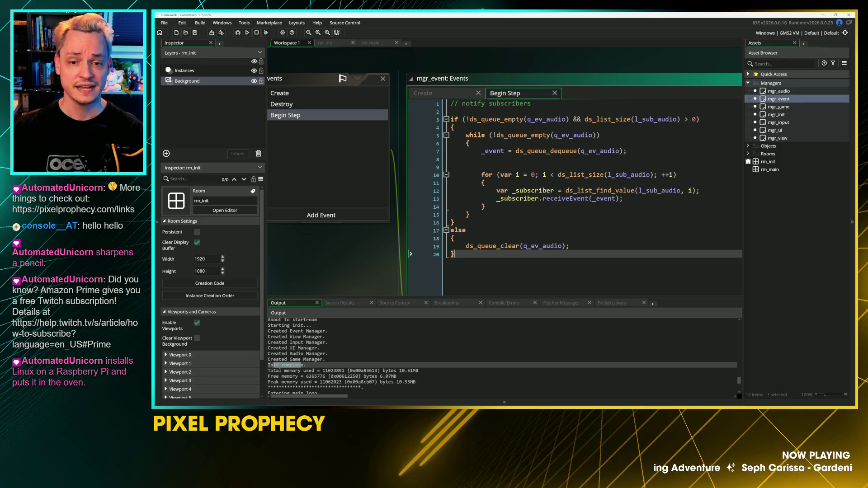
{"action": "left_click", "coordinate": [410, 246]}
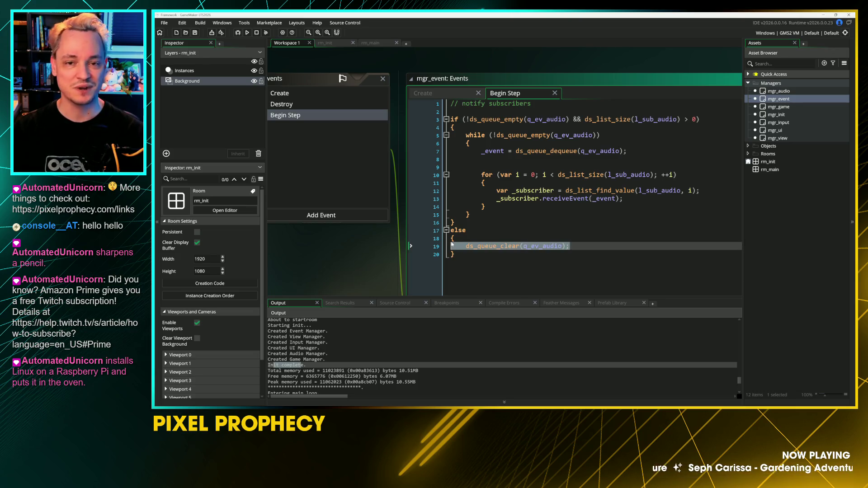
{"action": "left_click", "coordinate": [489, 246]}
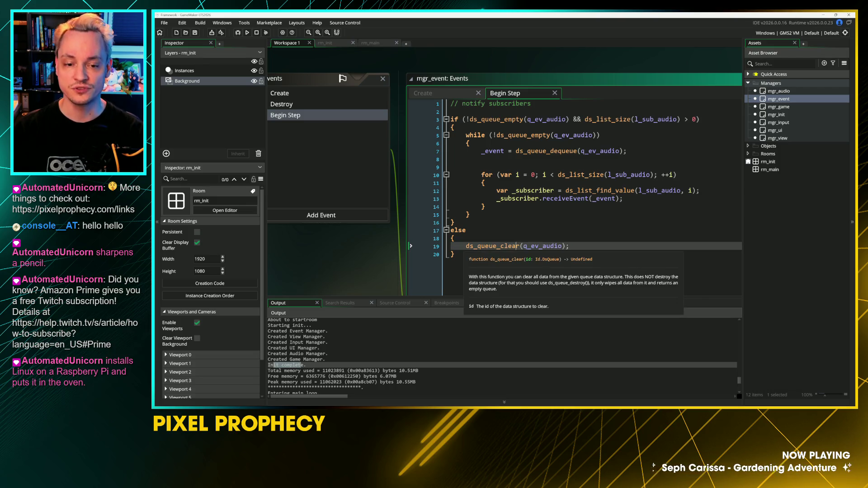
{"action": "key", "text": "Left"}
{"action": "key", "text": "Left"}
{"action": "key", "text": "Left"}
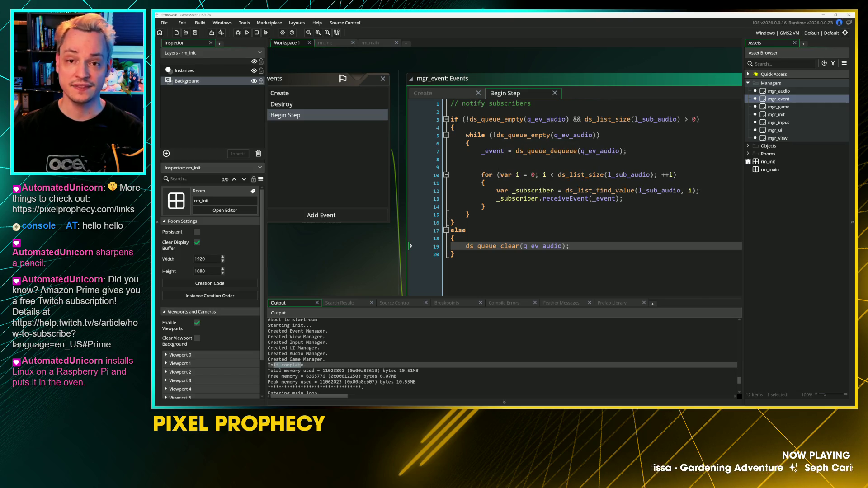
Step: Delete the extra blank line 9, review the _event and l_sub_audio uses, and save
{"action": "left_click", "coordinate": [496, 135]}
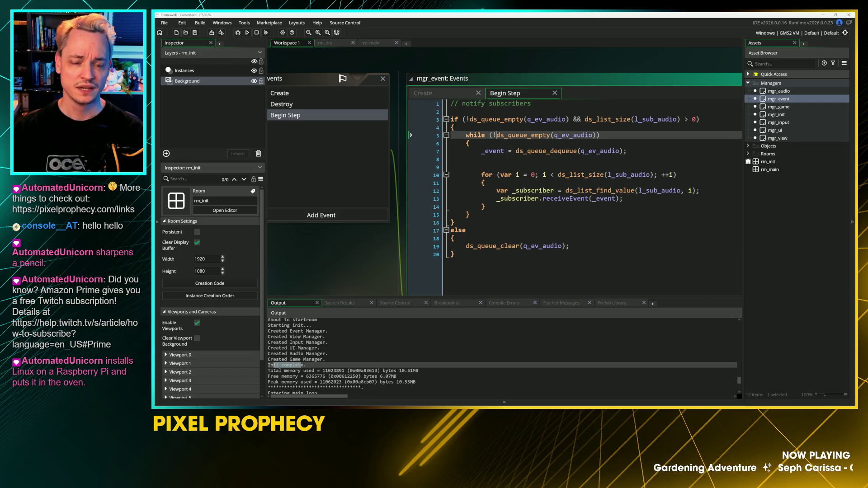
{"action": "left_click_drag", "start_coordinate": [494, 135], "coordinate": [599, 142]}
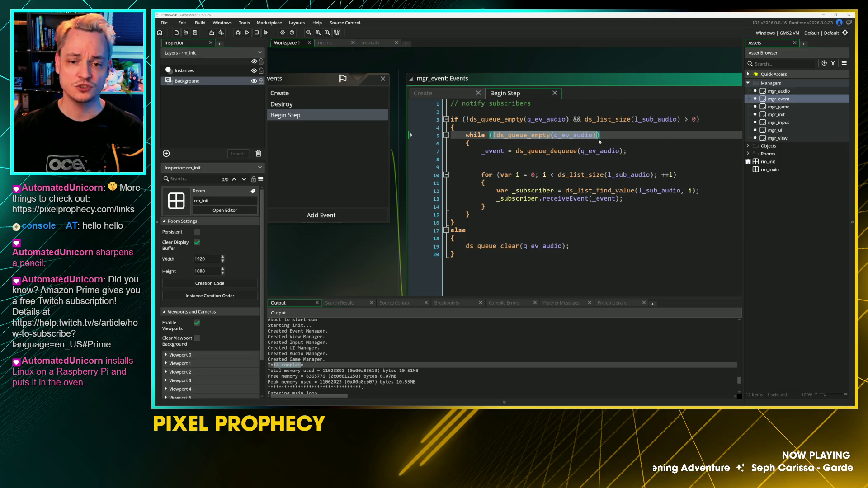
{"action": "left_click", "coordinate": [446, 167]}
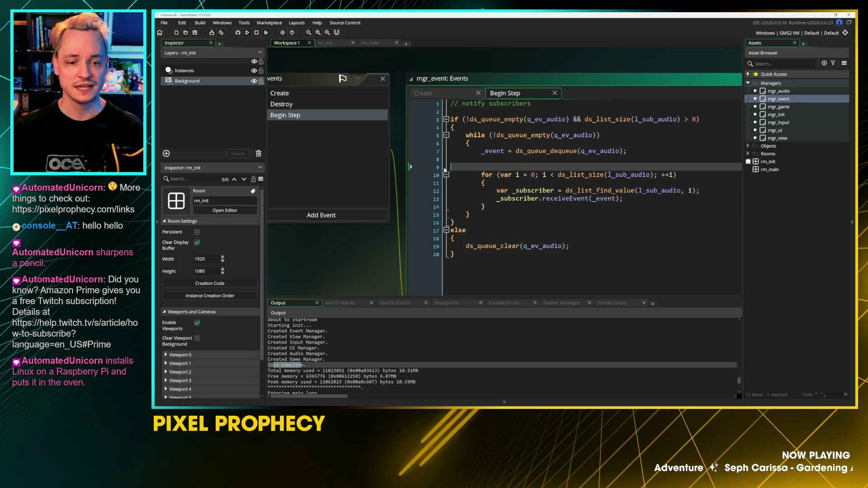
{"action": "key", "text": "BackSpace"}
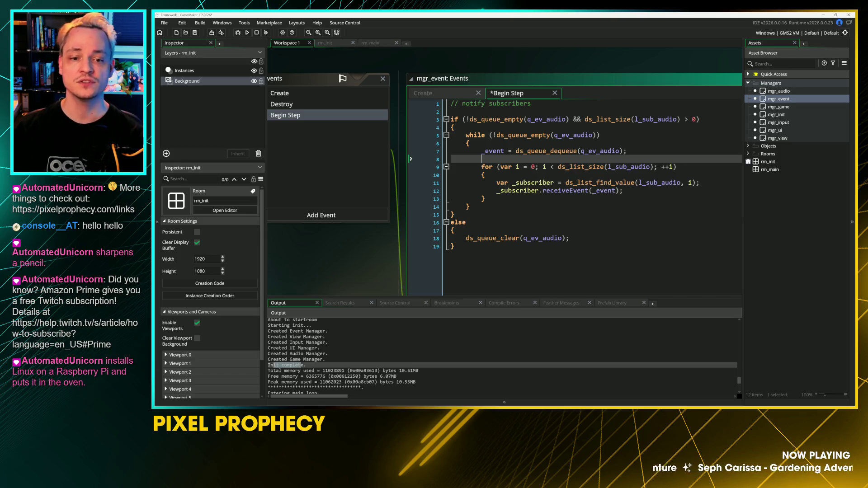
{"action": "left_click", "coordinate": [492, 151]}
{"action": "double_click", "coordinate": [492, 151]}
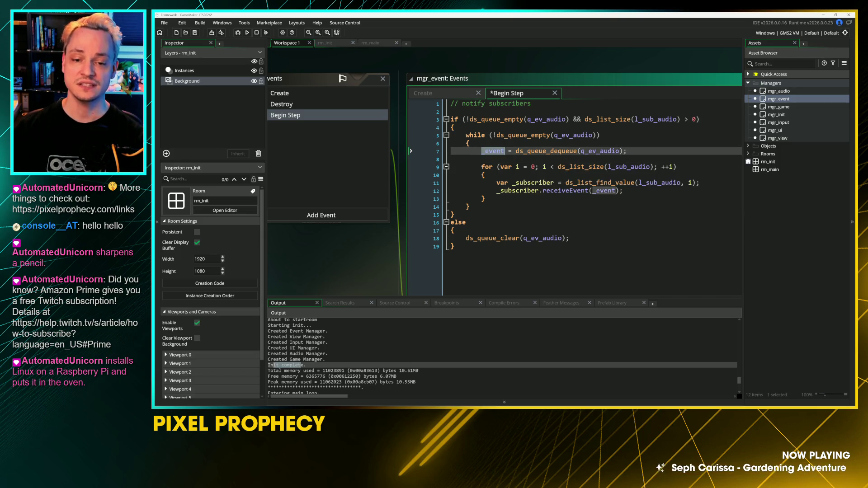
{"action": "double_click", "coordinate": [629, 167]}
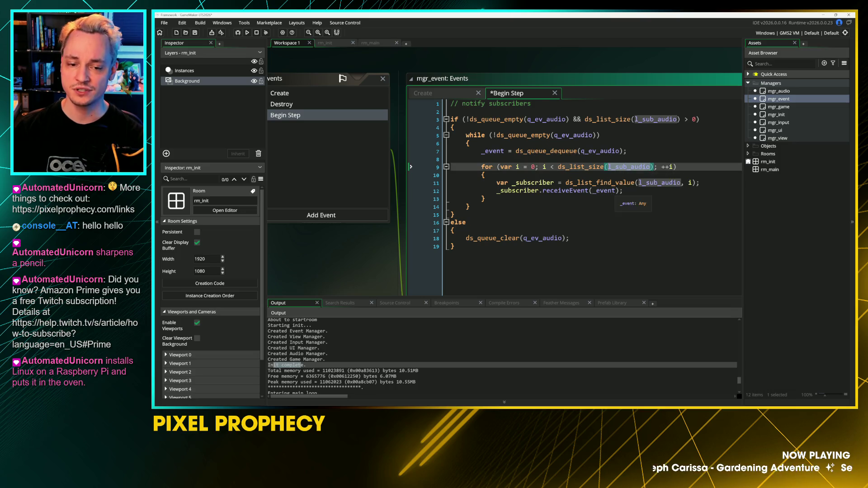
{"action": "left_click", "coordinate": [624, 191]}
{"action": "left_click", "coordinate": [543, 190]}
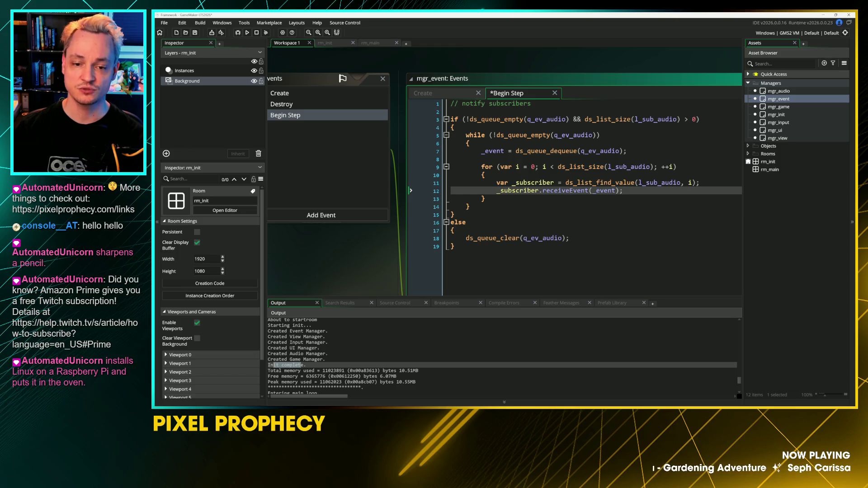
{"action": "key", "text": "ctrl+s"}
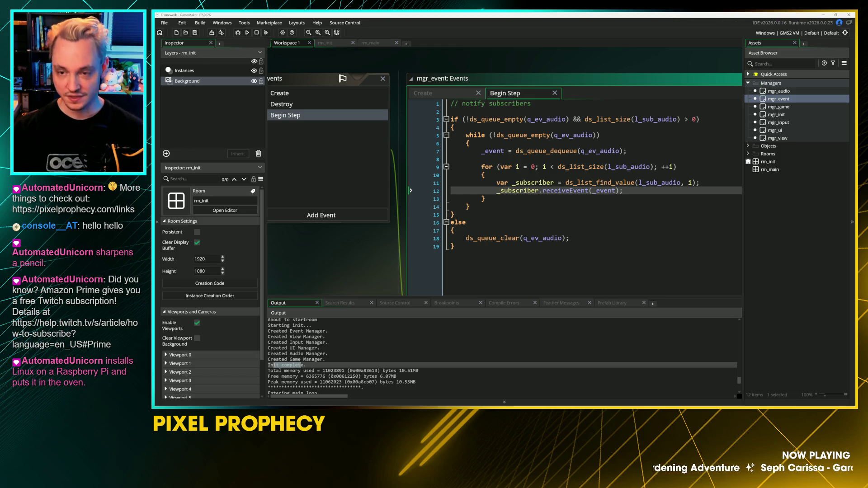
{"action": "double_click", "coordinate": [784, 91]}
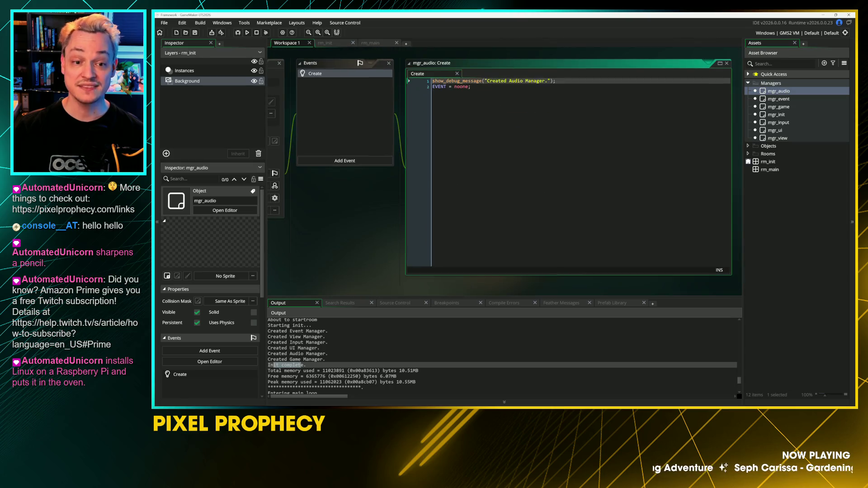
Step: Below EVENT = noone, add function receiveEvent(_event) calling show_debug_message(_event); and save
{"action": "key", "text": "End"}
{"action": "key", "text": "Return"}
{"action": "key", "text": "Return"}
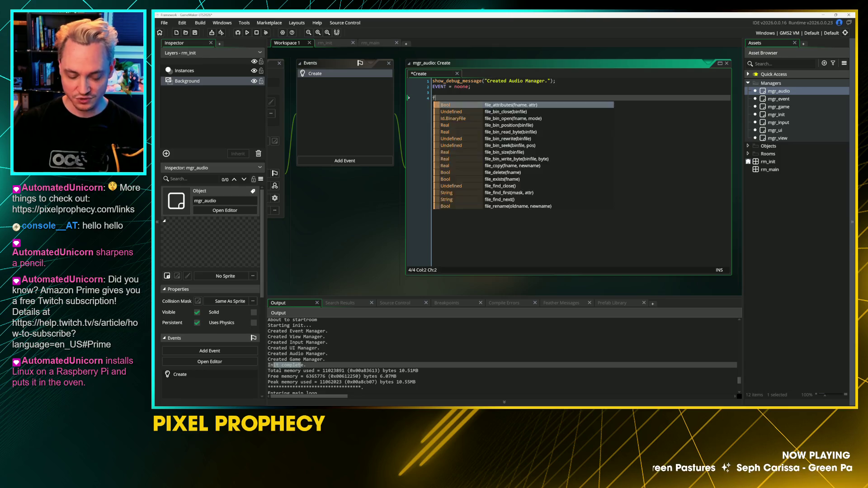
{"action": "type", "text": "unction recei"}
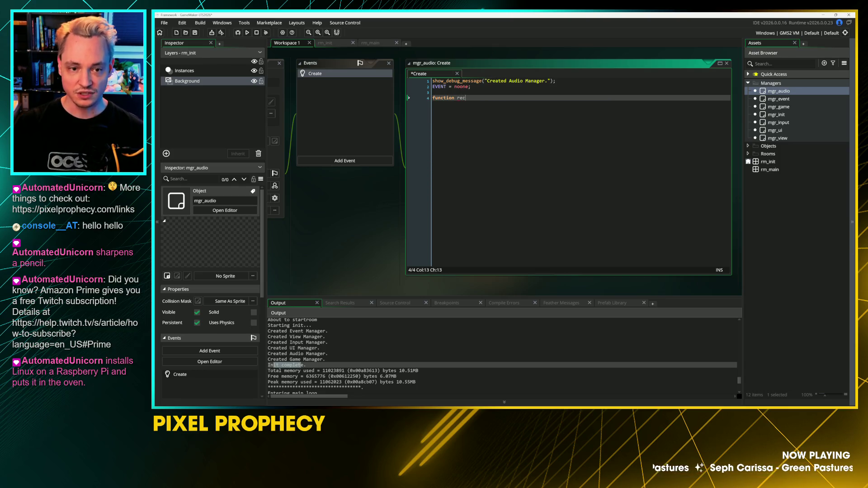
{"action": "type", "text": "ve"}
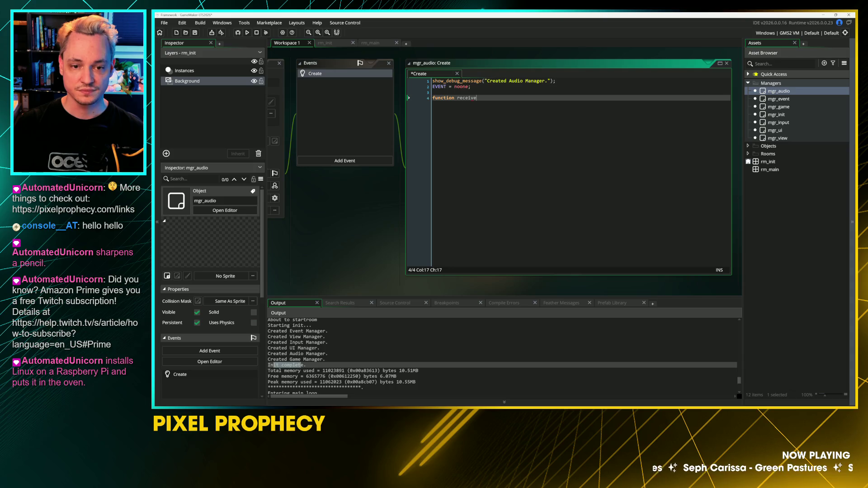
{"action": "type", "text": "Event(_event)"}
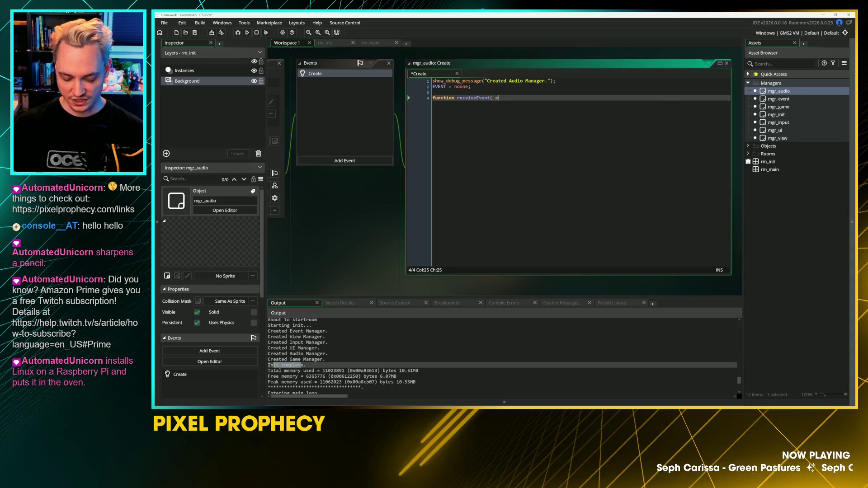
{"action": "key", "text": "Return"}
{"action": "type", "text": "{"}
{"action": "key", "text": "Return"}
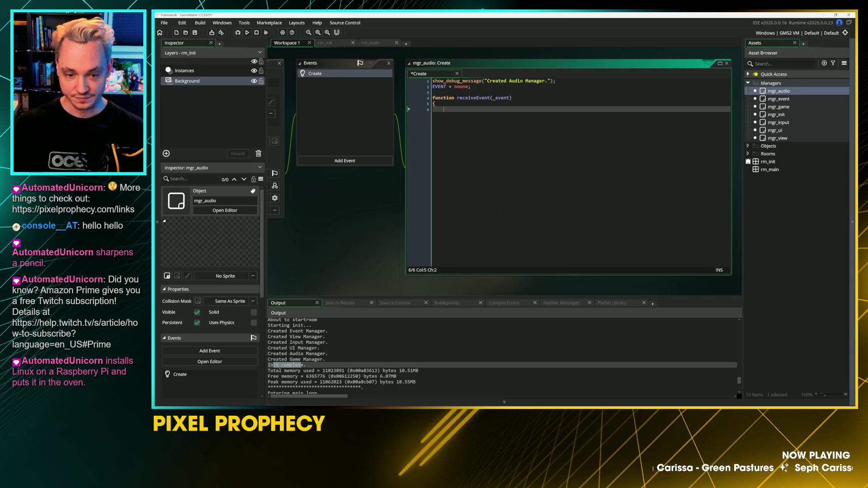
{"action": "type", "text": "show_de"}
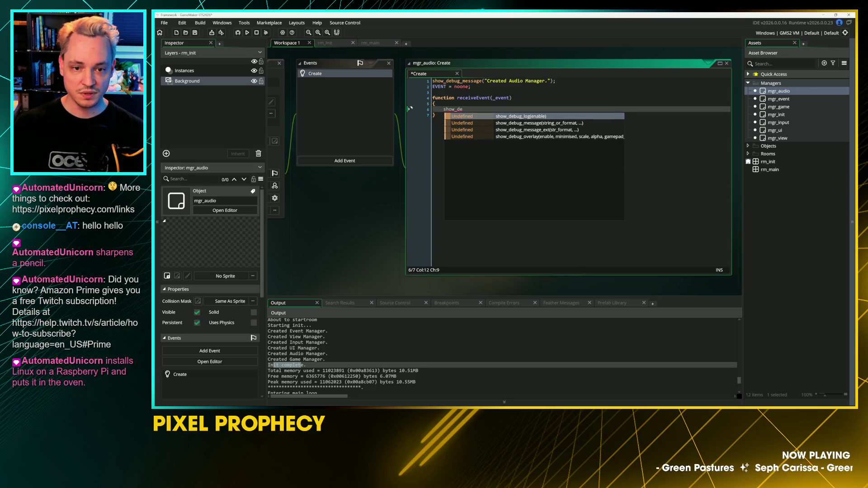
{"action": "key", "text": "Down"}
{"action": "key", "text": "Return"}
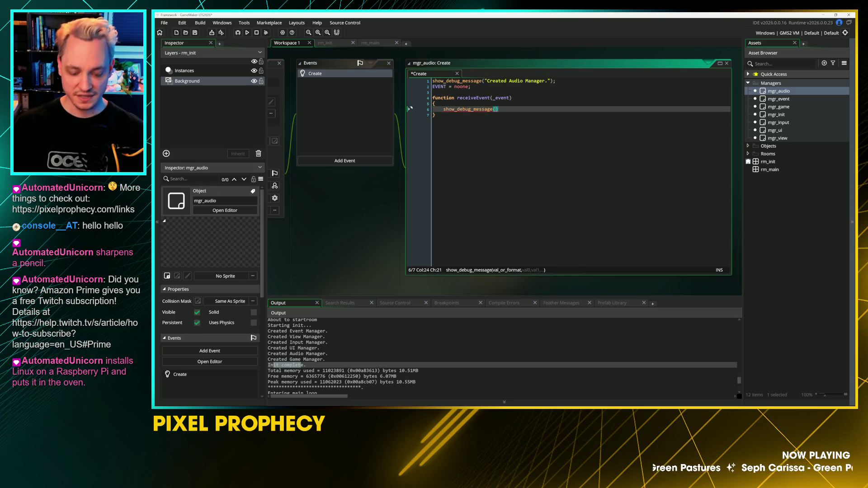
{"action": "type", "text": "_event"}
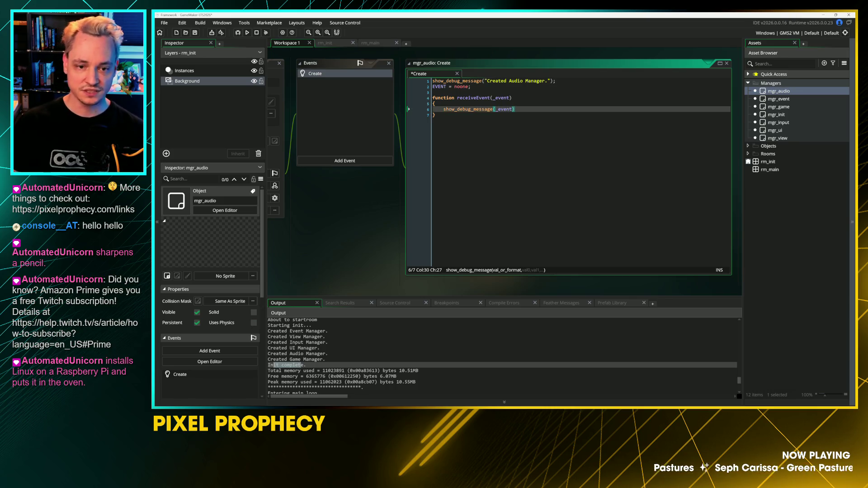
{"action": "type", "text": ");"}
{"action": "key", "text": "ctrl+s"}
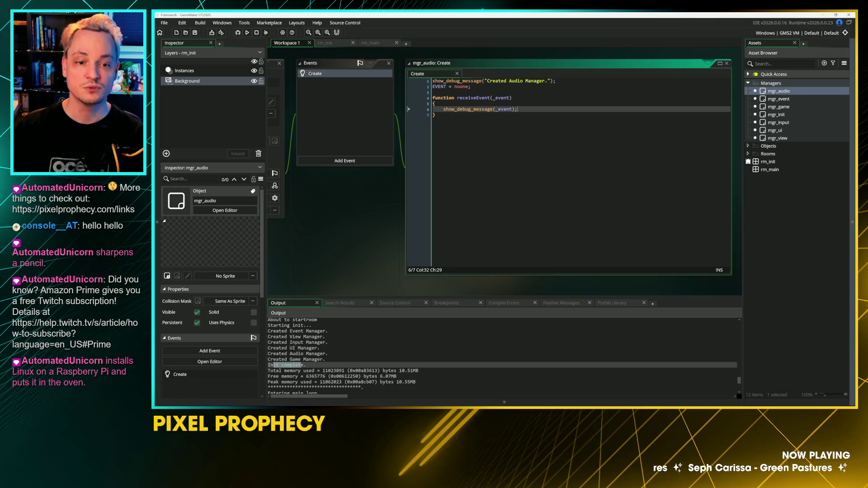
{"action": "left_click_drag", "start_coordinate": [362, 227], "coordinate": [438, 261]}
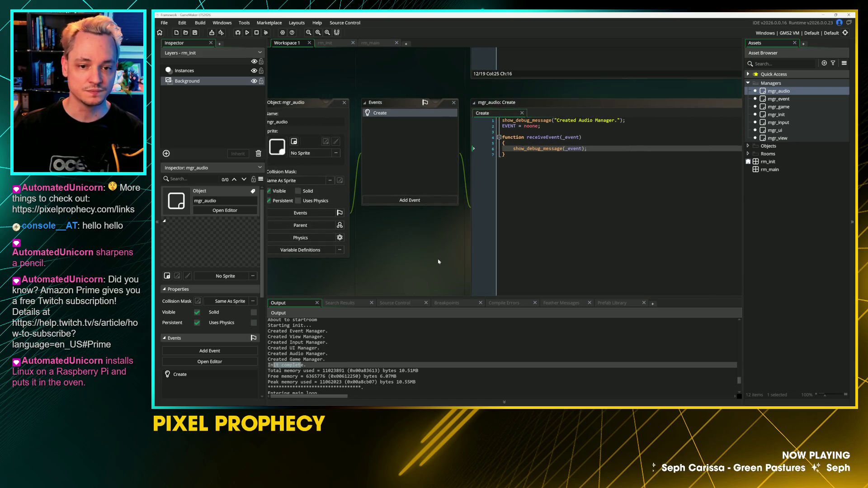
Step: Declare var _current_queue = q_ev_audio; on a new line 3 of Begin Step
{"action": "mouse_move", "coordinate": [340, 74]}
{"action": "left_mouse_down"}
{"action": "mouse_move", "coordinate": [467, 163]}
{"action": "mouse_move", "coordinate": [316, 272]}
{"action": "mouse_move", "coordinate": [320, 256]}
{"action": "mouse_move", "coordinate": [446, 189]}
{"action": "left_mouse_up"}
{"action": "left_click", "coordinate": [452, 137]}
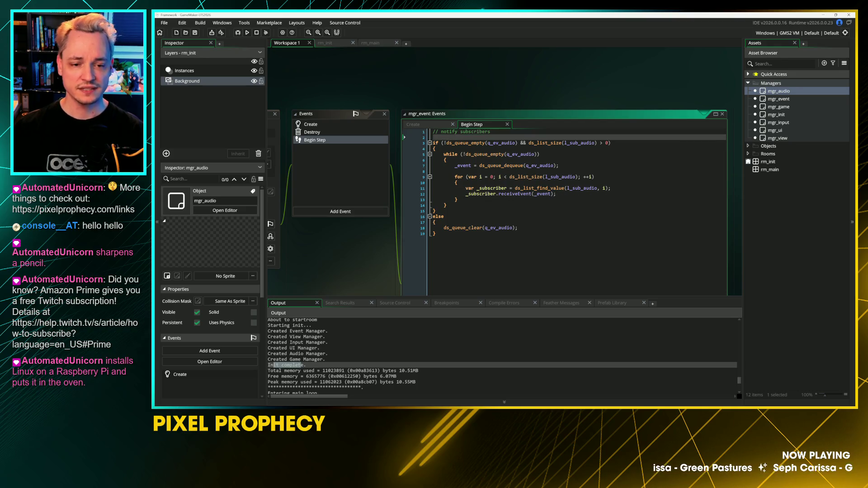
{"action": "key", "text": "Return"}
{"action": "scroll", "coordinate": [425, 264], "scroll_direction": "up", "scroll_amount": 2}
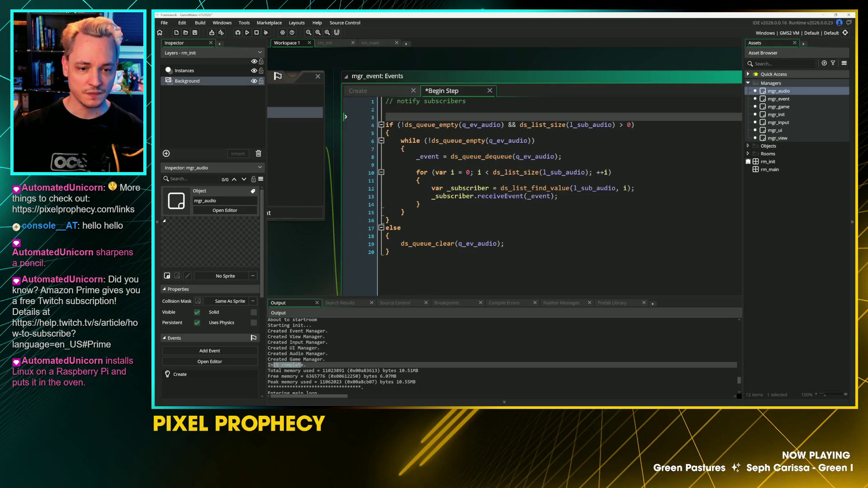
{"action": "left_click_drag", "start_coordinate": [505, 252], "coordinate": [386, 125]}
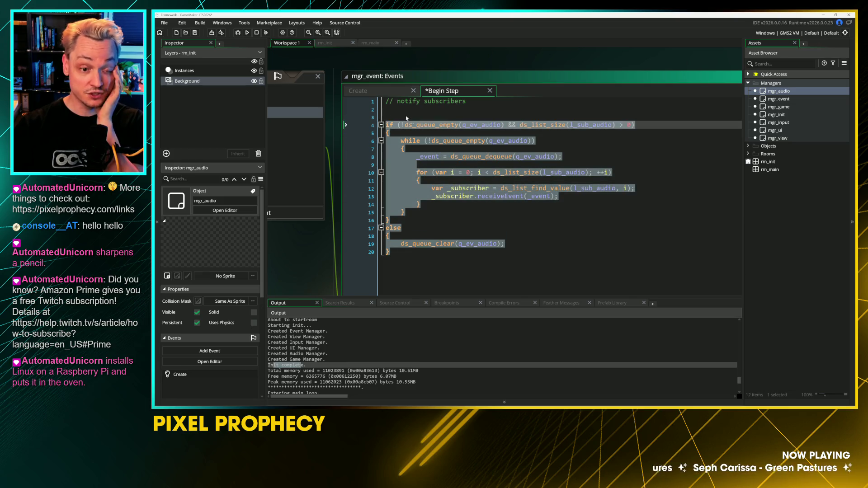
{"action": "key", "text": "Left"}
{"action": "key", "text": "Up"}
{"action": "type", "text": "var _current"}
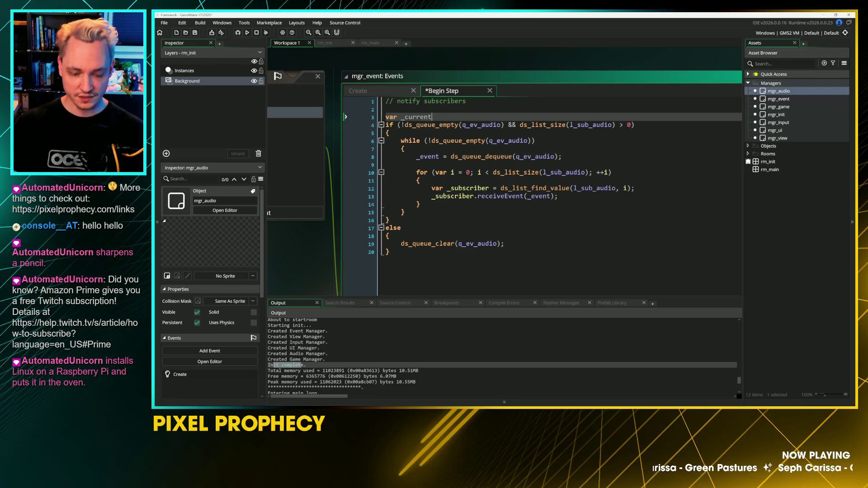
{"action": "type", "text": "queue ="}
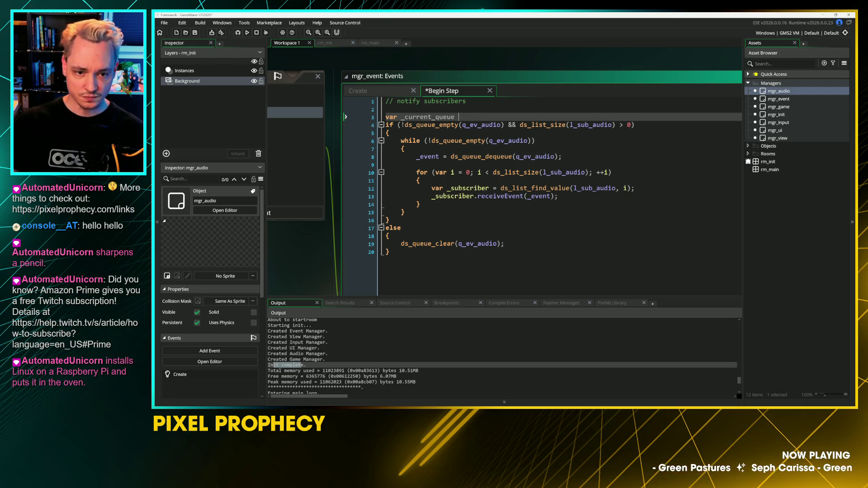
{"action": "key", "text": "Down"}
{"action": "key", "text": "ctrl+shift+Right"}
{"action": "key", "text": "ctrl+c"}
{"action": "key", "text": "Up"}
{"action": "key", "text": "End"}
{"action": "key", "text": "ctrl+v"}
{"action": "type", "text": ";"}
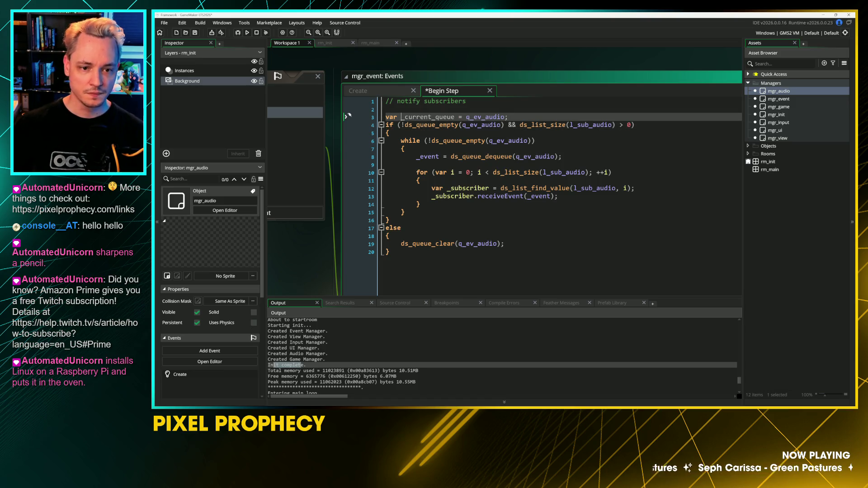
Step: Replace q_ev_audio on lines 4, 6, 8 and 19 with _current_queue, then begin another var line
{"action": "key", "text": "ctrl+shift+Right"}
{"action": "key", "text": "ctrl+c"}
{"action": "double_click", "coordinate": [482, 125]}
{"action": "key", "text": "ctrl+v"}
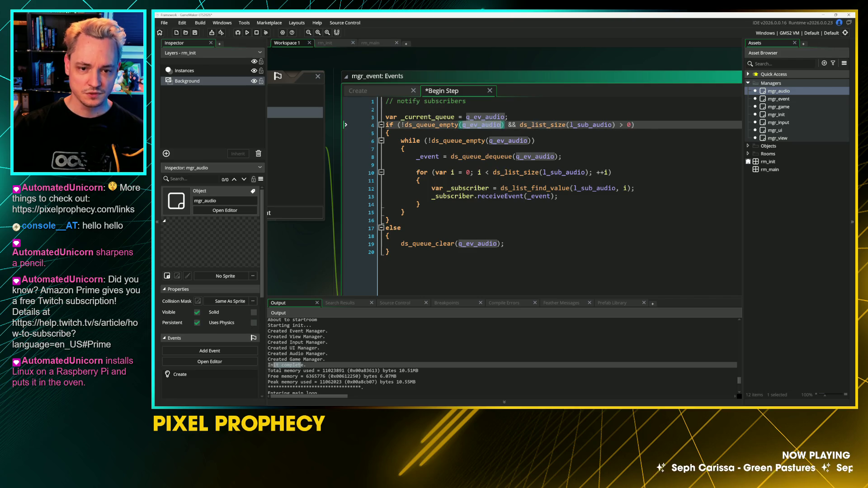
{"action": "double_click", "coordinate": [509, 141]}
{"action": "key", "text": "ctrl+v"}
{"action": "double_click", "coordinate": [535, 157]}
{"action": "key", "text": "ctrl+v"}
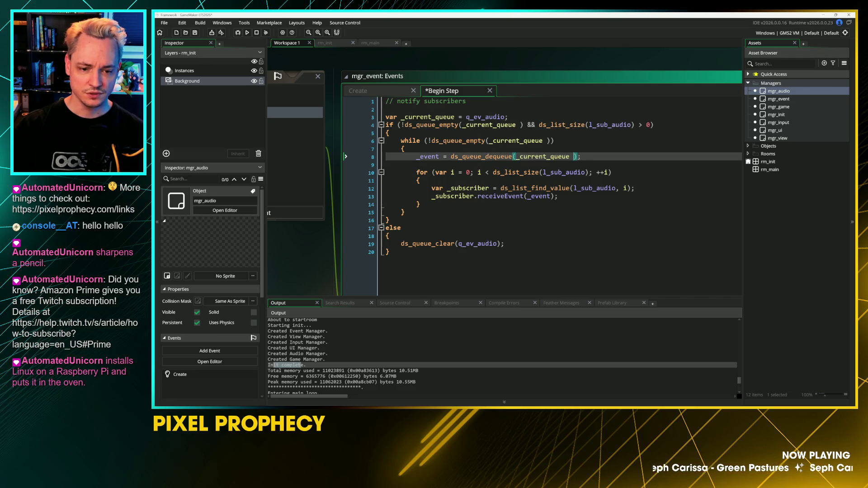
{"action": "double_click", "coordinate": [478, 244]}
{"action": "key", "text": "ctrl+v"}
{"action": "left_click", "coordinate": [509, 117]}
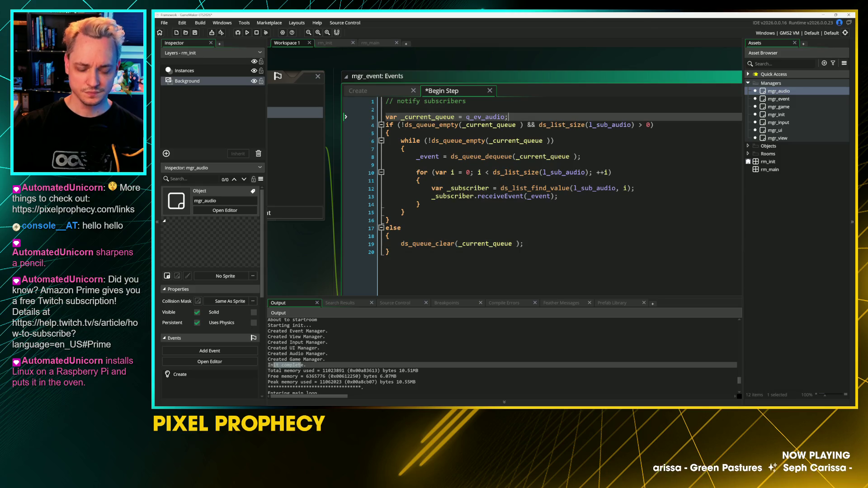
{"action": "key", "text": "Return"}
{"action": "type", "text": "var _curre"}
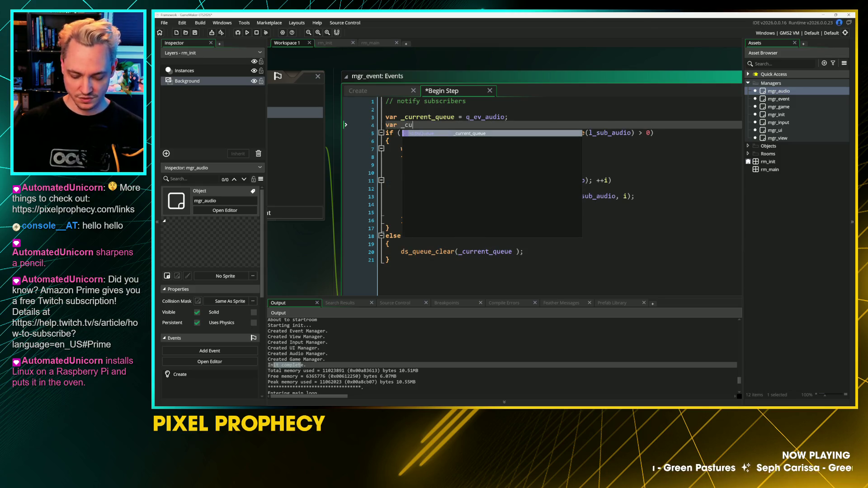
{"action": "type", "text": "nt_"}
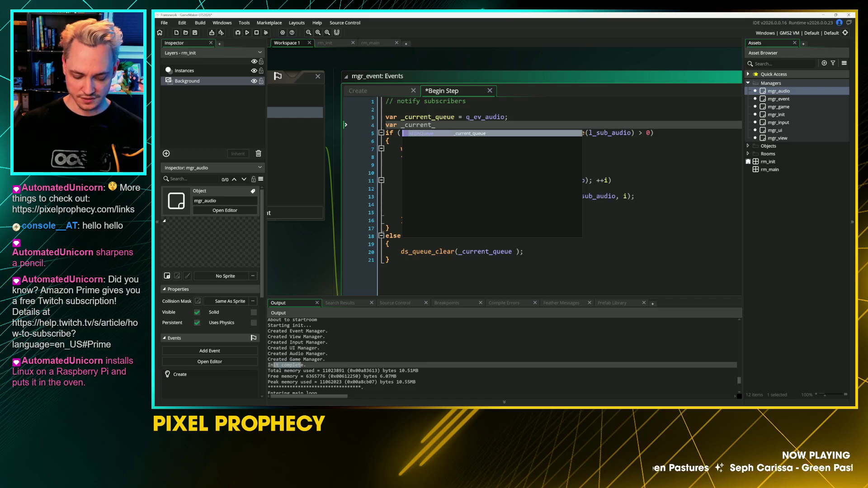
{"action": "type", "text": "subscribe"}
Step: Complete the declaration as var _current_list = l_sub_audio; on line 4
{"action": "key", "text": "BackSpace"}
{"action": "key", "text": "BackSpace"}
{"action": "key", "text": "BackSpace"}
{"action": "key", "text": "BackSpace"}
{"action": "key", "text": "BackSpace"}
{"action": "key", "text": "BackSpace"}
{"action": "type", "text": "list ="}
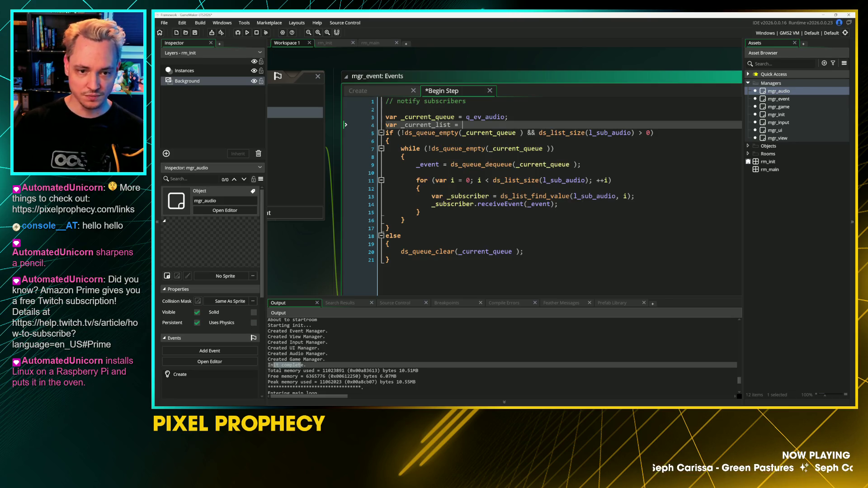
{"action": "left_click", "coordinate": [609, 133]}
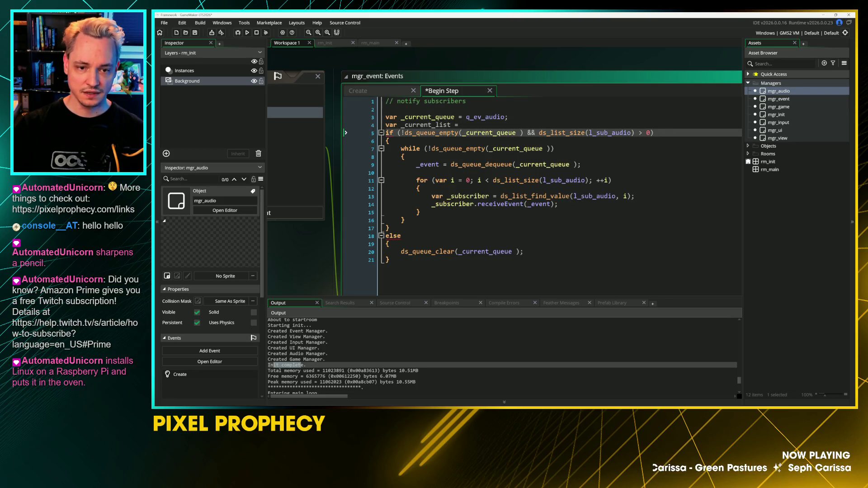
{"action": "left_click", "coordinate": [546, 133]}
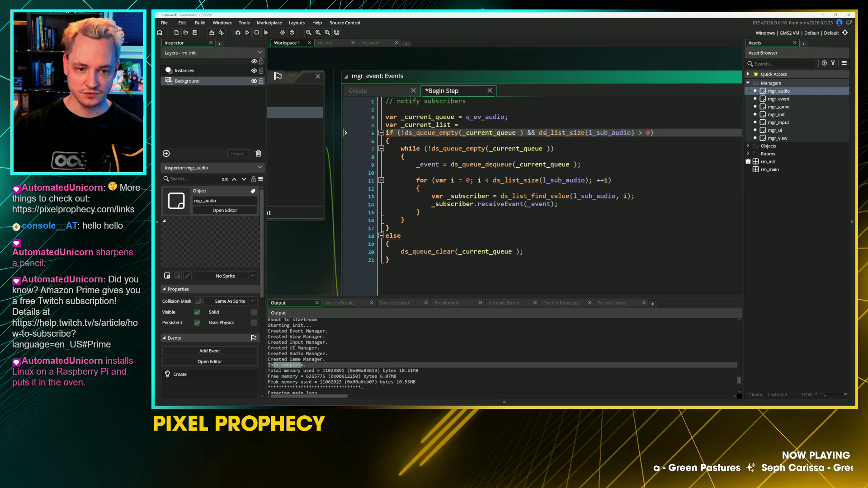
{"action": "left_click", "coordinate": [347, 125]}
{"action": "key", "text": "ctrl+v"}
{"action": "type", "text": ";"}
Step: Replace the l_sub_audio references on lines 5, 11 and 13 with _current_list
{"action": "key", "text": "ctrl+Left"}
{"action": "key", "text": "ctrl+Left"}
{"action": "key", "text": "ctrl+Left"}
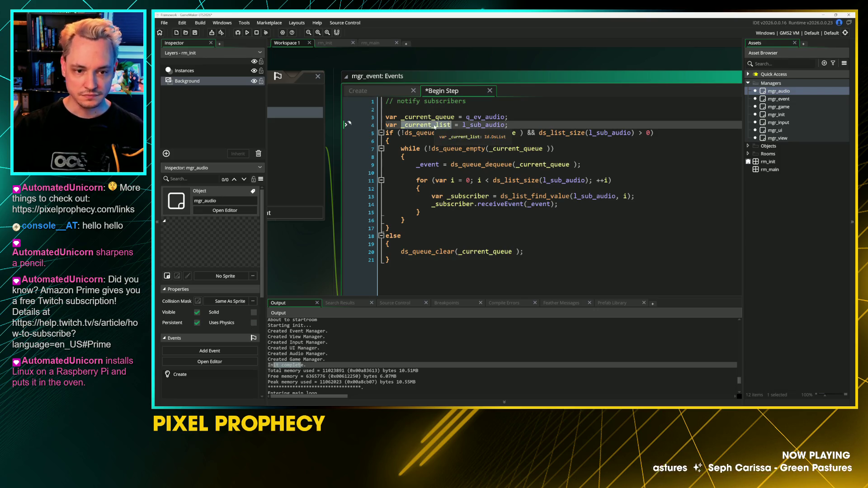
{"action": "double_click", "coordinate": [611, 132]}
{"action": "key", "text": "ctrl+v"}
{"action": "double_click", "coordinate": [563, 180]}
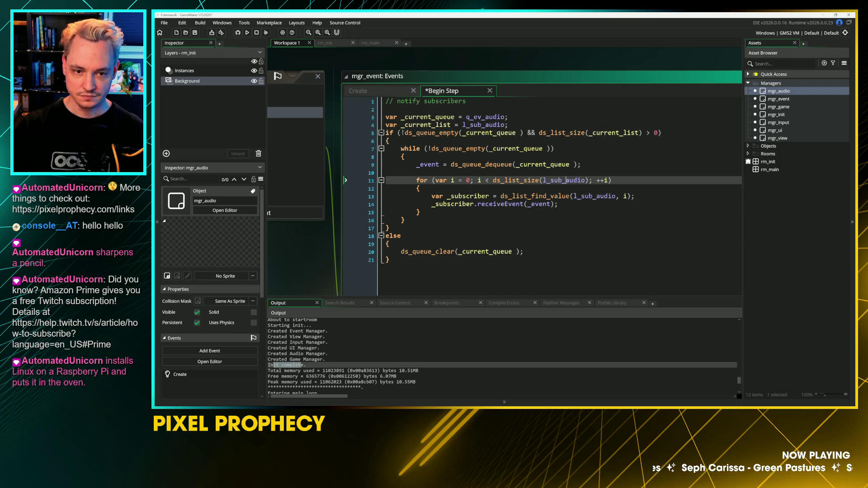
{"action": "key", "text": "ctrl+v"}
{"action": "left_click", "coordinate": [583, 196]}
{"action": "double_click", "coordinate": [588, 196]}
{"action": "key", "text": "ctrl+v"}
{"action": "left_click", "coordinate": [389, 227]}
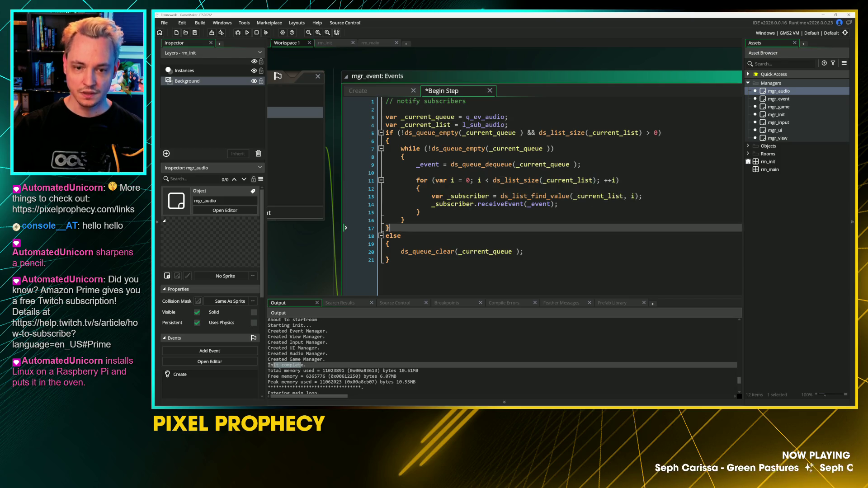
{"action": "left_click_drag", "start_coordinate": [390, 260], "coordinate": [386, 117]}
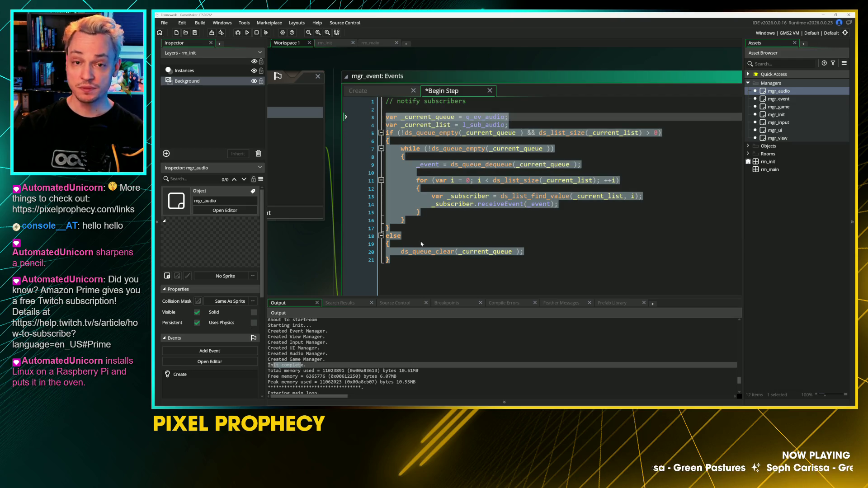
Step: Save Begin Step, check the queue definitions in mgr_event's Create, and run the game with F5
{"action": "key", "text": "ctrl+s"}
{"action": "left_click", "coordinate": [435, 117]}
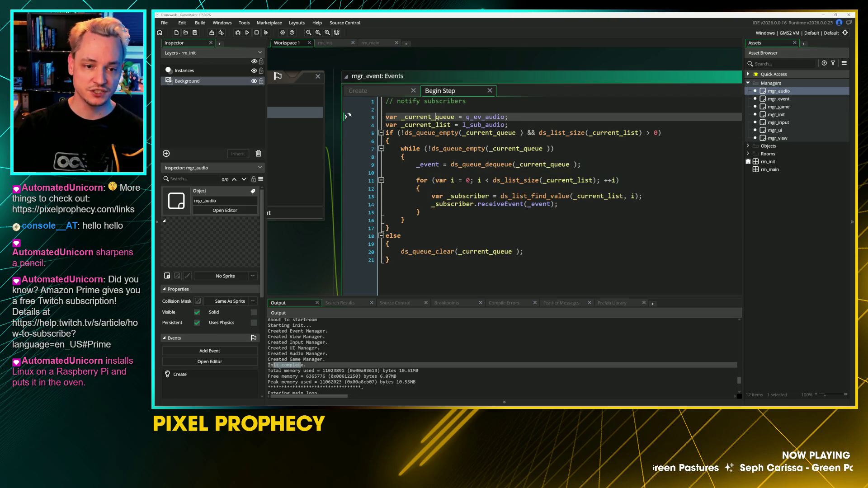
{"action": "left_click", "coordinate": [440, 125]}
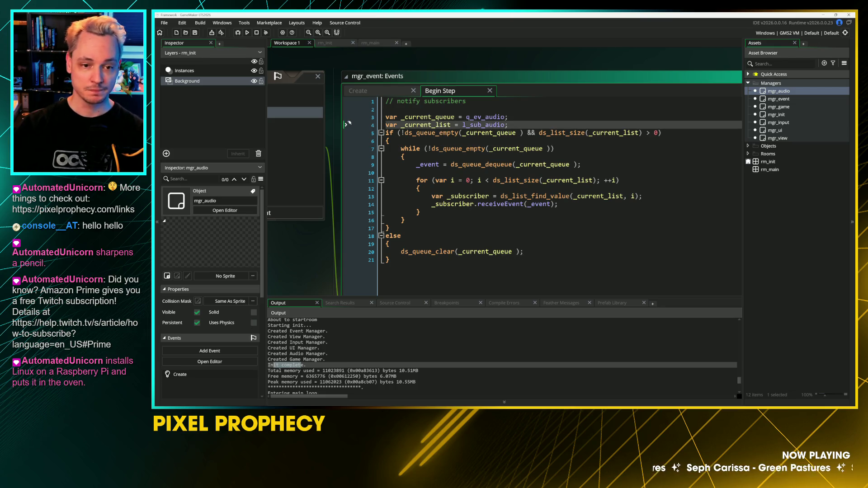
{"action": "left_click", "coordinate": [402, 221]}
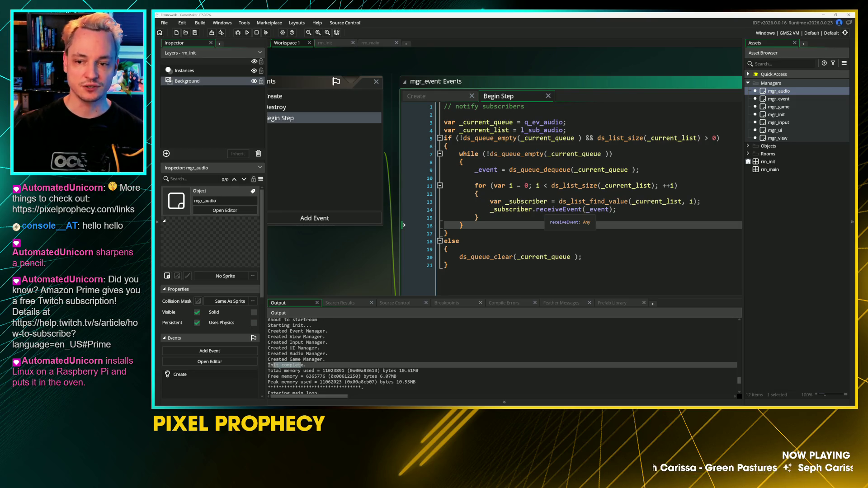
{"action": "left_click", "coordinate": [431, 100]}
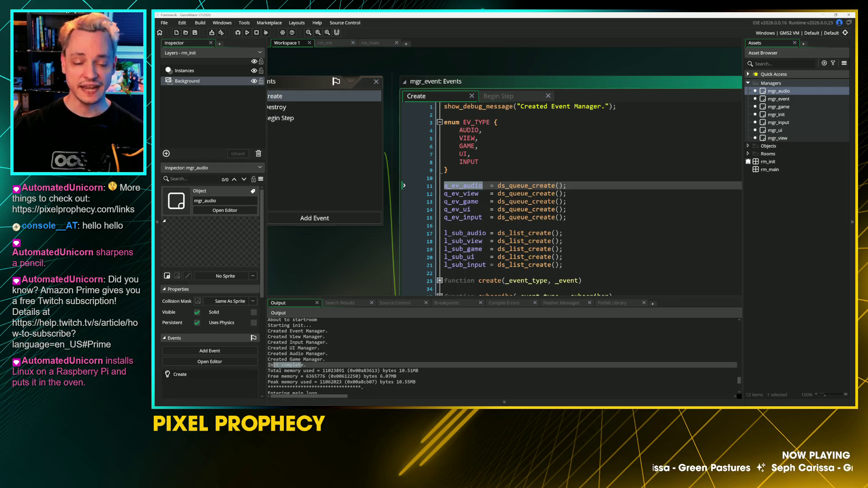
{"action": "left_click", "coordinate": [530, 217]}
{"action": "key", "text": "F5"}
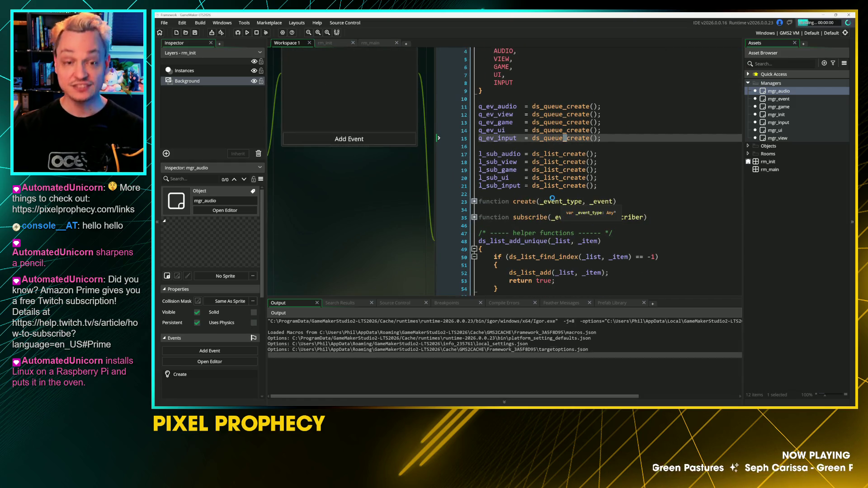
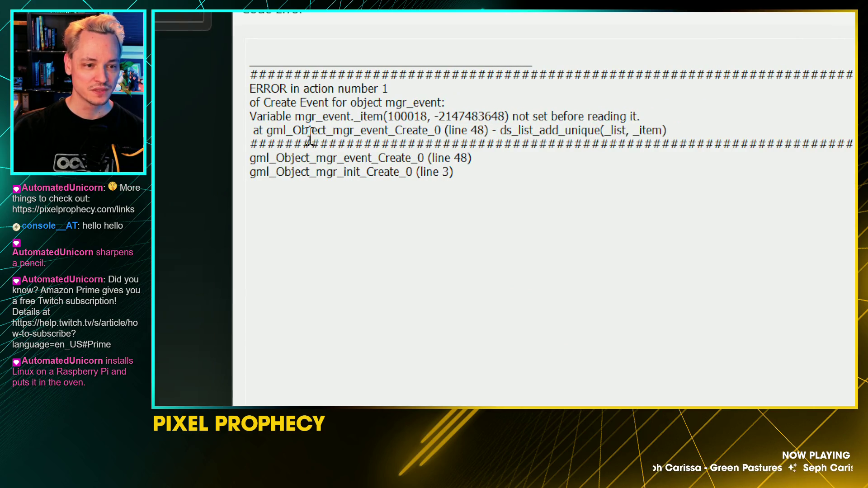
Step: Inspect the failing ds_list_add_unique call in the error report, then dismiss the Code Error dialog
{"action": "left_click_drag", "start_coordinate": [296, 103], "coordinate": [287, 103]}
{"action": "left_click", "coordinate": [333, 131]}
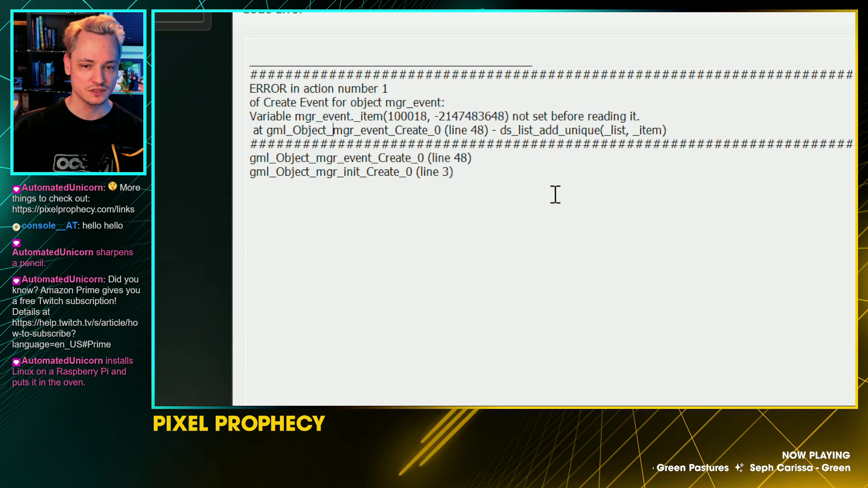
{"action": "left_click_drag", "start_coordinate": [530, 130], "coordinate": [563, 144]}
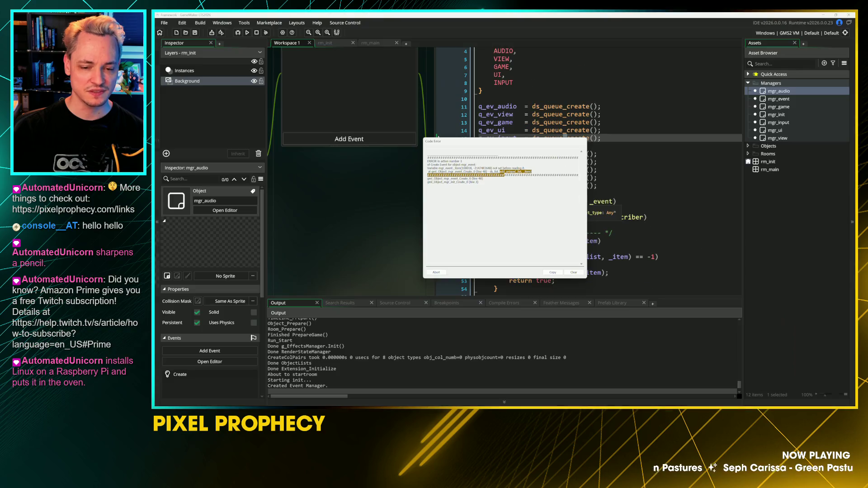
{"action": "left_click", "coordinate": [446, 273]}
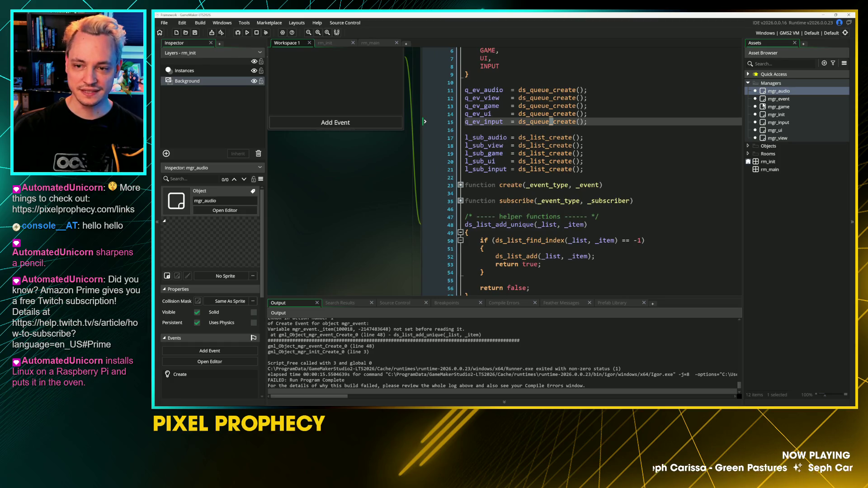
Step: Prefix ds_list_add_unique on line 48 of mgr_event's Create code with 'function' and run the game
{"action": "double_click", "coordinate": [771, 99]}
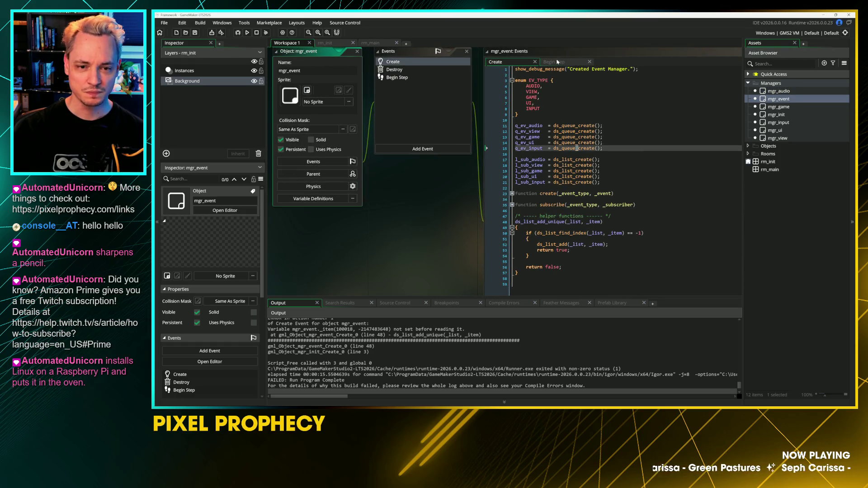
{"action": "mouse_move", "coordinate": [490, 209]}
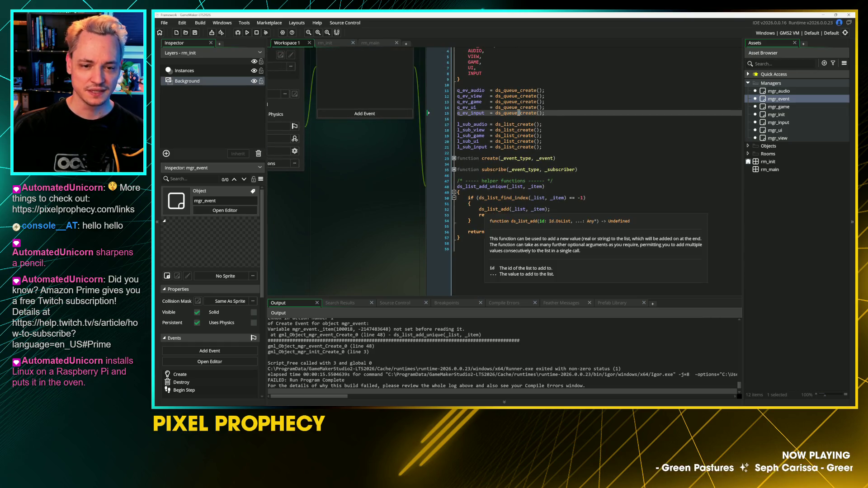
{"action": "scroll", "coordinate": [491, 210], "scroll_direction": "up", "scroll_amount": 3}
{"action": "left_click", "coordinate": [398, 172]}
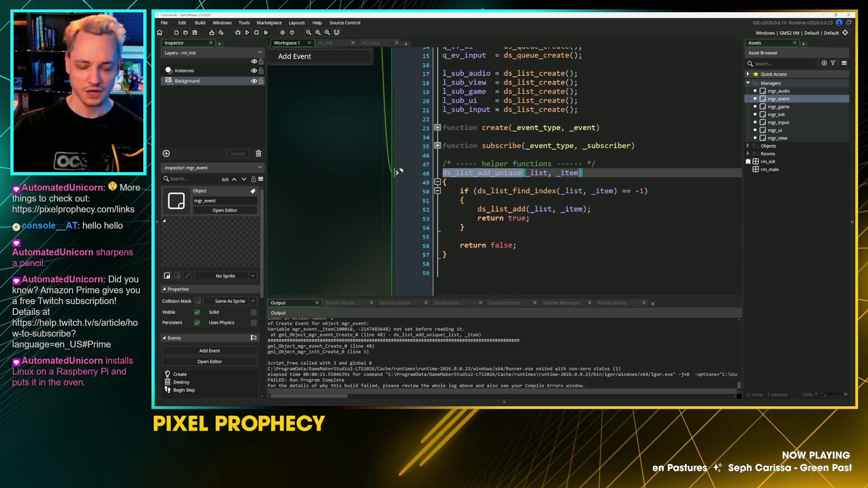
{"action": "key", "text": "Home"}
{"action": "type", "text": "function"}
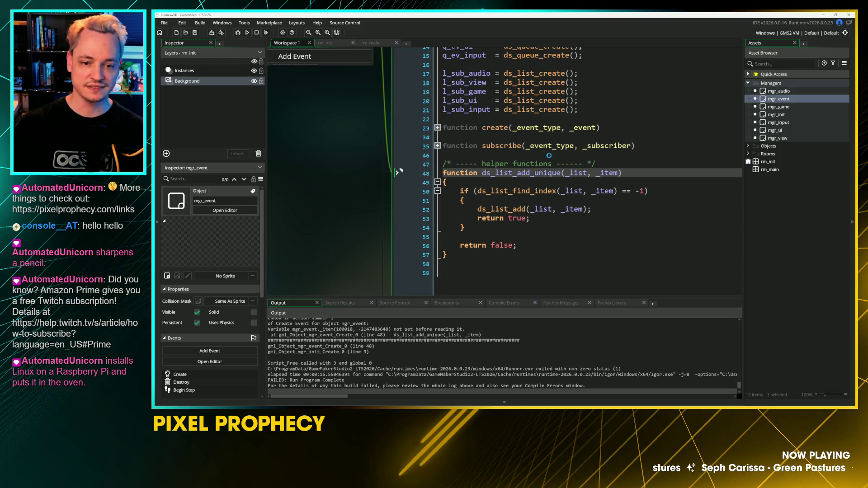
{"action": "left_click", "coordinate": [396, 236]}
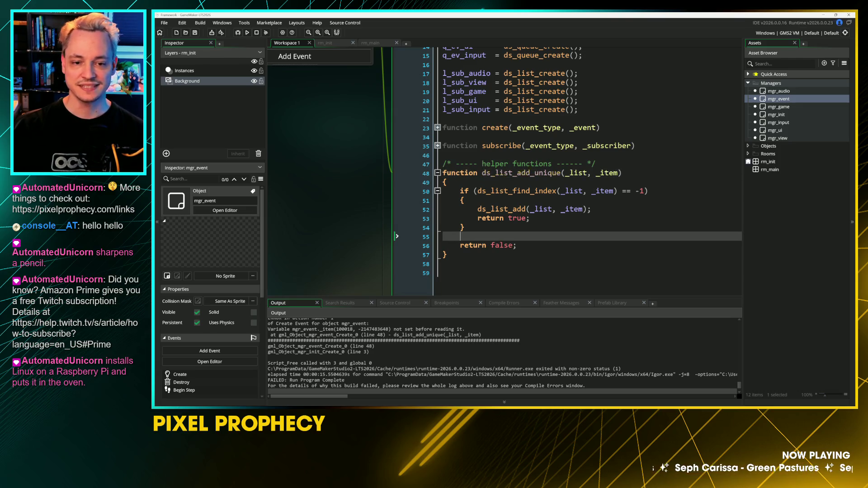
{"action": "key", "text": "F5"}
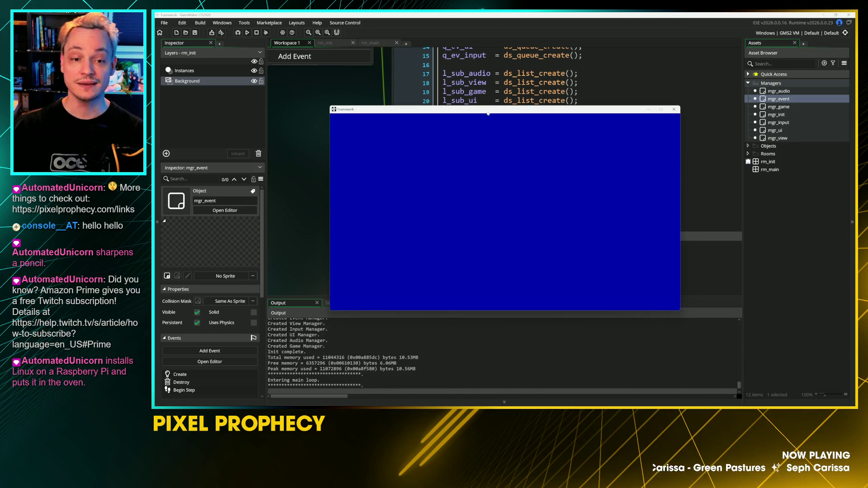
Step: Close the running Framework game window after the successful test run
{"action": "left_click_drag", "start_coordinate": [488, 114], "coordinate": [520, 119]}
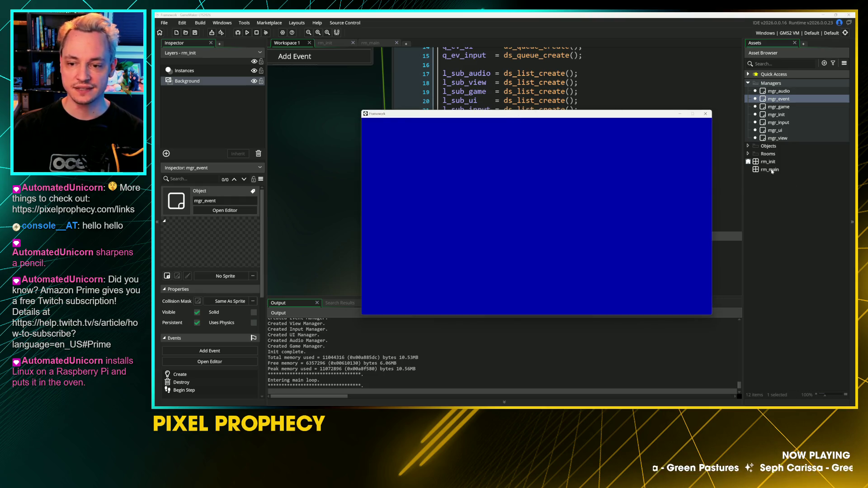
{"action": "left_click", "coordinate": [772, 170]}
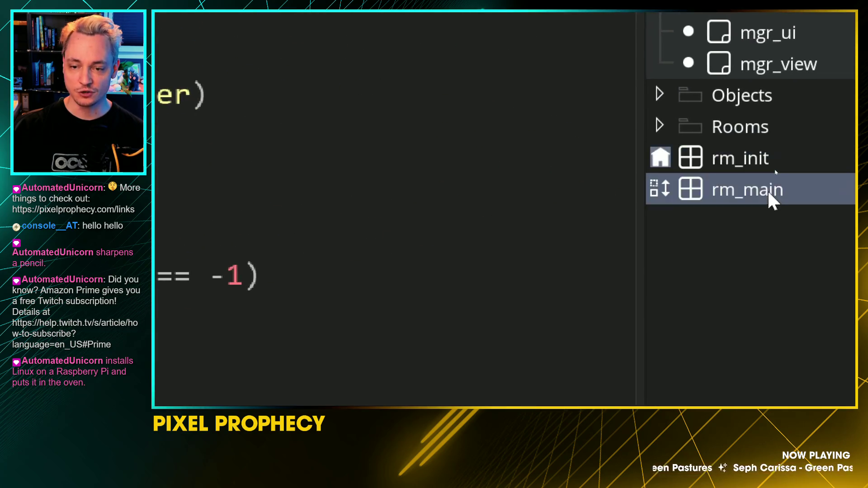
{"action": "key", "text": "alt+Tab"}
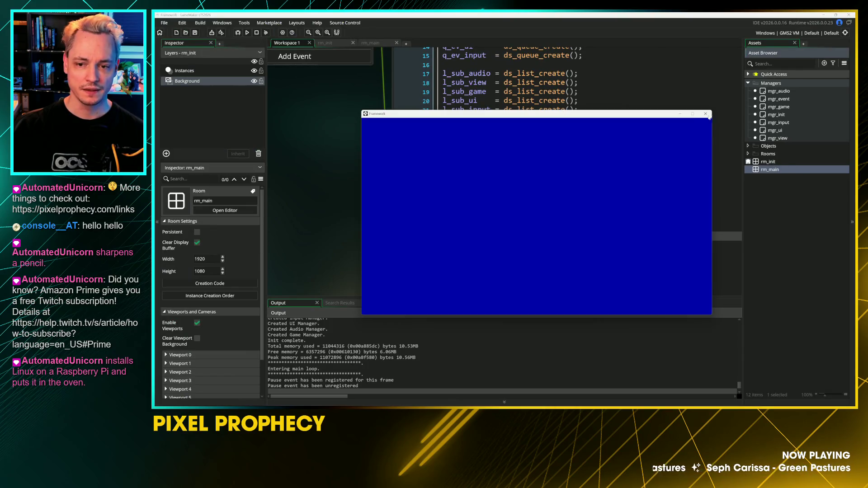
{"action": "left_click", "coordinate": [707, 115]}
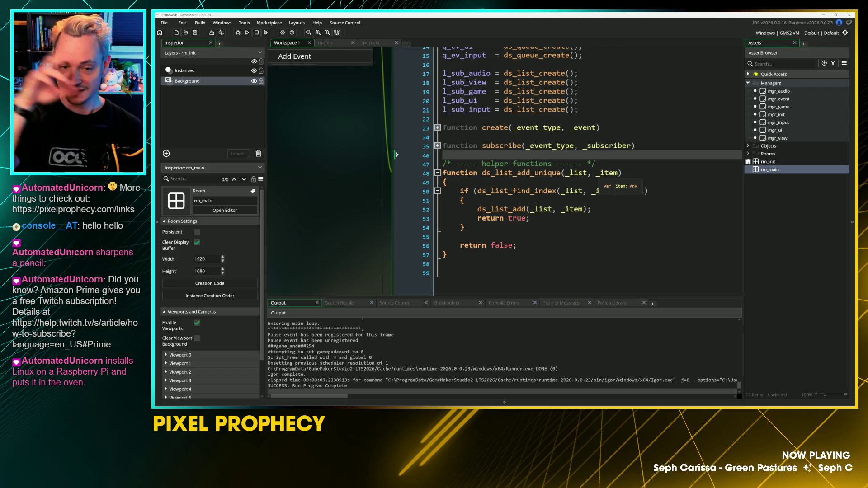
Step: Show mgr_event's Begin Step event code
{"action": "scroll", "coordinate": [597, 192], "scroll_direction": "up", "scroll_amount": 5}
{"action": "left_click", "coordinate": [504, 137]}
{"action": "scroll", "coordinate": [453, 181], "scroll_direction": "down", "scroll_amount": 3}
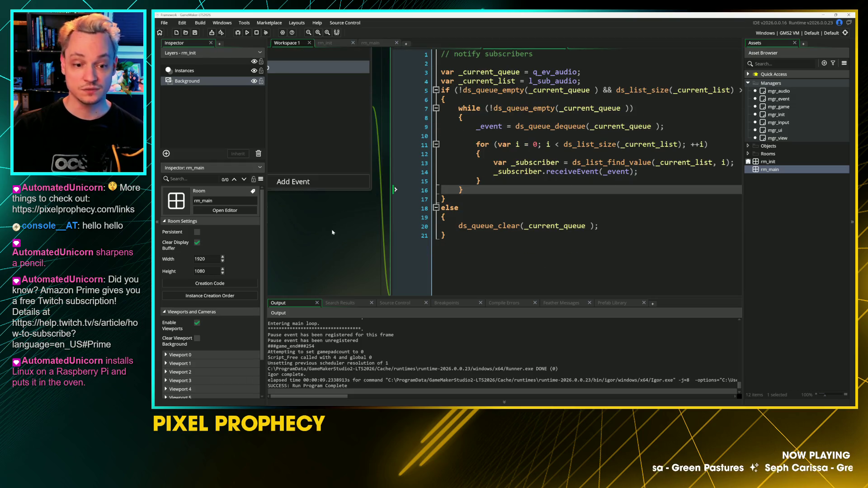
Step: Open the mgr_audio object from the Asset Browser and add a Step > Step event
{"action": "left_click_drag", "start_coordinate": [333, 235], "coordinate": [343, 242]}
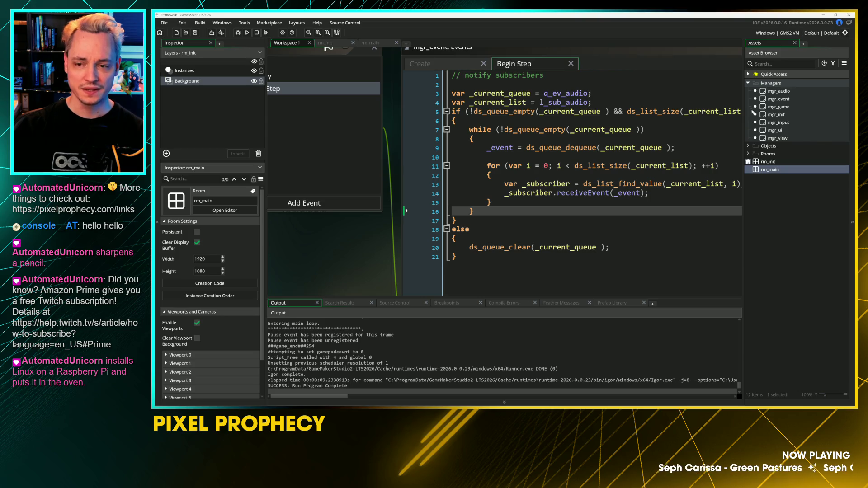
{"action": "left_click", "coordinate": [765, 92]}
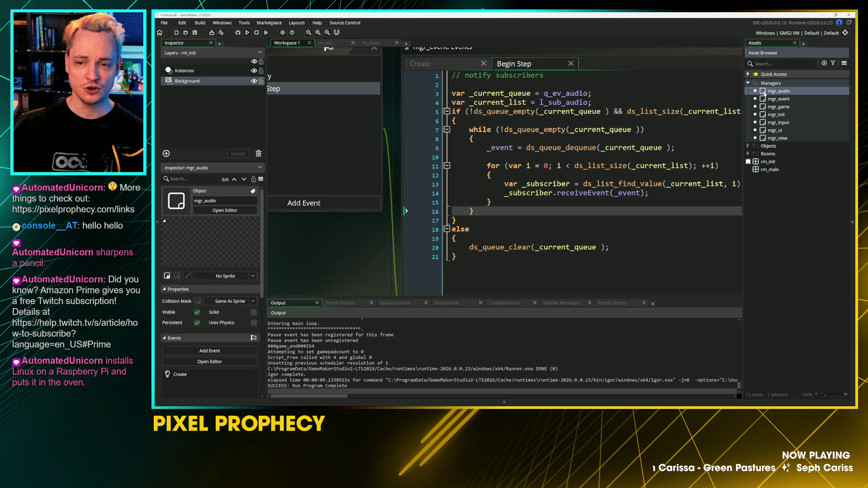
{"action": "double_click", "coordinate": [765, 93]}
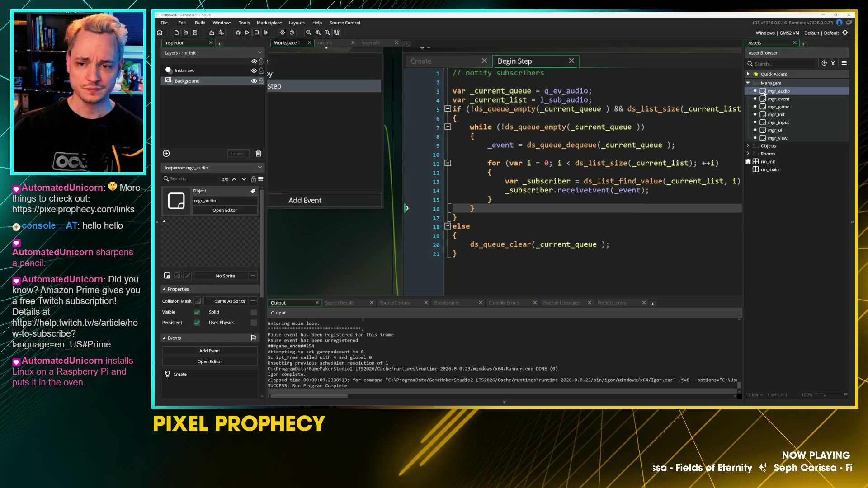
{"action": "left_click", "coordinate": [394, 156]}
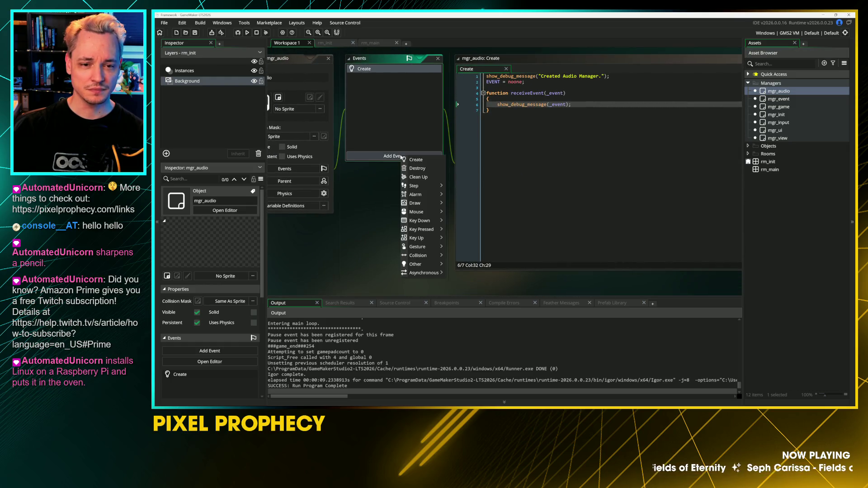
{"action": "left_click", "coordinate": [423, 162]}
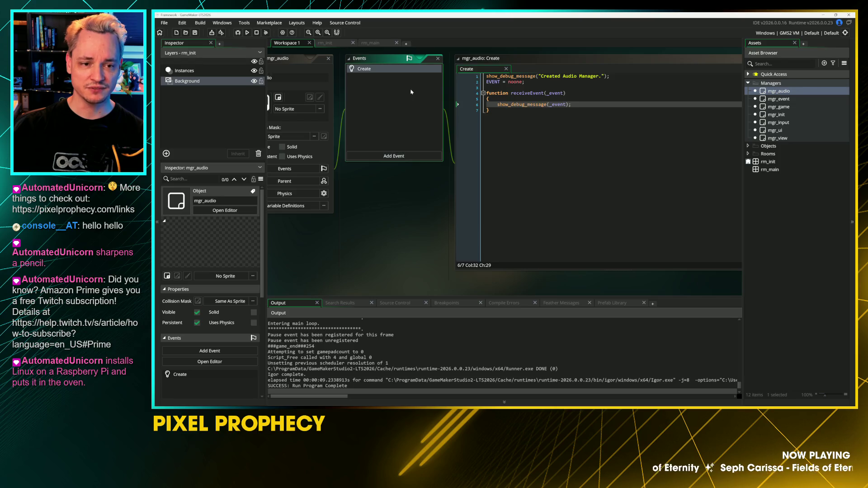
{"action": "left_click", "coordinate": [404, 157]}
{"action": "mouse_move", "coordinate": [435, 186]}
{"action": "left_click", "coordinate": [472, 188]}
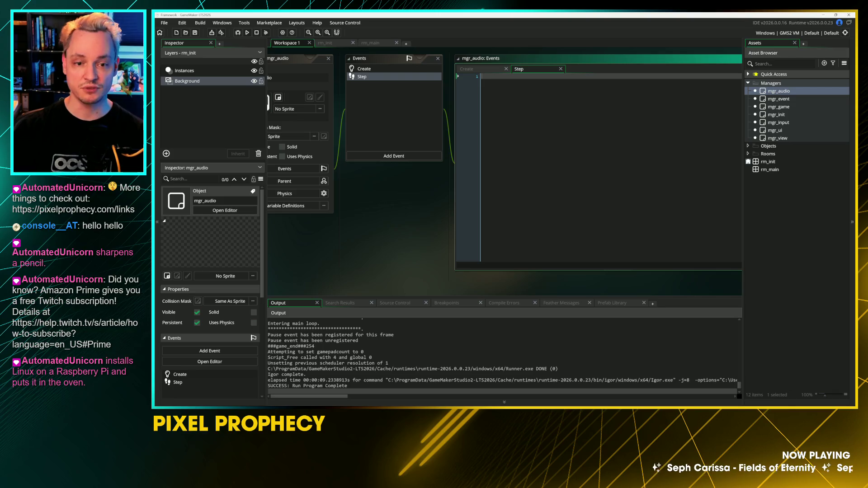
Step: In mgr_audio's Step code, write an empty if (room == rm_main) { } block
{"action": "key", "text": "Return"}
{"action": "key", "text": "Return"}
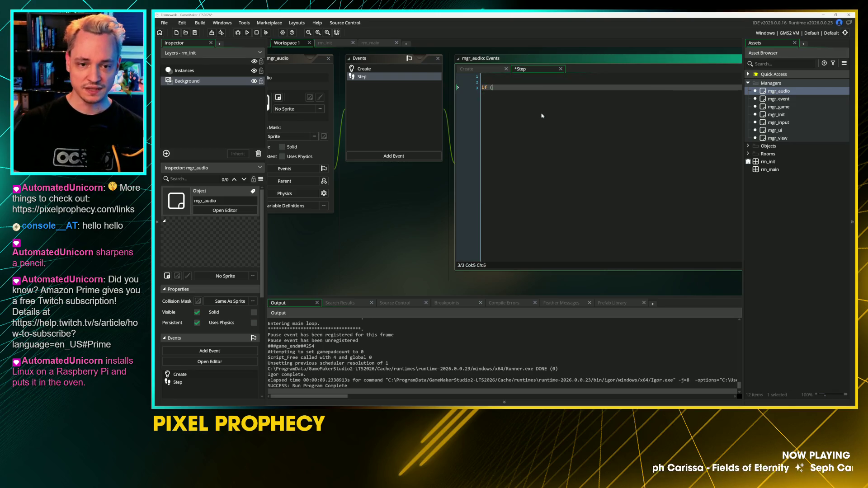
{"action": "type", "text": "f ("}
{"action": "key", "text": "Escape"}
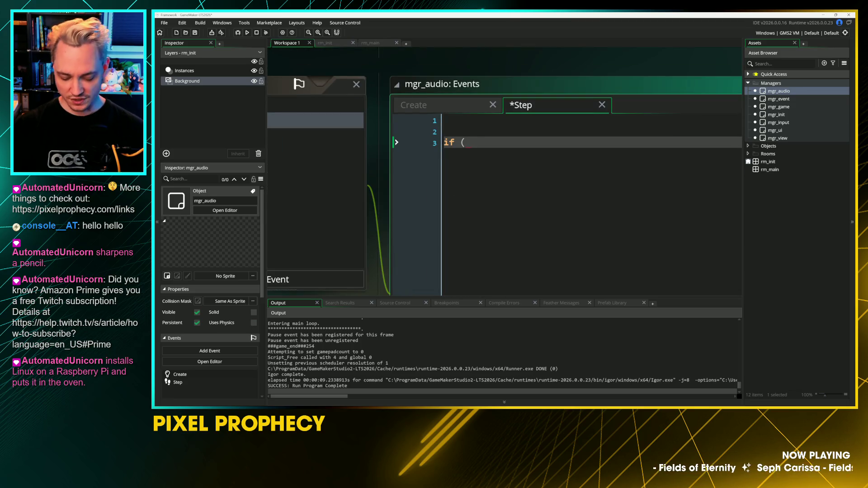
{"action": "type", "text": "curre"}
{"action": "key", "text": "Down"}
{"action": "key", "text": "Down"}
{"action": "key", "text": "Down"}
{"action": "key", "text": "Down"}
{"action": "key", "text": "Down"}
{"action": "key", "text": "Down"}
{"action": "key", "text": "BackSpace"}
{"action": "key", "text": "BackSpace"}
{"action": "key", "text": "BackSpace"}
{"action": "type", "text": "r"}
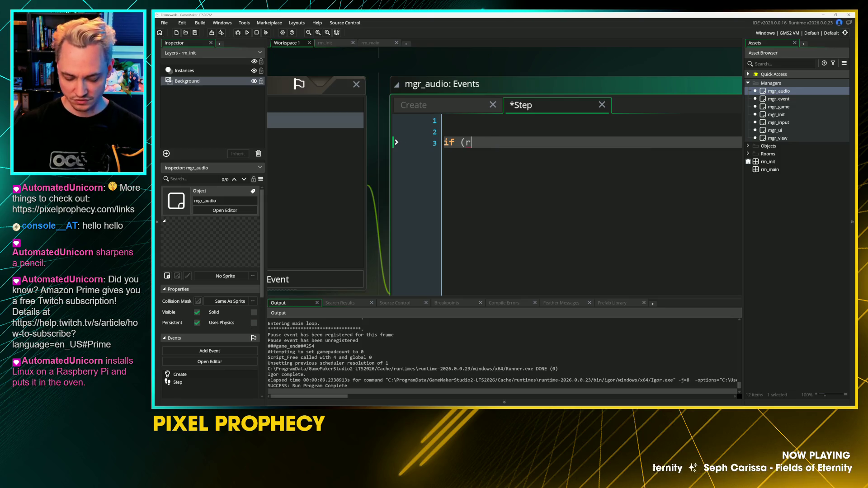
{"action": "type", "text": "oom_"}
{"action": "key", "text": "BackSpace"}
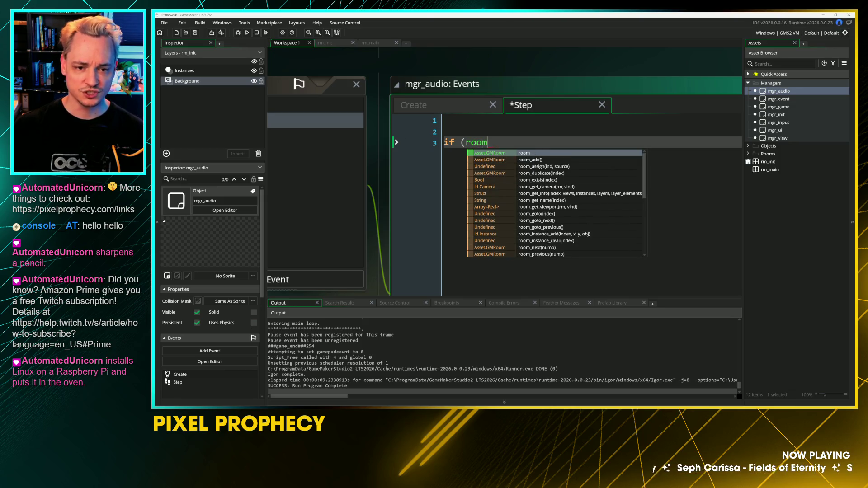
{"action": "type", "text": "== rm_main"}
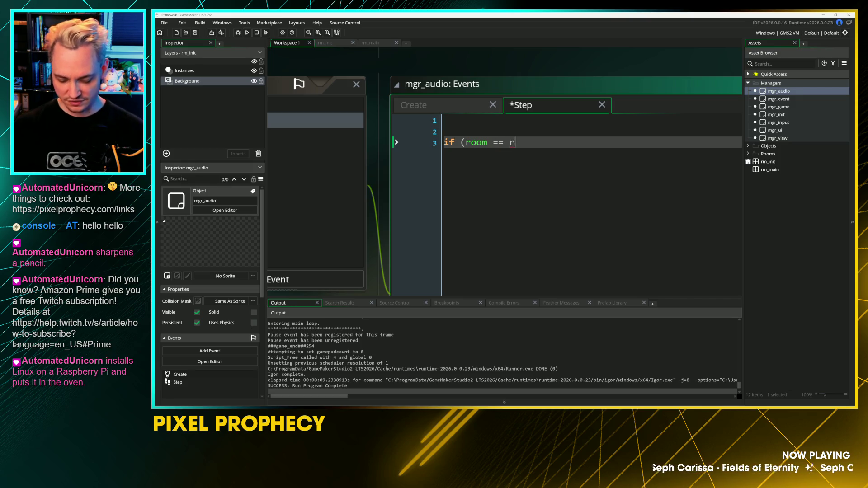
{"action": "type", "text": ")"}
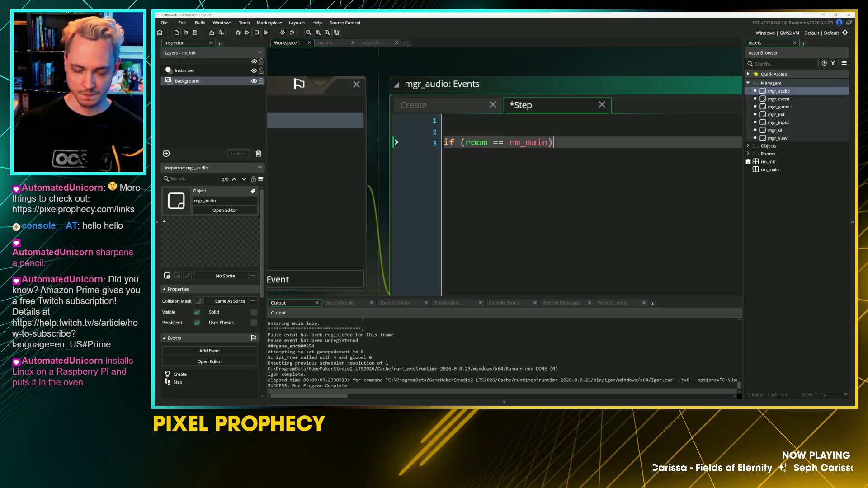
{"action": "key", "text": "Return"}
{"action": "type", "text": "{"}
{"action": "key", "text": "Return"}
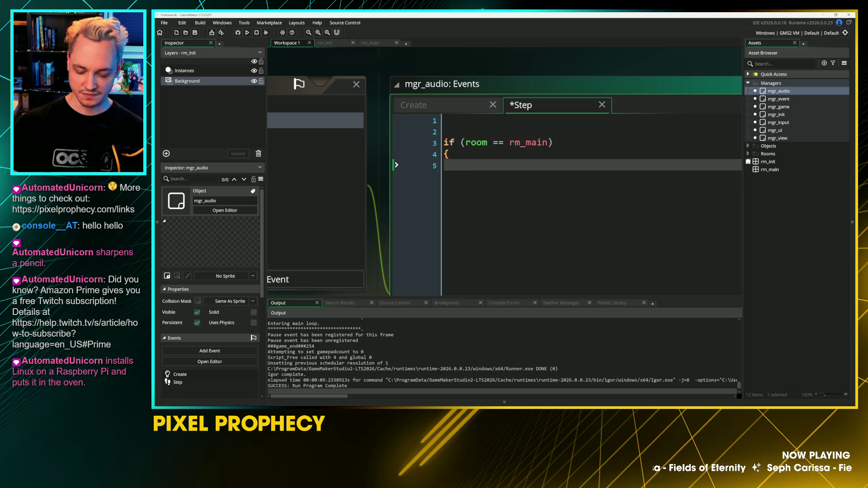
{"action": "key", "text": "Return"}
{"action": "type", "text": "}"}
{"action": "key", "text": "Up"}
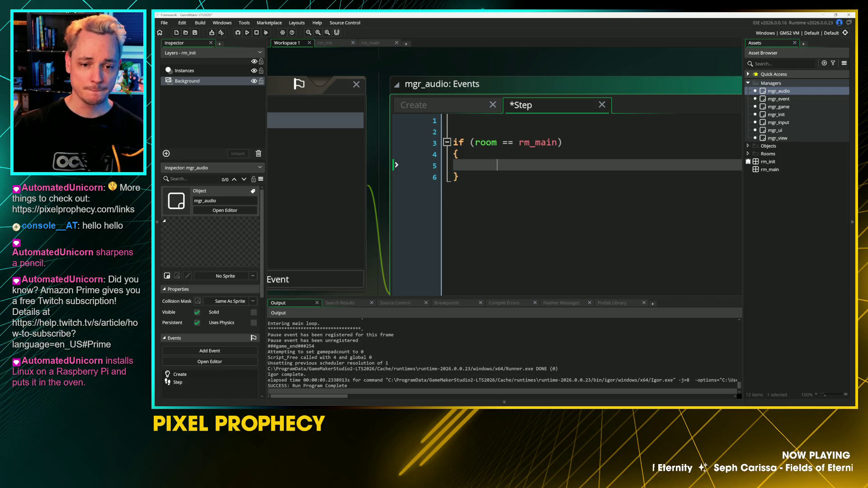
Step: In the Create code, add do_init = true; on a new line after the receiveEvent function
{"action": "key", "text": "ctrl+Tab"}
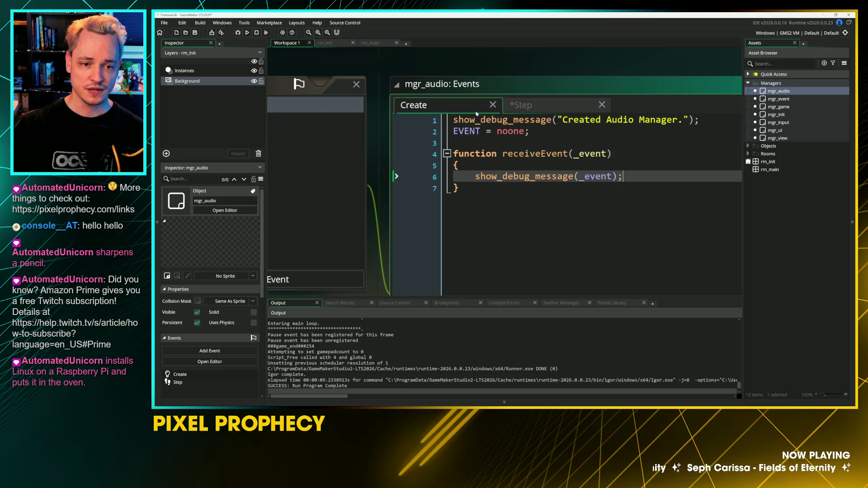
{"action": "key", "text": "Down"}
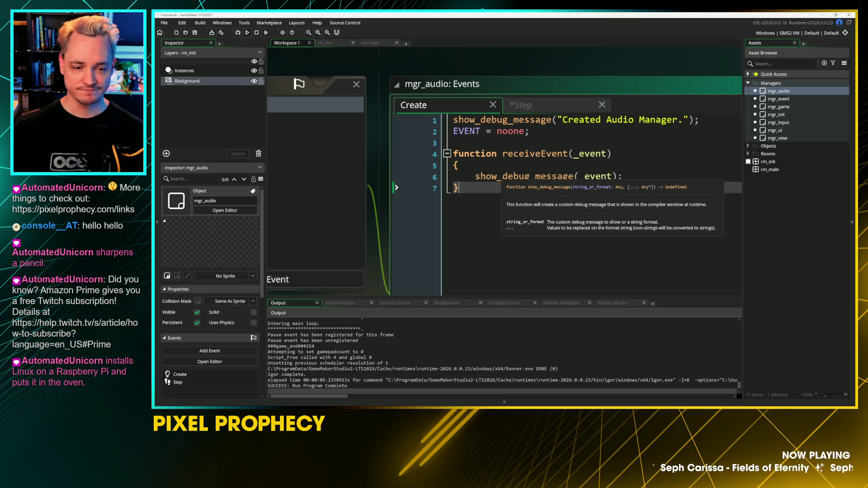
{"action": "key", "text": "Return"}
{"action": "key", "text": "Return"}
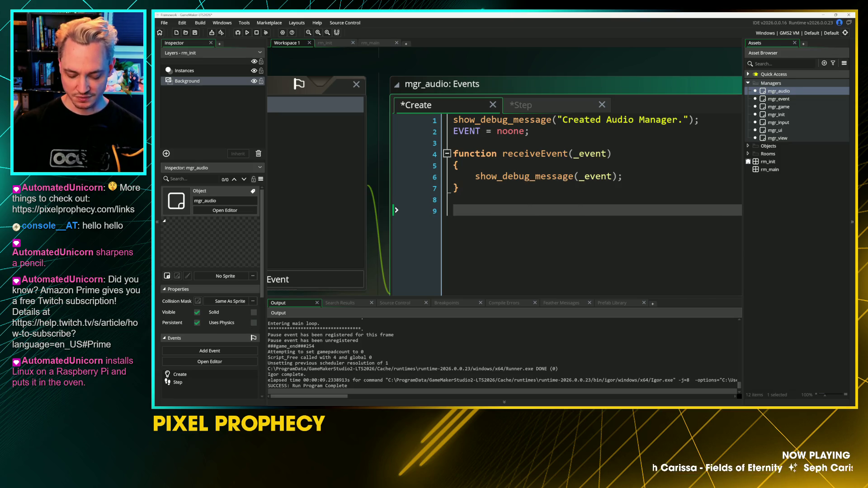
{"action": "type", "text": "do_init = "}
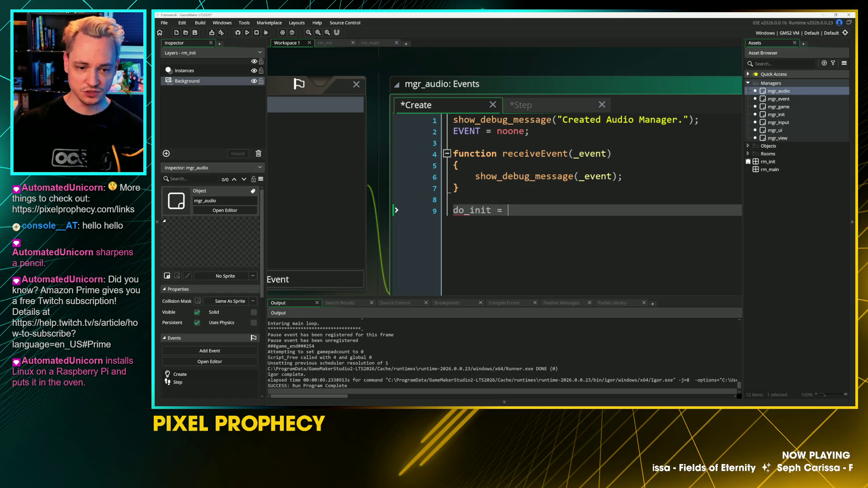
{"action": "type", "text": "true;"}
{"action": "key", "text": "ctrl+z"}
{"action": "key", "text": "ctrl+y"}
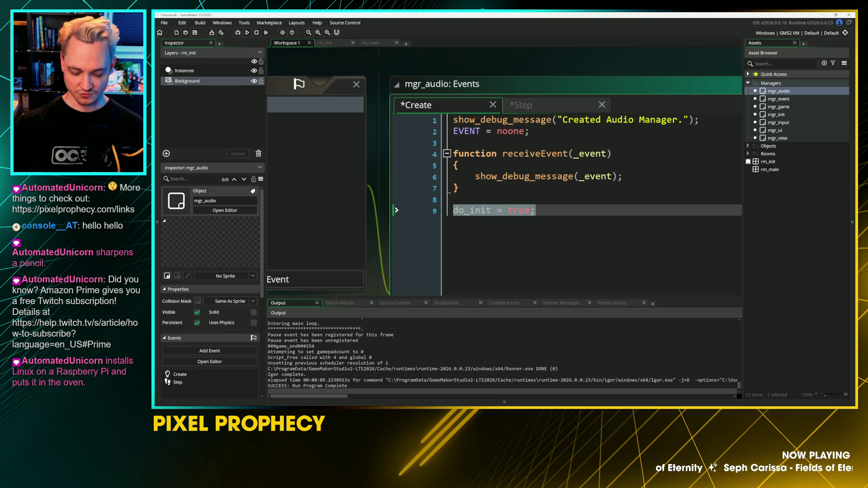
{"action": "double_click", "coordinate": [486, 215]}
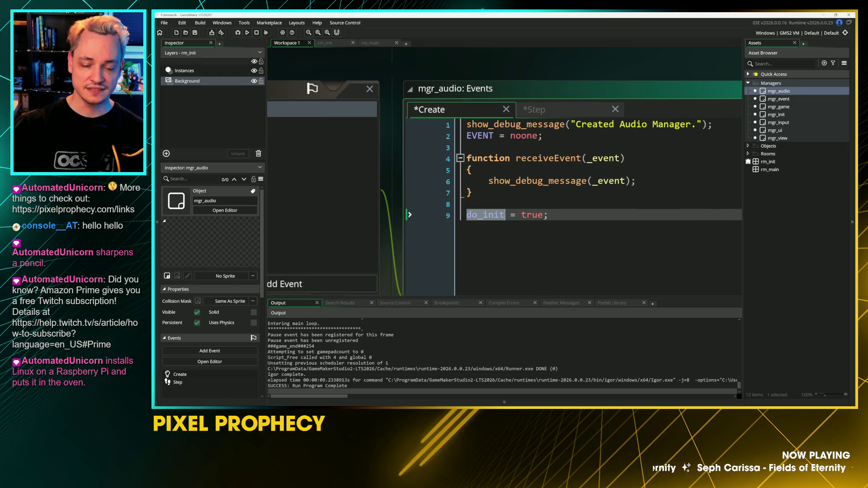
Step: Nest the room == rm_main check inside a new if (do_init) { block in the Step code
{"action": "left_click", "coordinate": [532, 112]}
{"action": "key", "text": "Up"}
{"action": "key", "text": "Up"}
{"action": "key", "text": "Up"}
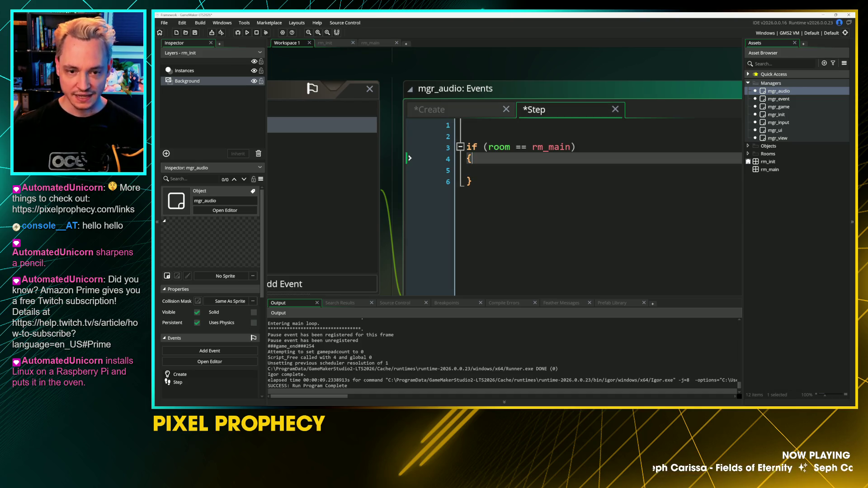
{"action": "key", "text": "Return"}
{"action": "type", "text": "if (do_init = true)"}
{"action": "key", "text": "BackSpace"}
{"action": "key", "text": "BackSpace"}
{"action": "key", "text": "BackSpace"}
{"action": "type", "text": ")"}
{"action": "key", "text": "Return"}
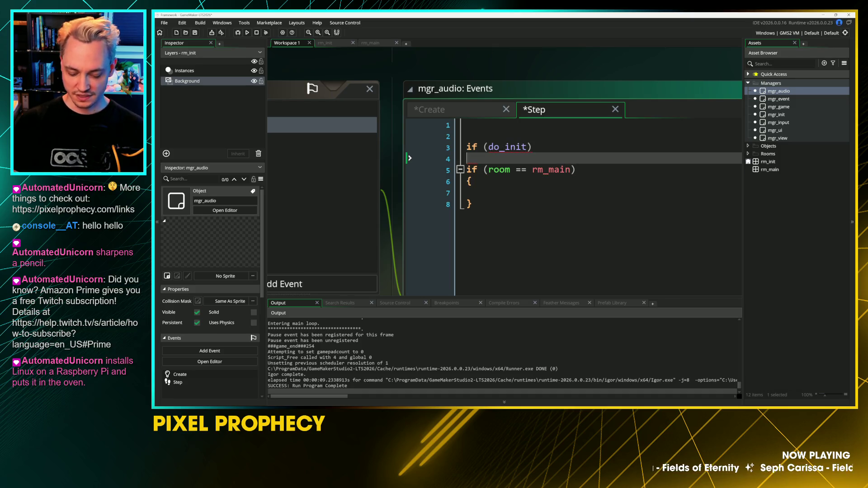
{"action": "type", "text": "{"}
{"action": "key", "text": "Return"}
{"action": "key", "text": "shift+Down"}
{"action": "key", "text": "shift+Down"}
{"action": "key", "text": "shift+Down"}
{"action": "key", "text": "Tab"}
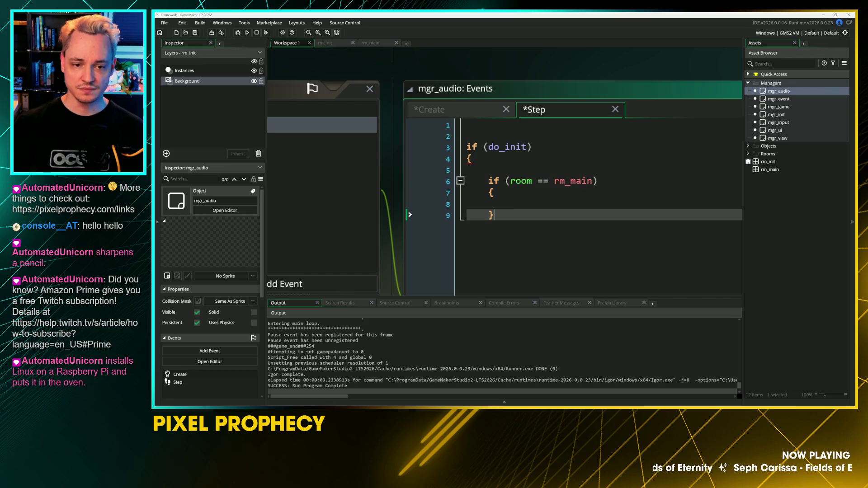
Step: Add do_init = false; after the room check, close the block, and save
{"action": "key", "text": "Return"}
{"action": "key", "text": "Return"}
{"action": "type", "text": "do_init = true;"}
{"action": "key", "text": "BackSpace"}
{"action": "key", "text": "BackSpace"}
{"action": "key", "text": "BackSpace"}
{"action": "type", "text": "false;"}
{"action": "key", "text": "Return"}
{"action": "type", "text": "}"}
{"action": "key", "text": "ctrl+s"}
Step: Delete the empty lines at the top and between blocks of the Step code, and save
{"action": "left_click", "coordinate": [468, 125]}
{"action": "key", "text": "Delete"}
{"action": "key", "text": "Delete"}
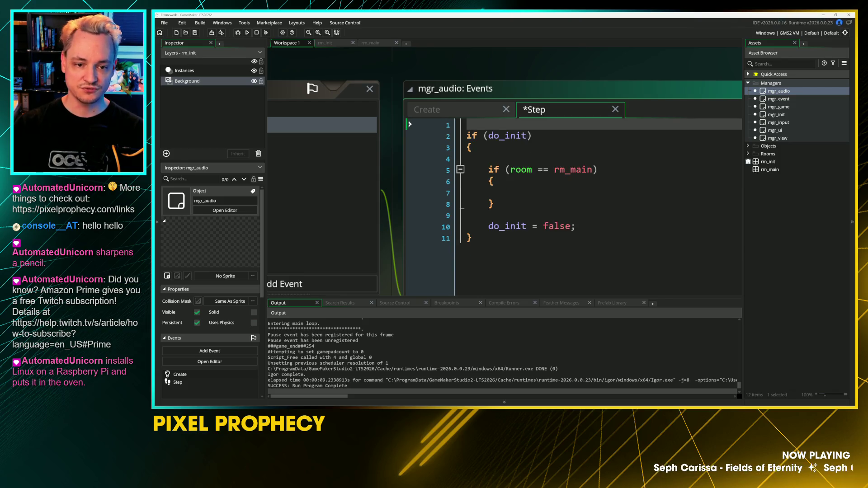
{"action": "left_click", "coordinate": [463, 112]}
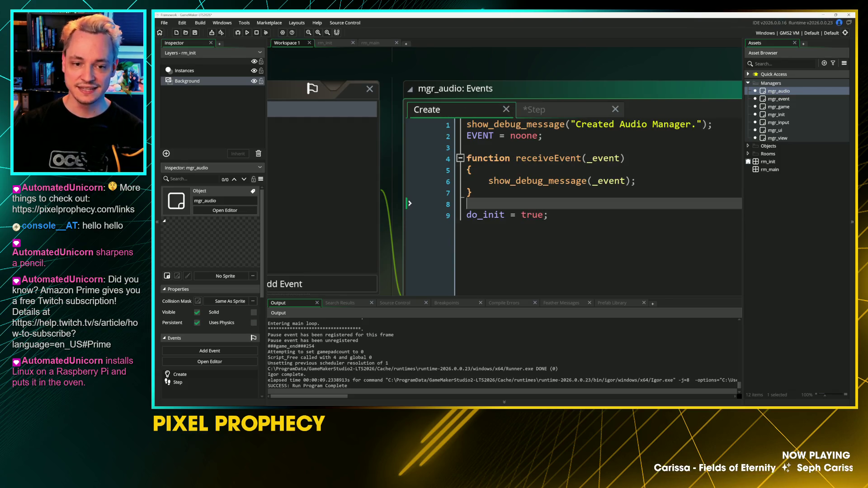
{"action": "left_click", "coordinate": [531, 109]}
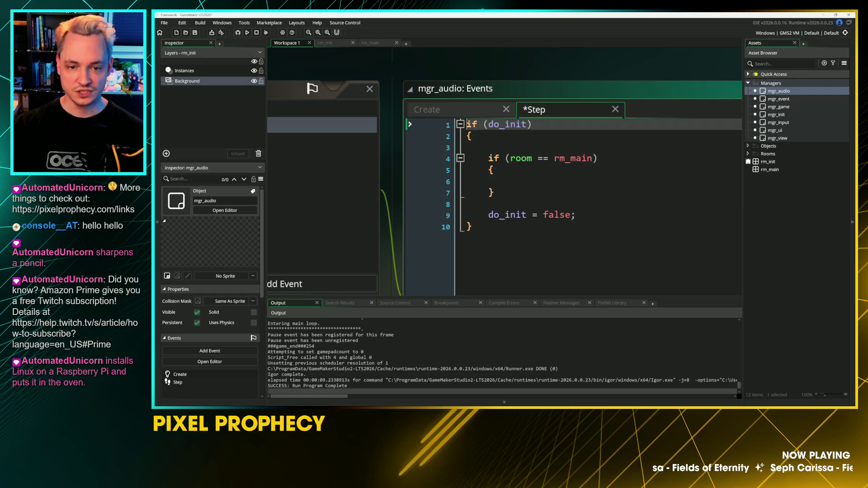
{"action": "left_click", "coordinate": [494, 170]}
{"action": "key", "text": "ctrl+s"}
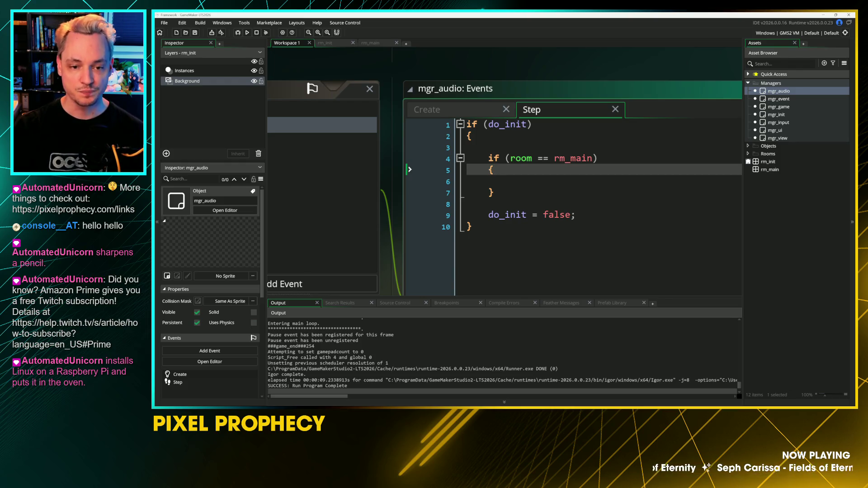
{"action": "left_click", "coordinate": [489, 147]}
{"action": "key", "text": "BackSpace"}
{"action": "key", "text": "BackSpace"}
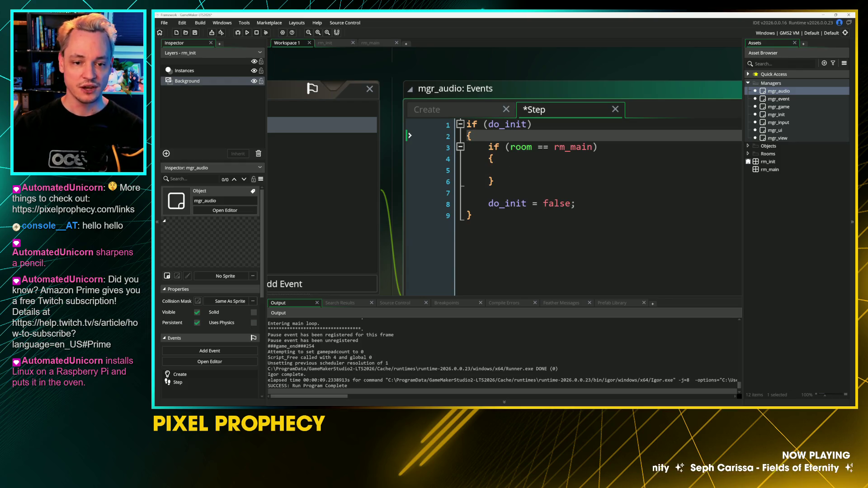
{"action": "left_click_drag", "start_coordinate": [375, 198], "coordinate": [357, 190]}
Step: Inside the room check, add EVENT.subscribe(EV_TYPE.AUDIO, id) and save the Step code
{"action": "left_click", "coordinate": [493, 161]}
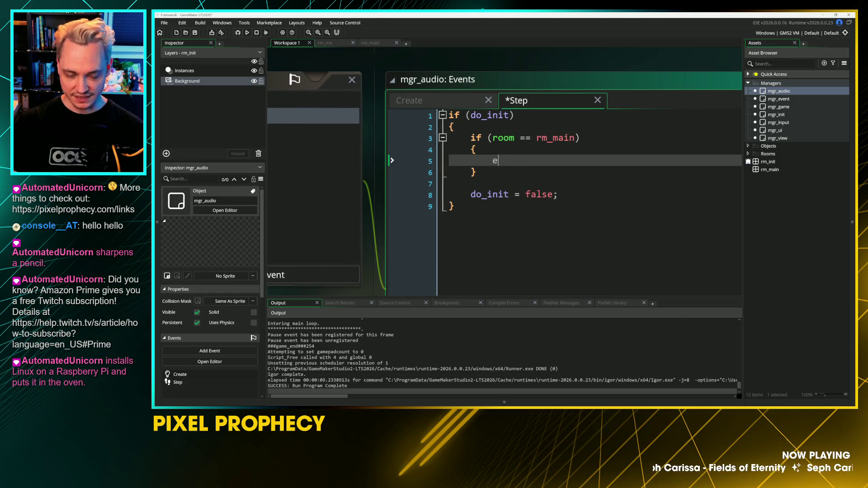
{"action": "type", "text": "audio_"}
{"action": "key", "text": "BackSpace"}
{"action": "key", "text": "BackSpace"}
{"action": "key", "text": "BackSpace"}
{"action": "type", "text": "EVENT."}
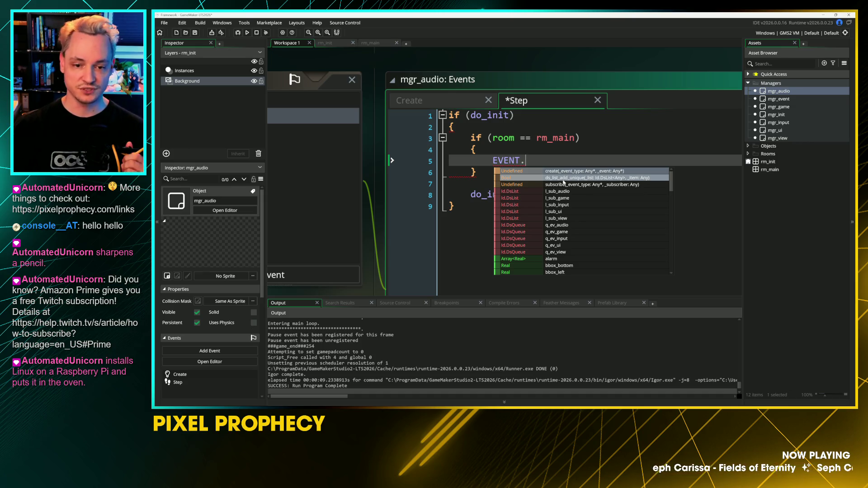
{"action": "type", "text": "sub"}
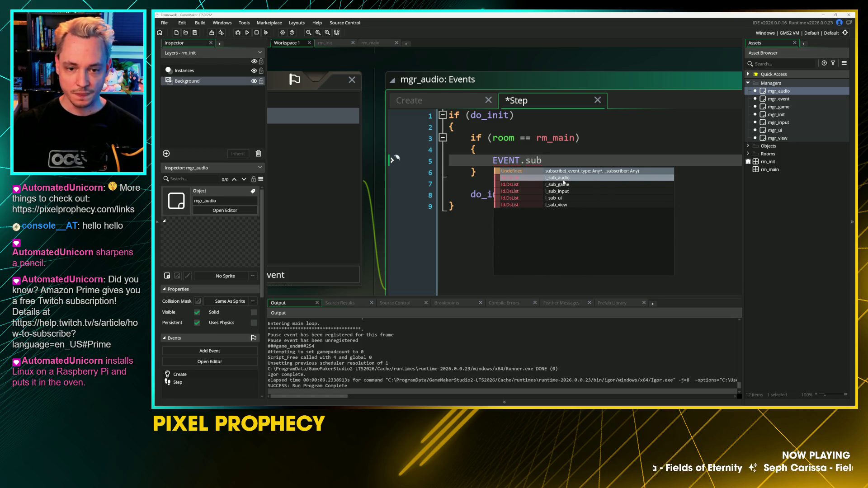
{"action": "type", "text": "scrib"}
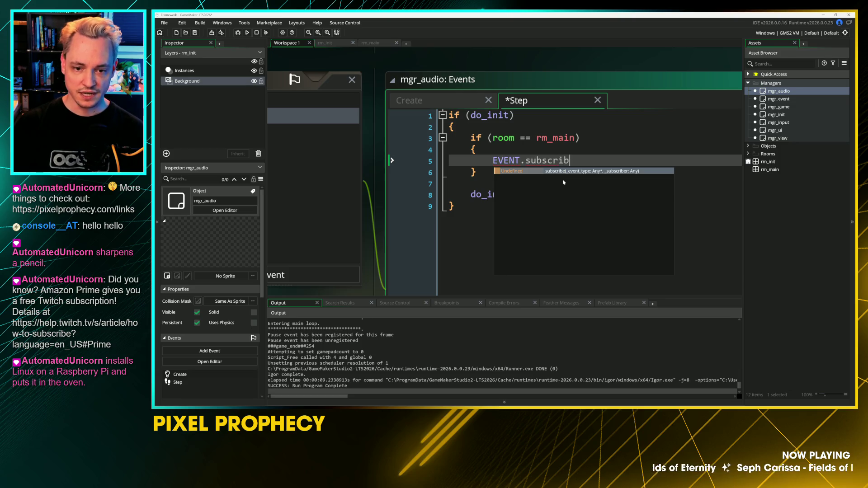
{"action": "type", "text": "e("}
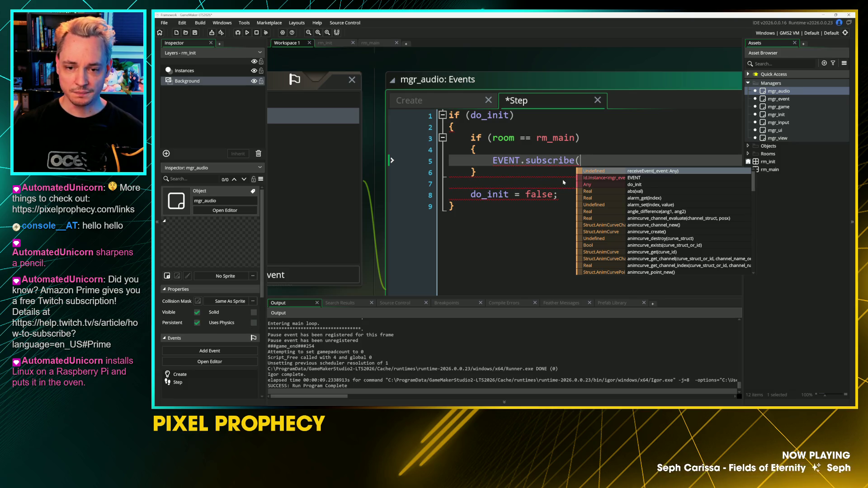
{"action": "type", "text": "EVE"}
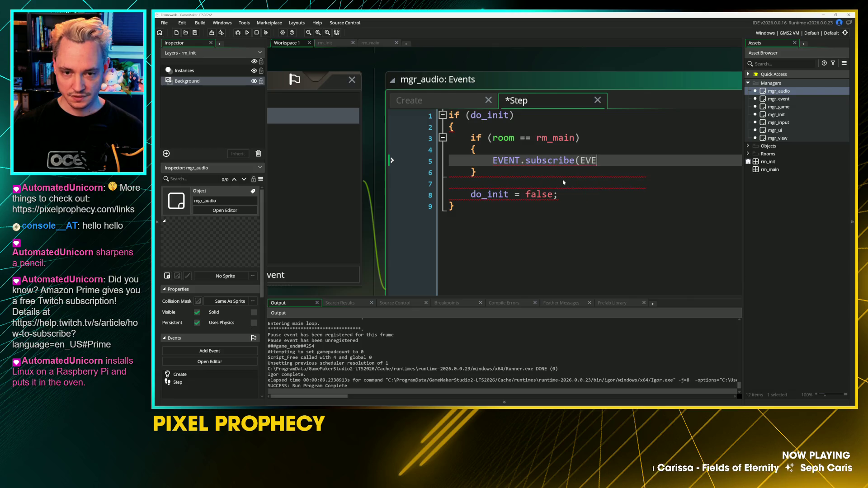
{"action": "type", "text": "_TYPE.AUDIO, "}
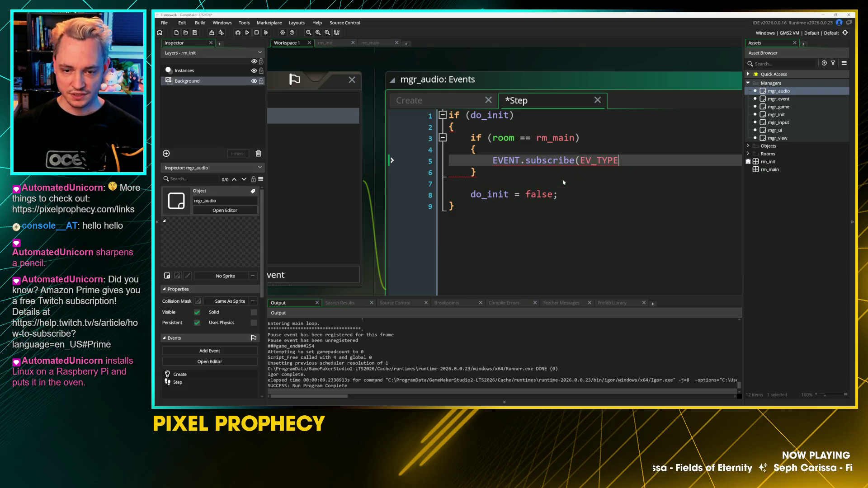
{"action": "type", "text": "id)"}
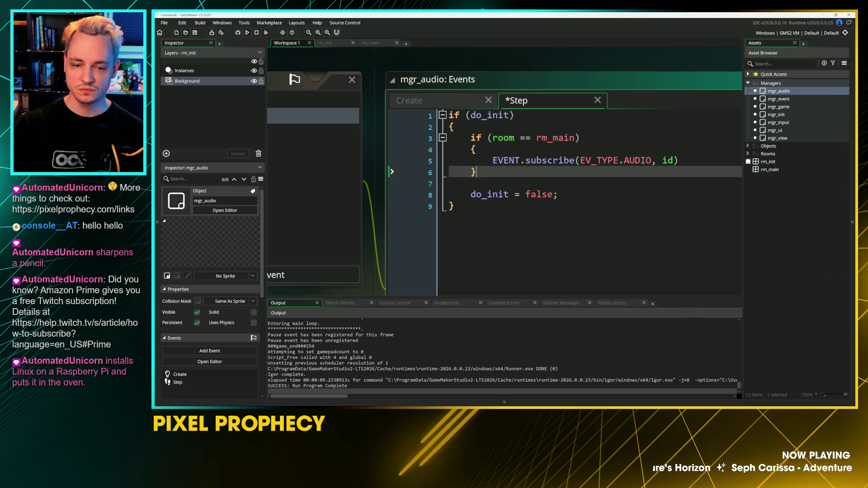
{"action": "left_click", "coordinate": [681, 163]}
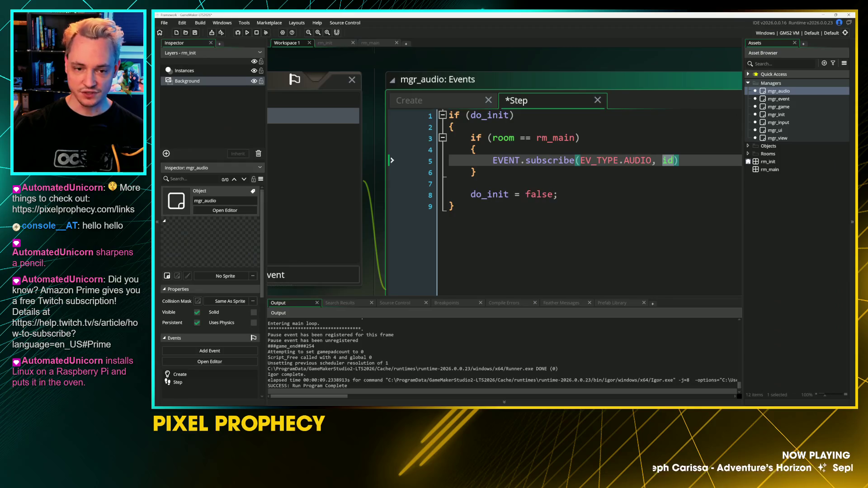
{"action": "left_click", "coordinate": [476, 172]}
{"action": "double_click", "coordinate": [599, 160]}
{"action": "key", "text": "ctrl+s"}
{"action": "key", "text": "End"}
{"action": "key", "text": "shift+Up"}
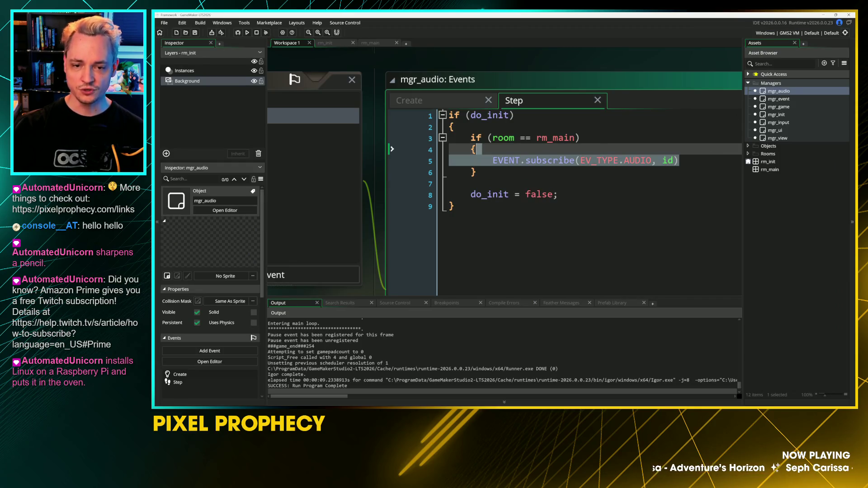
{"action": "left_click", "coordinate": [471, 160]}
{"action": "left_click", "coordinate": [476, 172]}
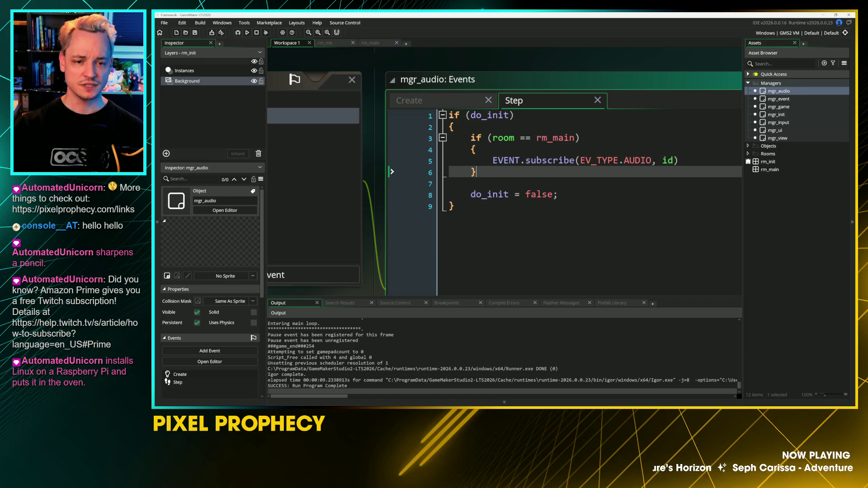
{"action": "key", "text": "ctrl+Tab"}
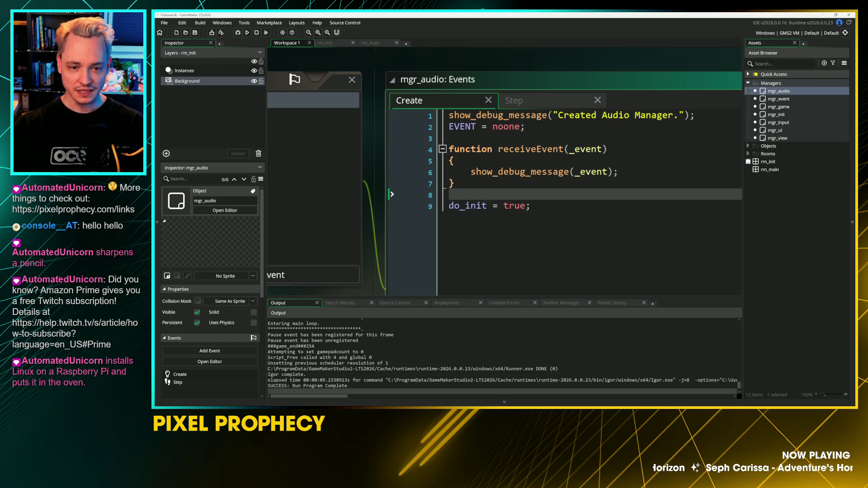
Step: Insert incrementor = 0; above do_init = true; in mgr_audio's Create code
{"action": "key", "text": "Return"}
{"action": "key", "text": "Return"}
{"action": "type", "text": "inc"}
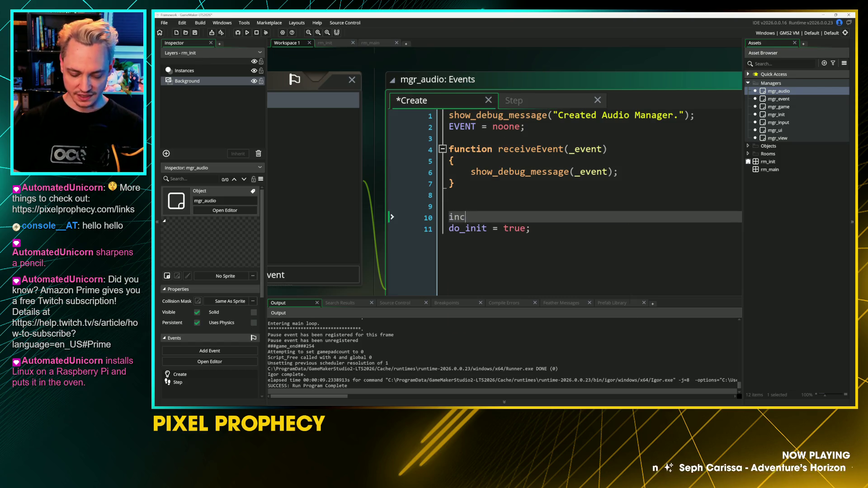
{"action": "type", "text": "rementor = 0,"}
{"action": "key", "text": "BackSpace"}
{"action": "type", "text": ";"}
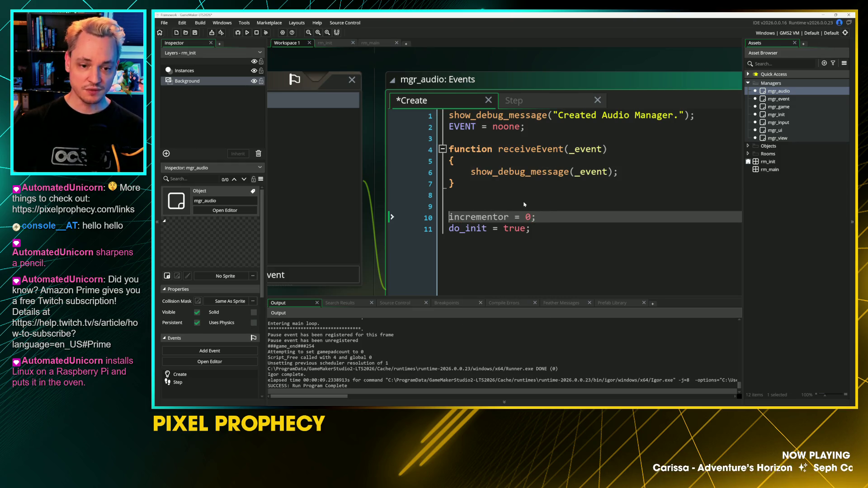
{"action": "key", "text": "ctrl+shift+Right"}
{"action": "key", "text": "shift+Left"}
Step: Check the spelling of incrementor and copy the name for use in the Step code
{"action": "key", "text": "Left"}
{"action": "key", "text": "Right"}
{"action": "key", "text": "Right"}
{"action": "key", "text": "Right"}
{"action": "key", "text": "Delete"}
{"action": "type", "text": "i"}
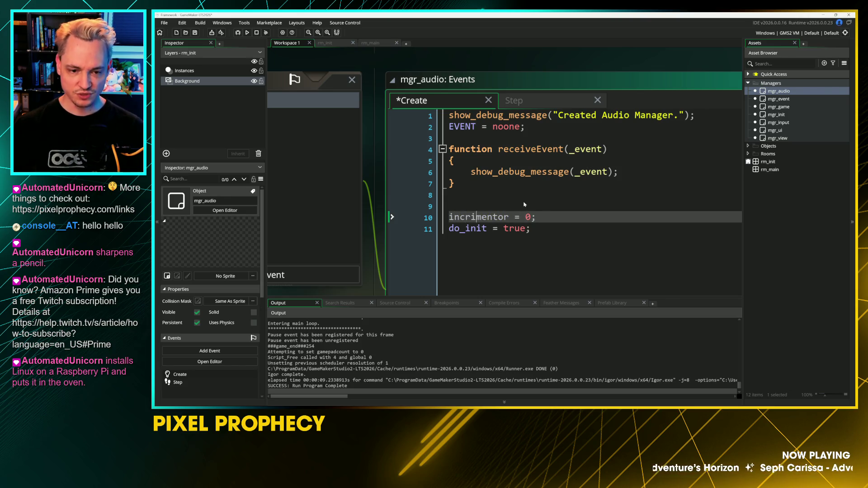
{"action": "key", "text": "Delete"}
{"action": "type", "text": "e"}
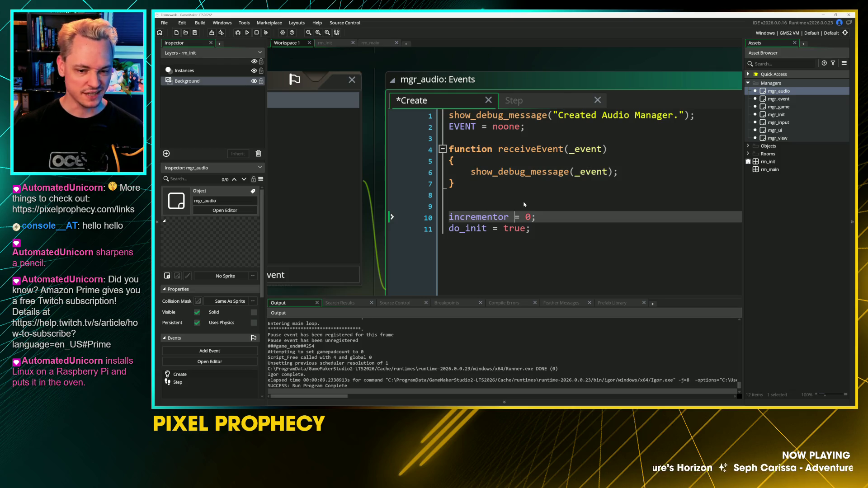
{"action": "key", "text": "ctrl+shift+Left"}
{"action": "key", "text": "ctrl+c"}
{"action": "key", "text": "ctrl+Tab"}
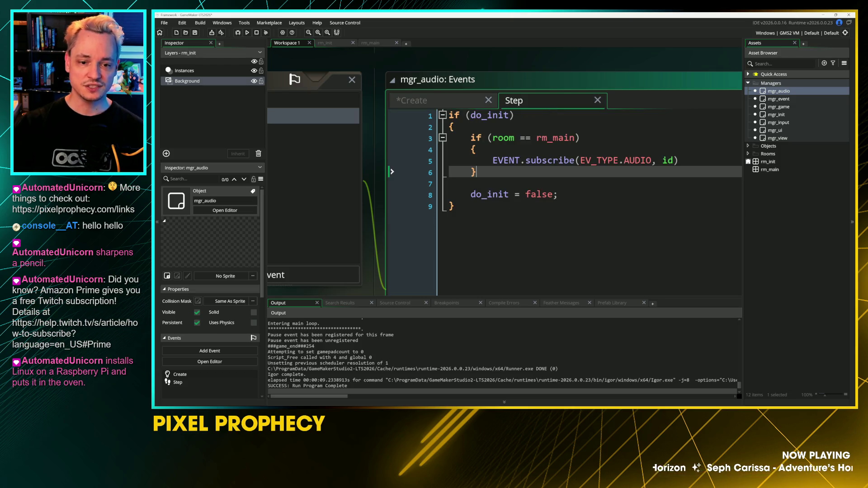
Step: Add an incrementor++ line after the do_init block in the Step code
{"action": "key", "text": "Return"}
{"action": "key", "text": "Return"}
{"action": "key", "text": "ctrl+v"}
{"action": "type", "text": "++"}
{"action": "key", "text": "Return"}
{"action": "key", "text": "Return"}
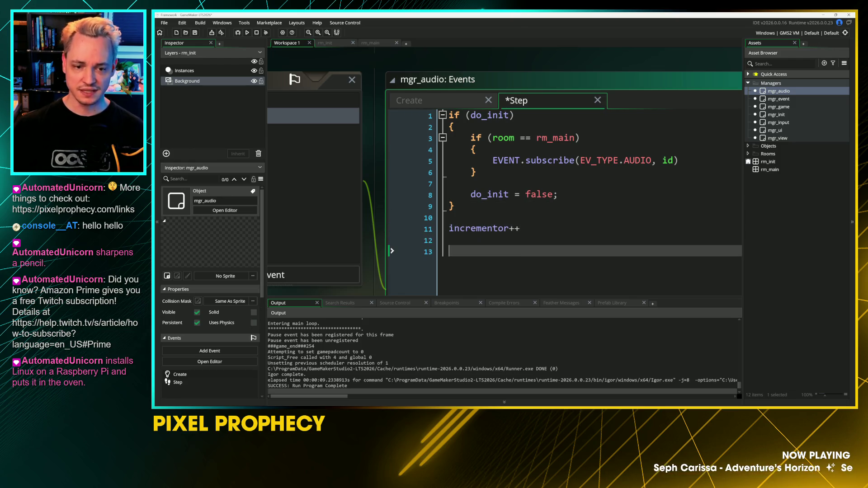
{"action": "type", "text": "if ("}
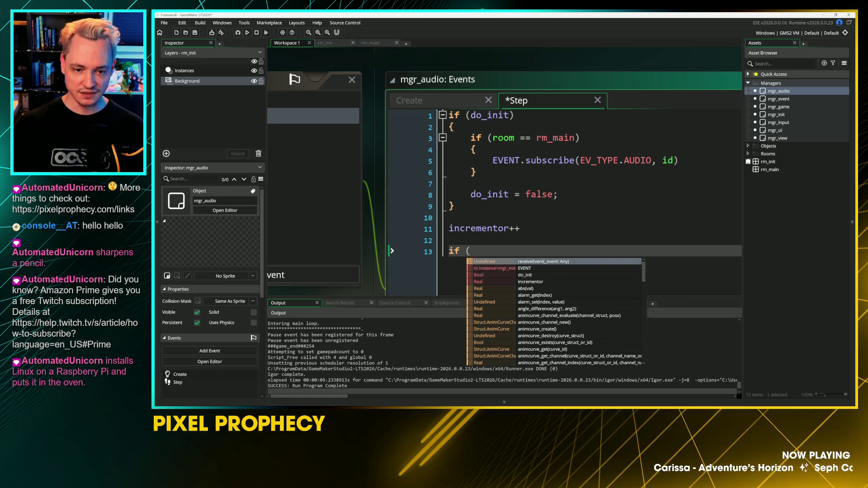
{"action": "key", "text": "BackSpace"}
{"action": "key", "text": "BackSpace"}
{"action": "key", "text": "BackSpace"}
Step: Turn that line into an if (incrementor++ == 60) { } block
{"action": "key", "text": "Up"}
{"action": "key", "text": "Up"}
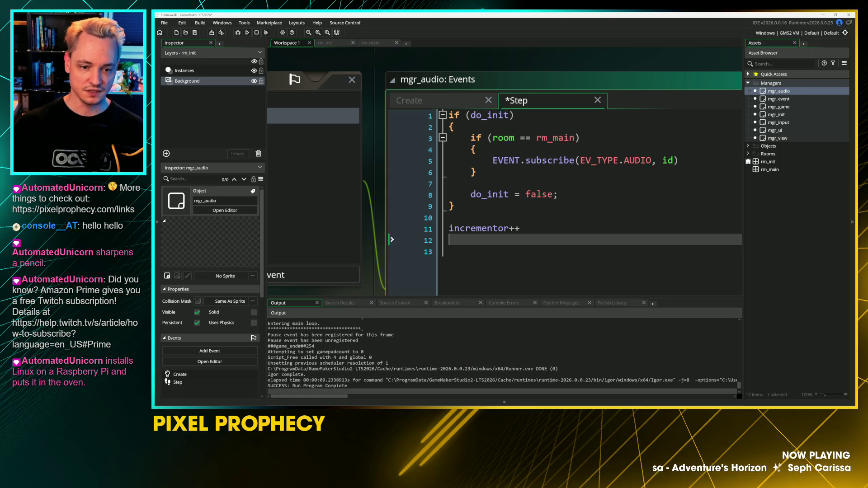
{"action": "type", "text": "if ("}
{"action": "key", "text": "End"}
{"action": "type", "text": "== 60="}
{"action": "key", "text": "Return"}
{"action": "type", "text": "{"}
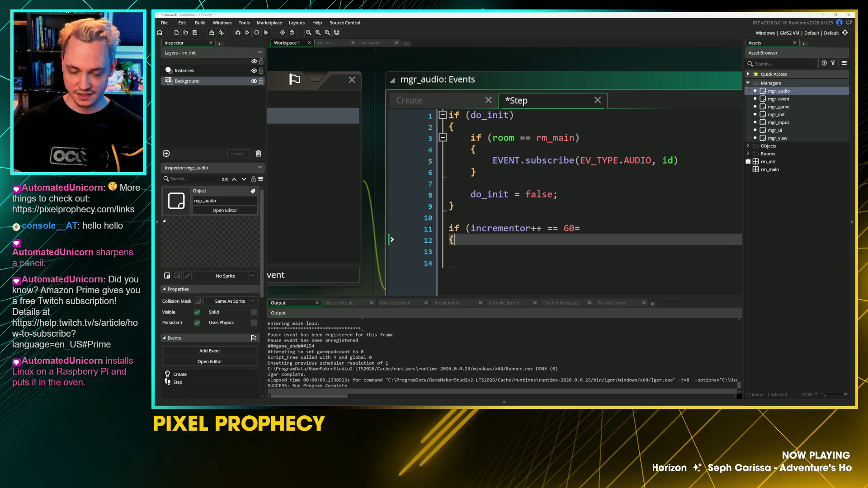
{"action": "key", "text": "Return"}
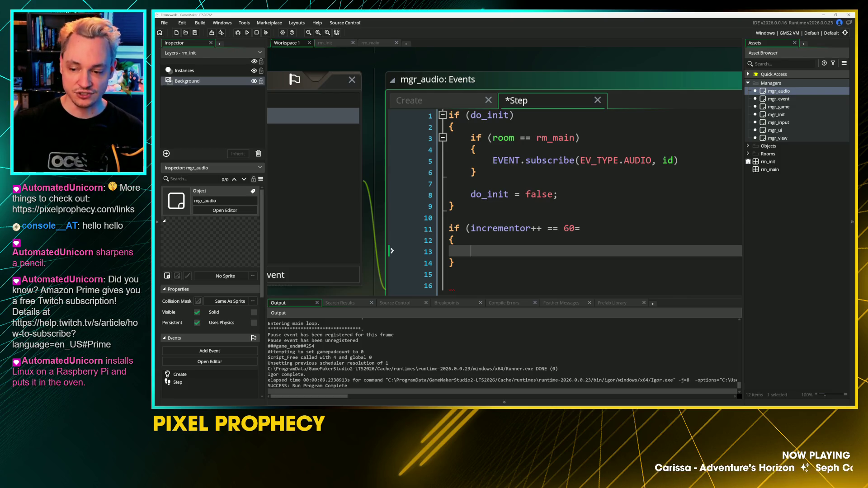
{"action": "key", "text": "Up"}
{"action": "key", "text": "Up"}
{"action": "key", "text": "End"}
{"action": "key", "text": "BackSpace"}
{"action": "type", "text": ")"}
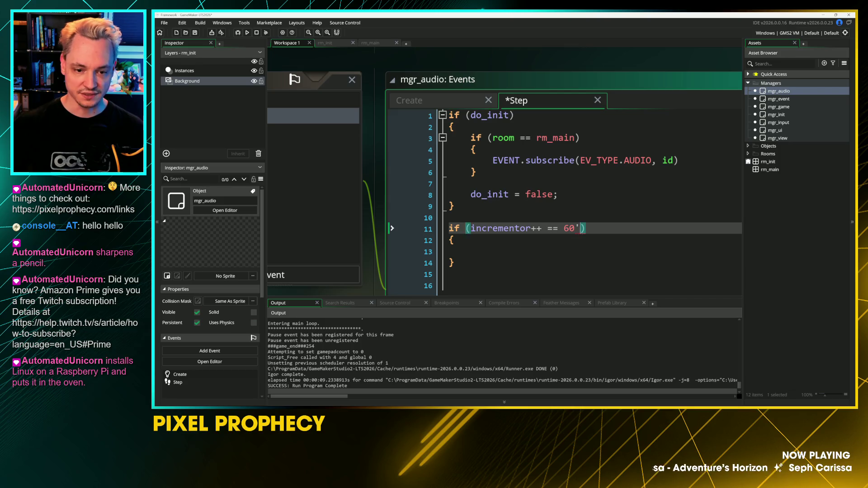
{"action": "key", "text": "Down"}
{"action": "key", "text": "Down"}
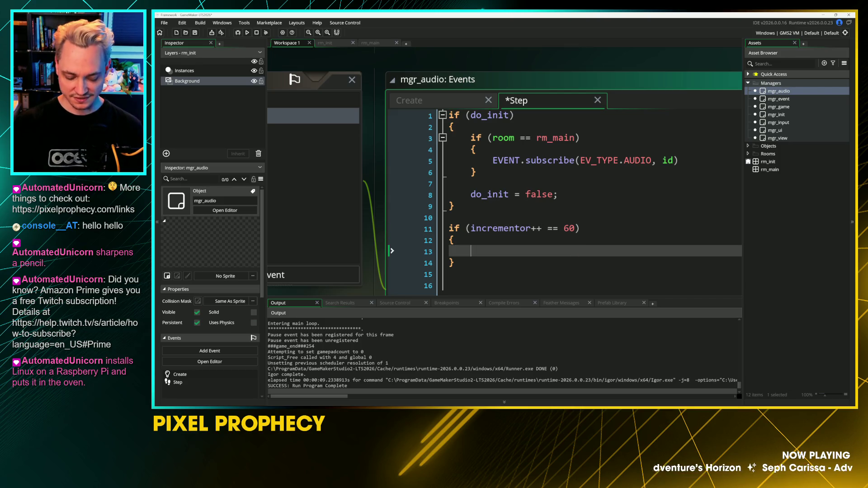
Step: Inside the block, call EVENT.create(EV_TYPE.AUDIO, "sound effect played"); and save
{"action": "type", "text": "EVENT."}
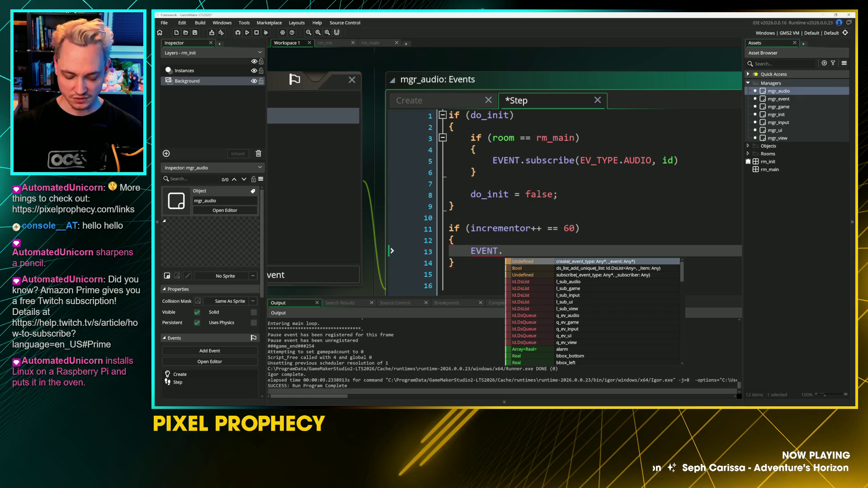
{"action": "type", "text": "cr"}
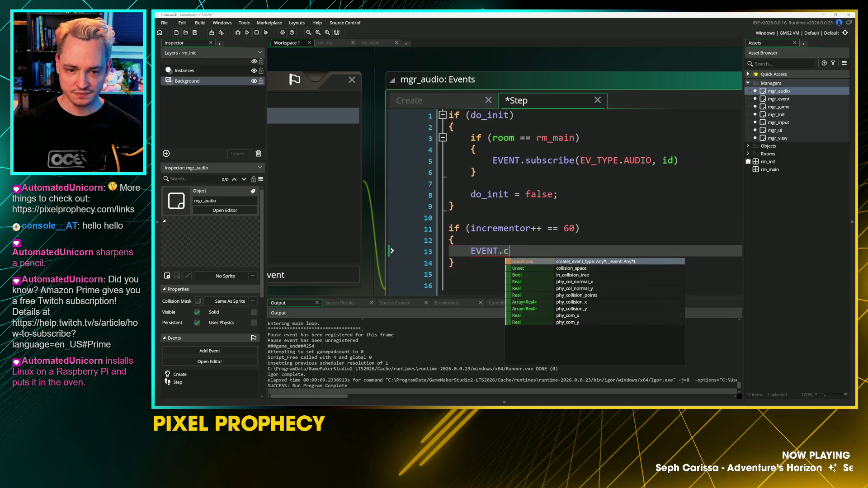
{"action": "key", "text": "Return"}
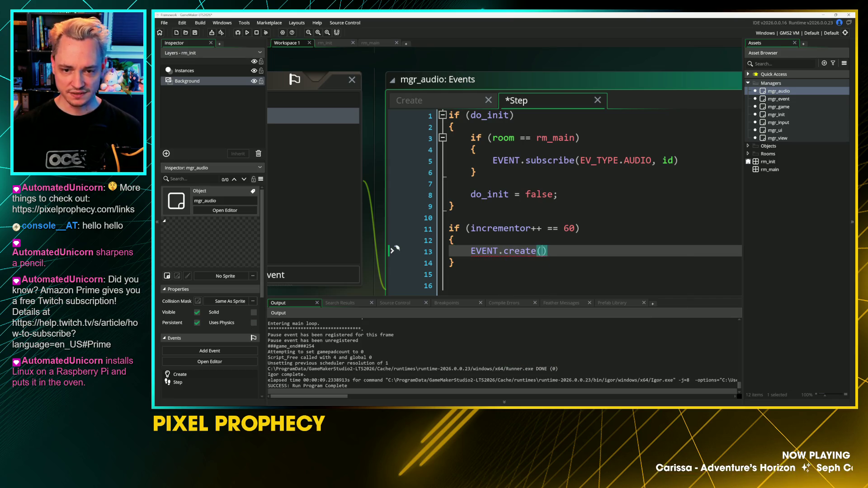
{"action": "type", "text": "ev_t"}
{"action": "key", "text": "Return"}
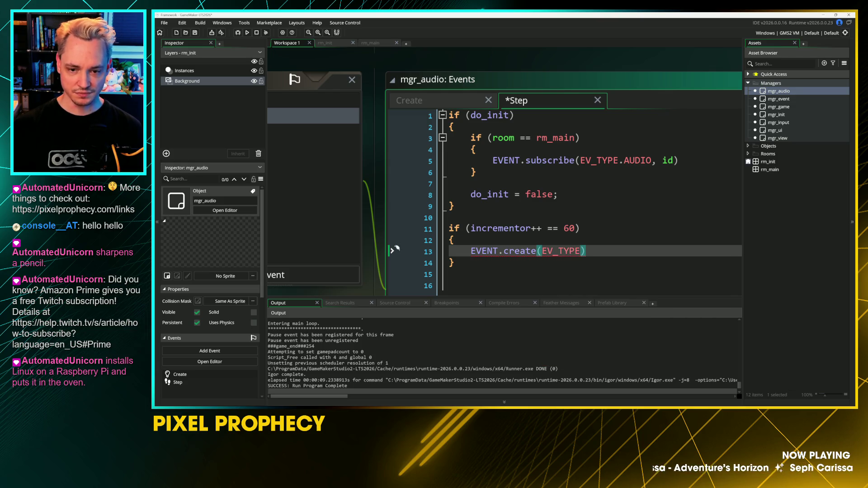
{"action": "type", "text": ".AUDIO, "}
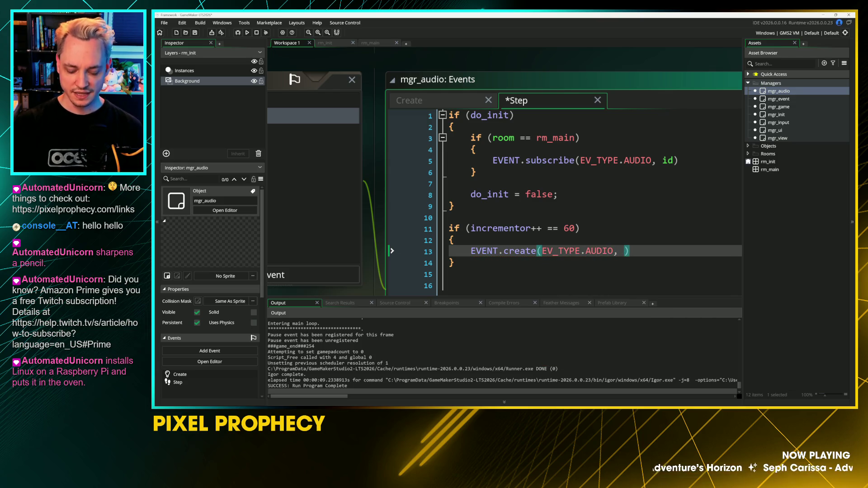
{"action": "type", "text": "\""}
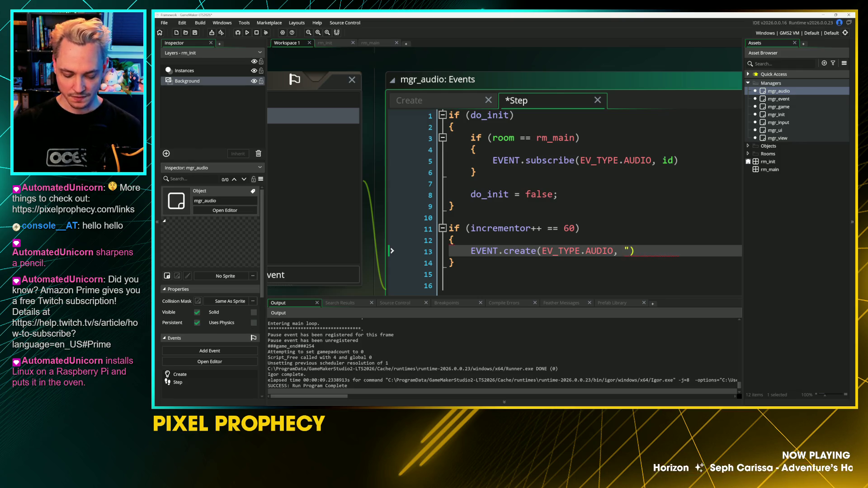
{"action": "type", "text": "sound effect played"}
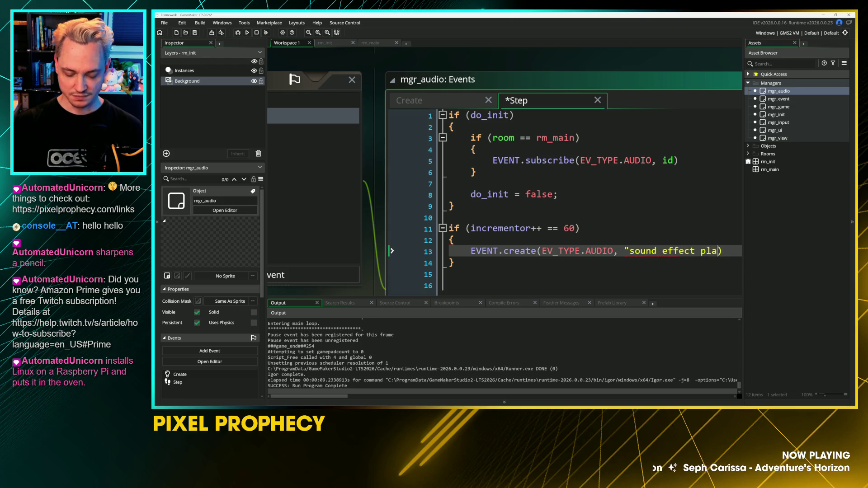
{"action": "type", "text": "\""}
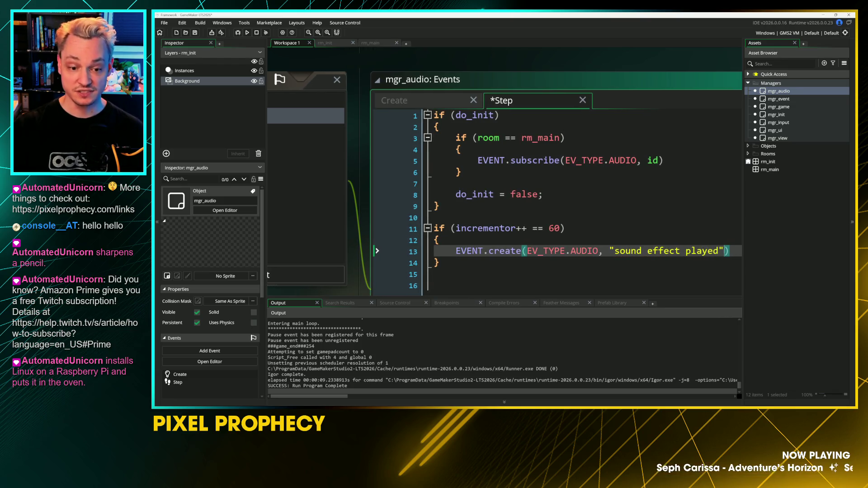
{"action": "left_click", "coordinate": [499, 143]}
{"action": "key", "text": "Down"}
{"action": "key", "text": "Down"}
{"action": "key", "text": "Down"}
{"action": "key", "text": "Down"}
{"action": "key", "text": "End"}
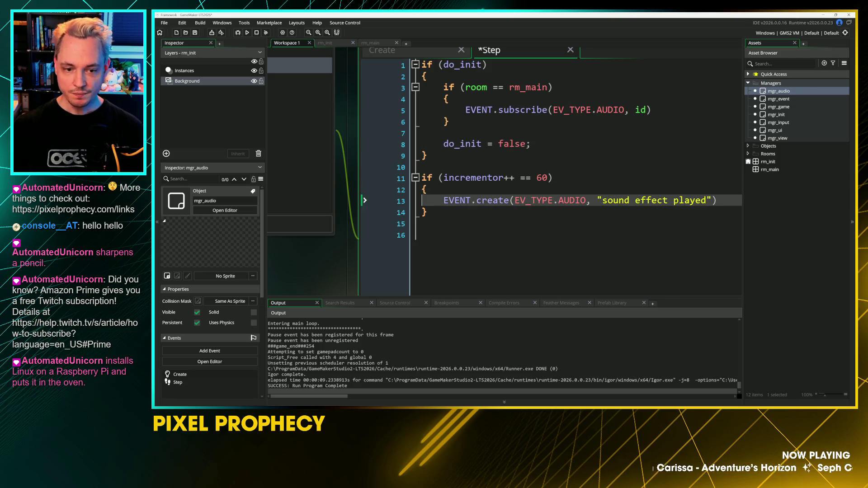
{"action": "type", "text": ";"}
{"action": "key", "text": "ctrl+s"}
{"action": "left_click", "coordinate": [423, 167]}
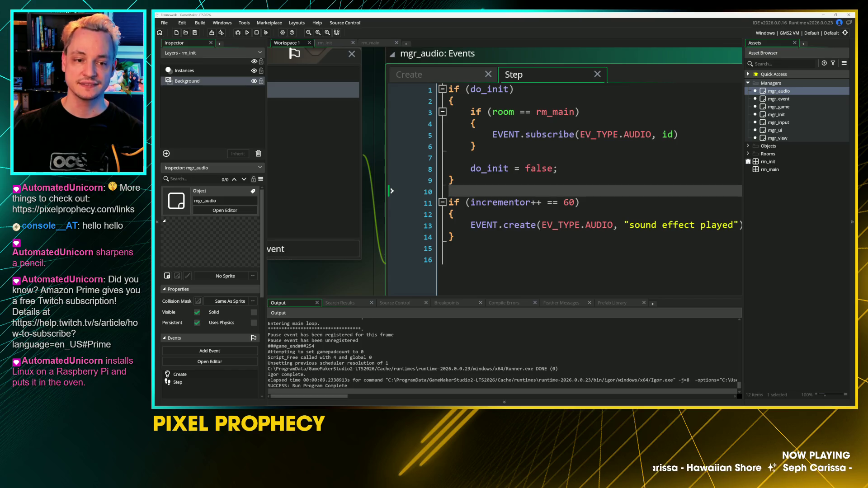
{"action": "left_click", "coordinate": [456, 84]}
Step: Review receiveEvent in mgr_audio's Create code and look over the Step event code
{"action": "left_click_drag", "start_coordinate": [502, 169], "coordinate": [586, 169]}
{"action": "left_click_drag", "start_coordinate": [485, 192], "coordinate": [553, 196]}
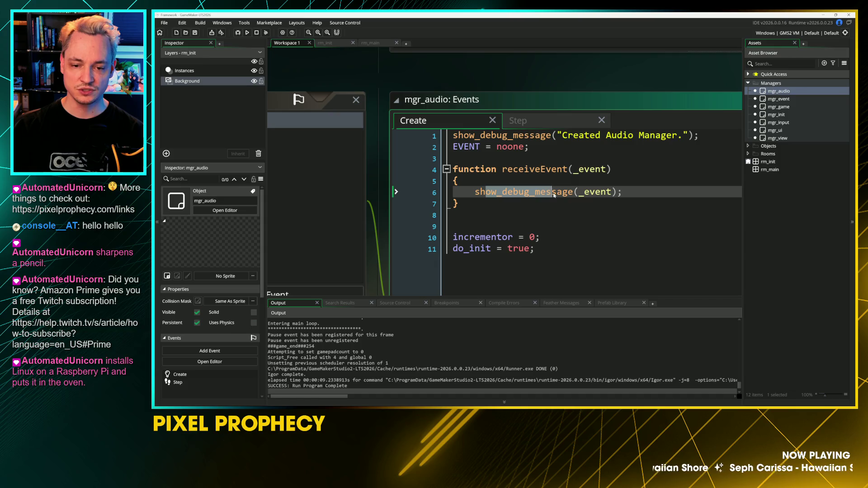
{"action": "left_click", "coordinate": [535, 119]}
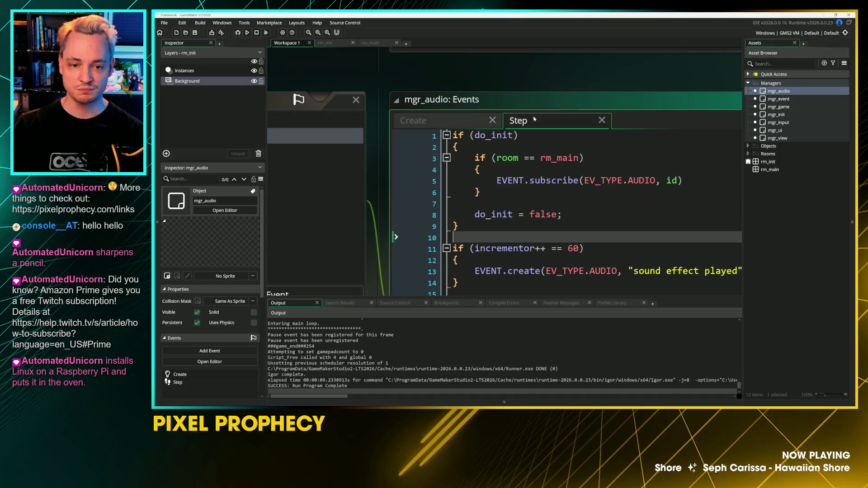
{"action": "key", "text": "Left"}
{"action": "key", "text": "Down"}
{"action": "key", "text": "Down"}
{"action": "key", "text": "Down"}
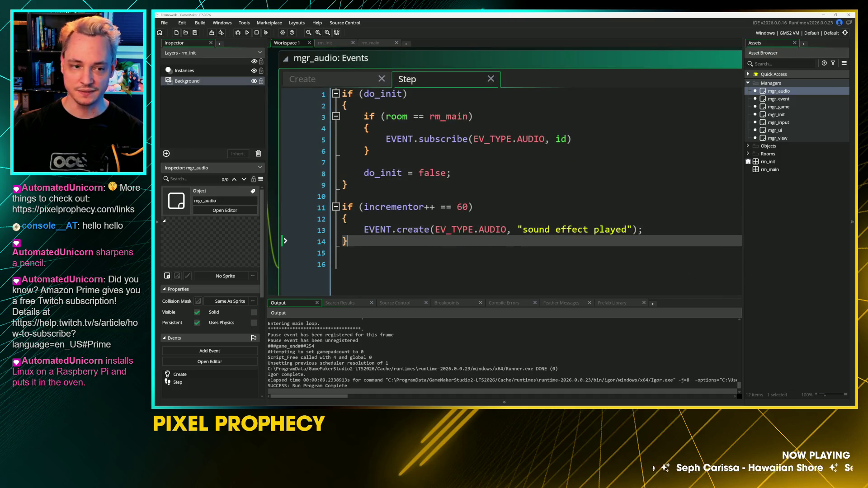
{"action": "key", "text": "ctrl+Tab"}
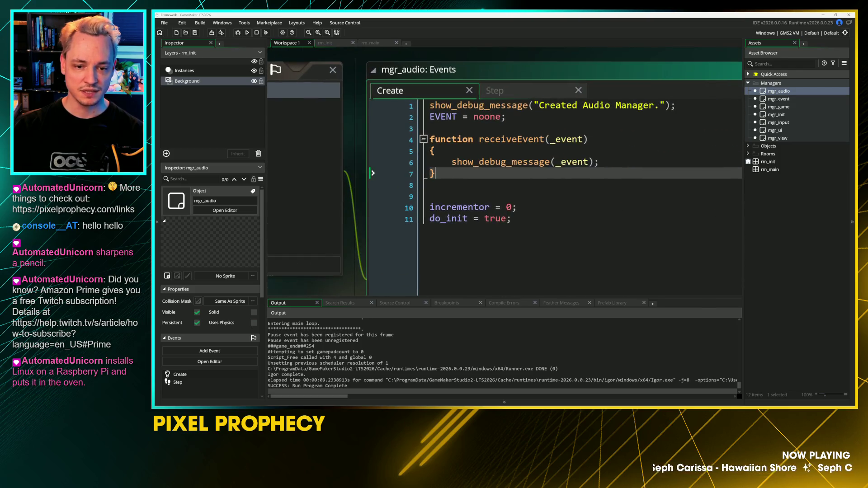
Step: Insert show_debug_message("Event received:") as the first line of receiveEvent
{"action": "left_click", "coordinate": [435, 151]}
{"action": "key", "text": "Return"}
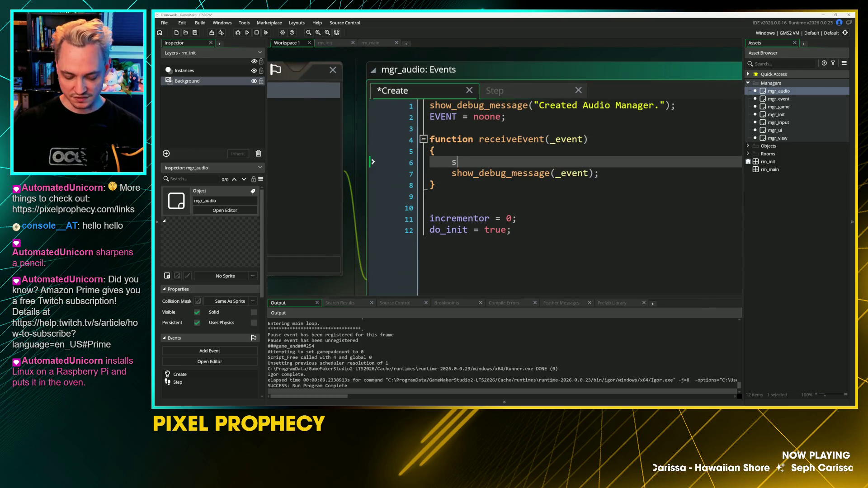
{"action": "type", "text": "how_de"}
{"action": "key", "text": "Return"}
{"action": "key", "text": "BackSpace"}
{"action": "key", "text": "BackSpace"}
{"action": "key", "text": "BackSpace"}
{"action": "type", "text": "message"}
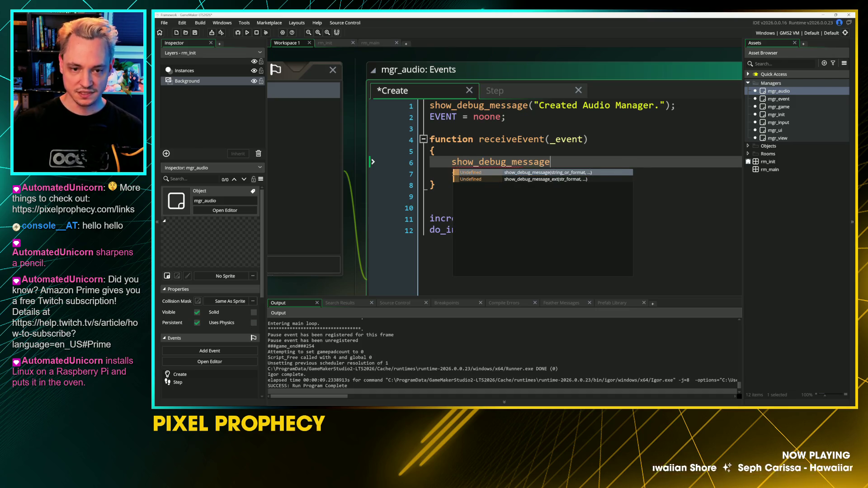
{"action": "type", "text": "(\"Event received:\""}
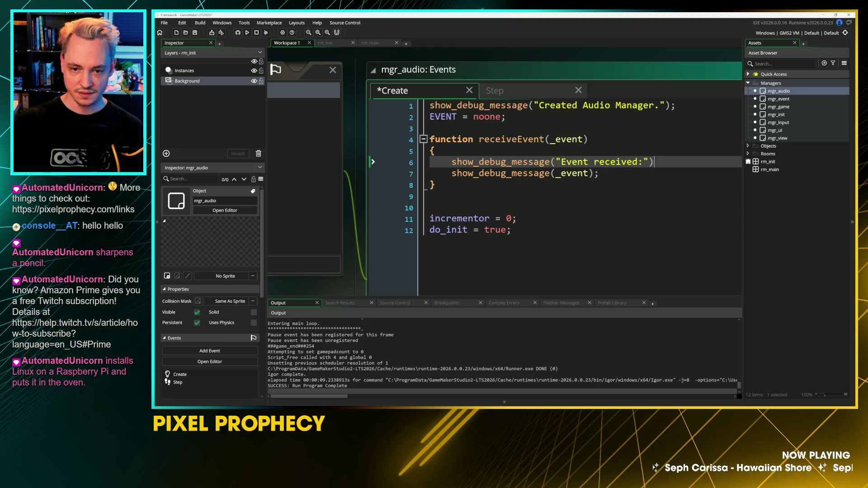
Step: Save the Create code and build and run the game
{"action": "key", "text": "ctrl+s"}
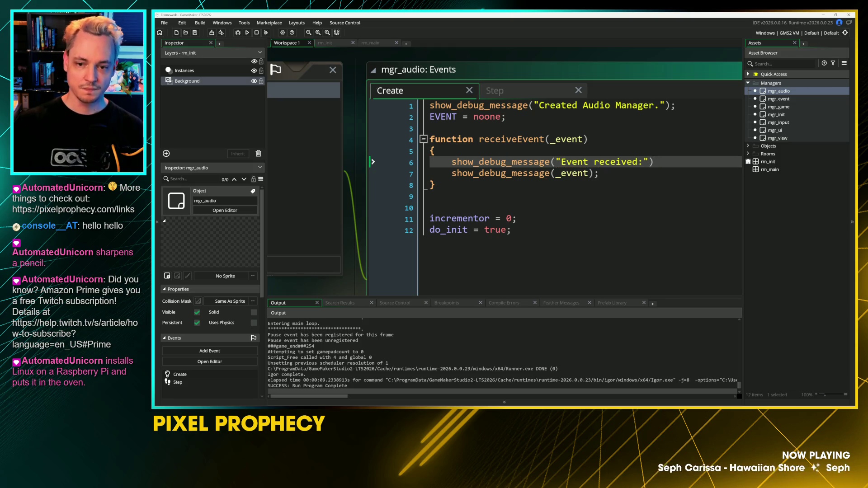
{"action": "key", "text": "Down"}
{"action": "key", "text": "F5"}
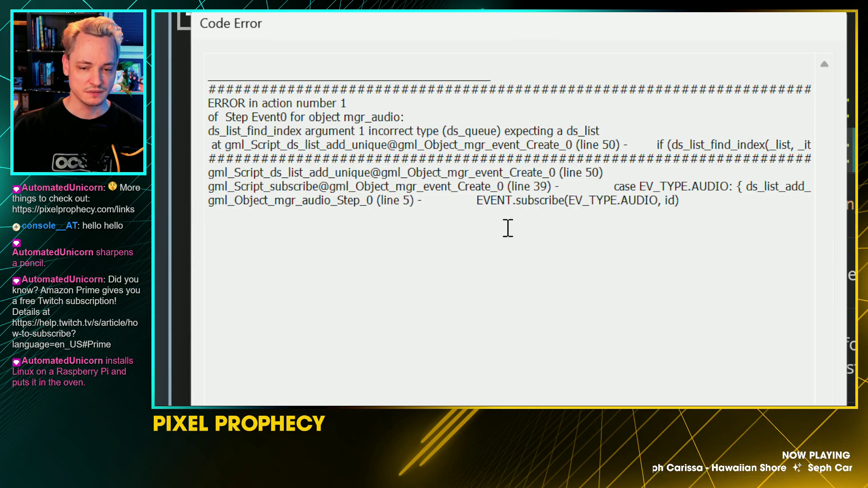
Step: Read the ds_list_find_index type error in the crash report and dismiss it
{"action": "left_click", "coordinate": [388, 200]}
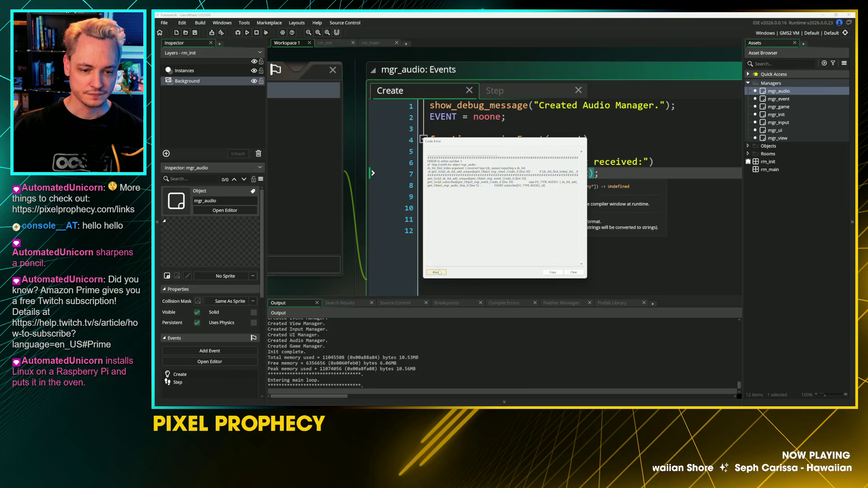
{"action": "key", "text": "Escape"}
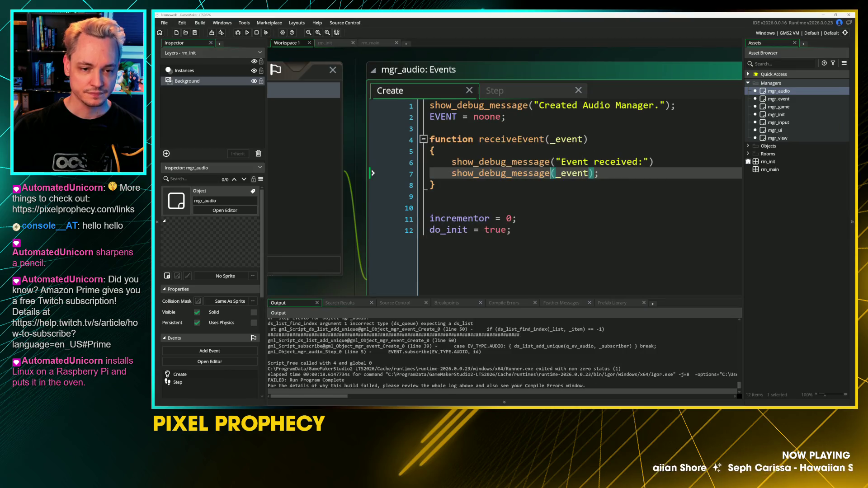
Step: Look over mgr_event's Create and Begin Step code
{"action": "scroll", "coordinate": [447, 129], "scroll_direction": "up", "scroll_amount": 5}
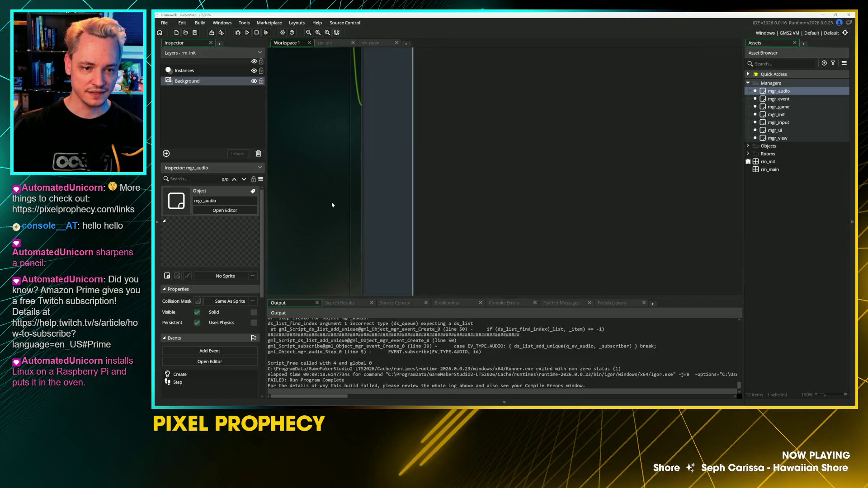
{"action": "scroll", "coordinate": [358, 235], "scroll_direction": "up", "scroll_amount": 3}
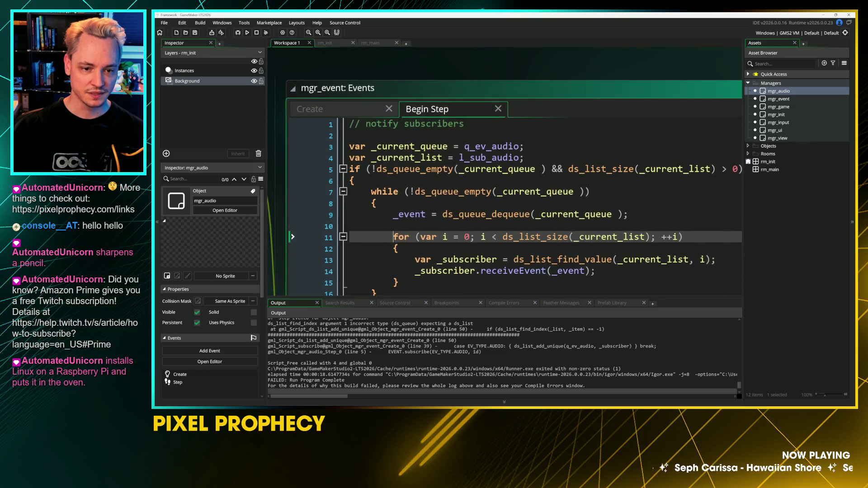
{"action": "left_click", "coordinate": [312, 109]}
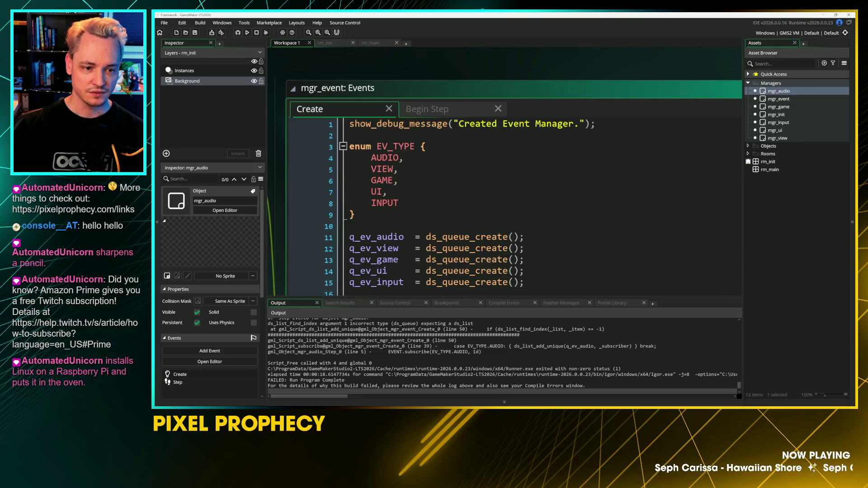
{"action": "left_click", "coordinate": [433, 110]}
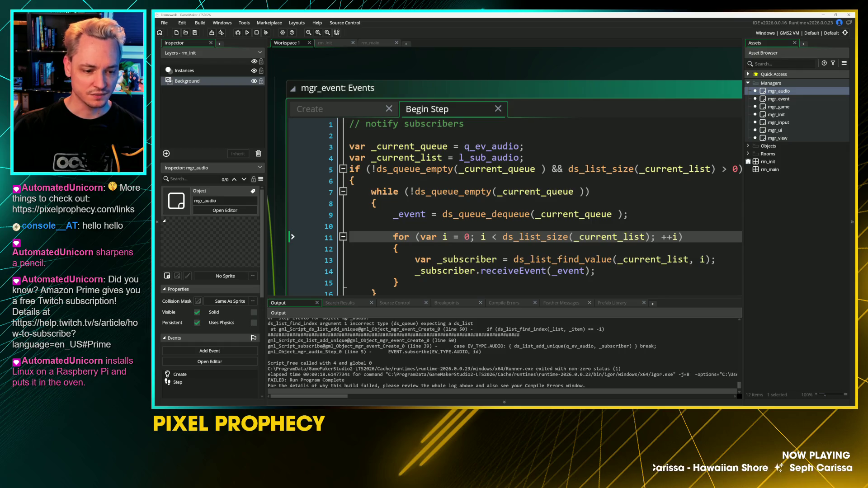
{"action": "scroll", "coordinate": [504, 356], "scroll_direction": "down", "scroll_amount": 1}
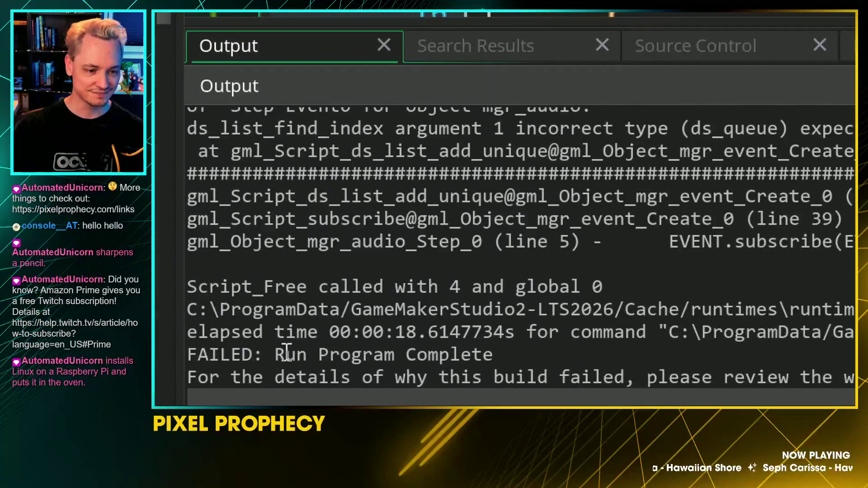
{"action": "scroll", "coordinate": [287, 353], "scroll_direction": "up", "scroll_amount": 3}
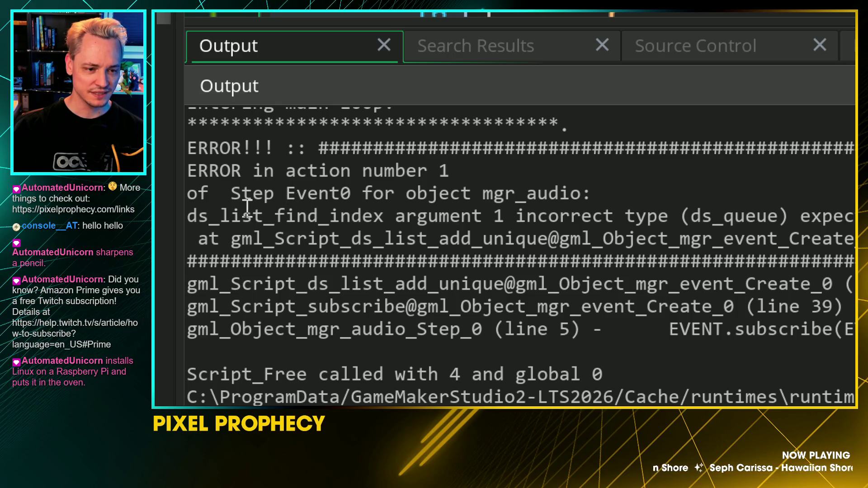
Step: Pick out mgr_audio and ds_list_find_index in the Output error, then open mgr_event's Create code
{"action": "double_click", "coordinate": [561, 199]}
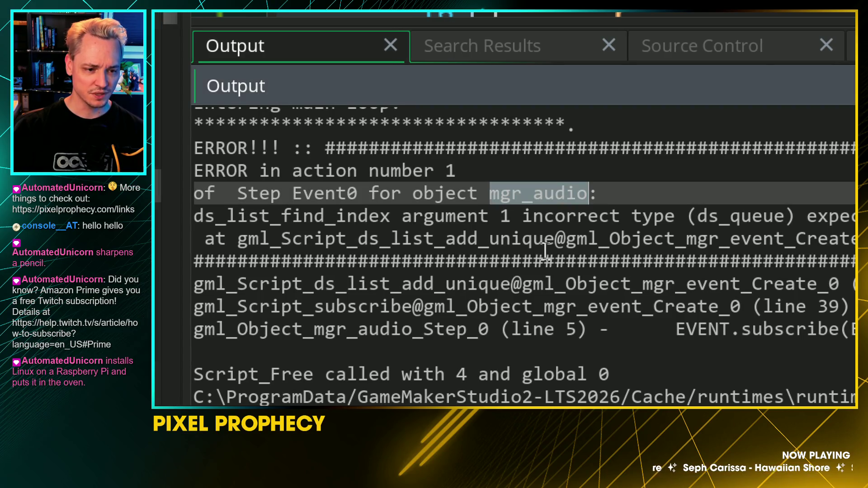
{"action": "double_click", "coordinate": [287, 224]}
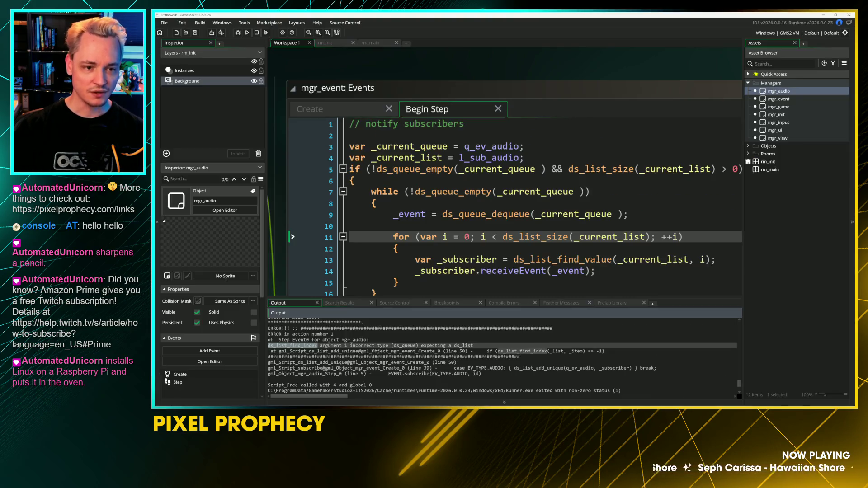
{"action": "left_click", "coordinate": [311, 109]}
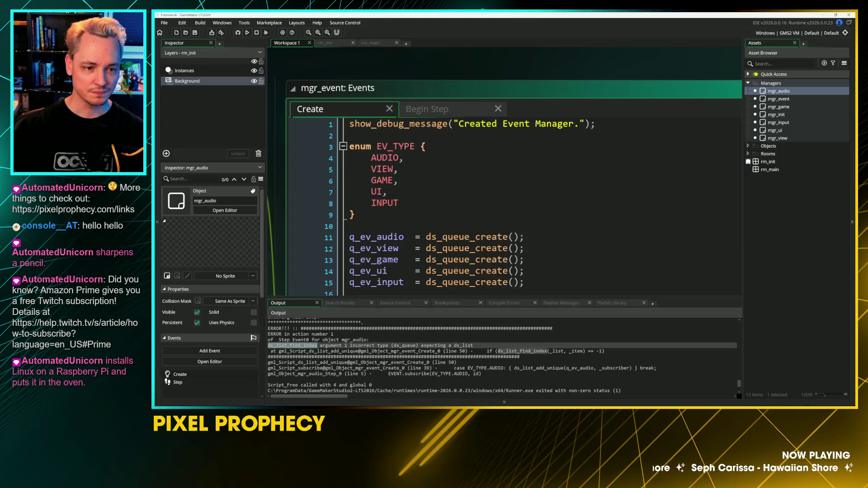
Step: Inspect the ds_list_add_unique helper and its uses of _list
{"action": "scroll", "coordinate": [452, 181], "scroll_direction": "down", "scroll_amount": 7}
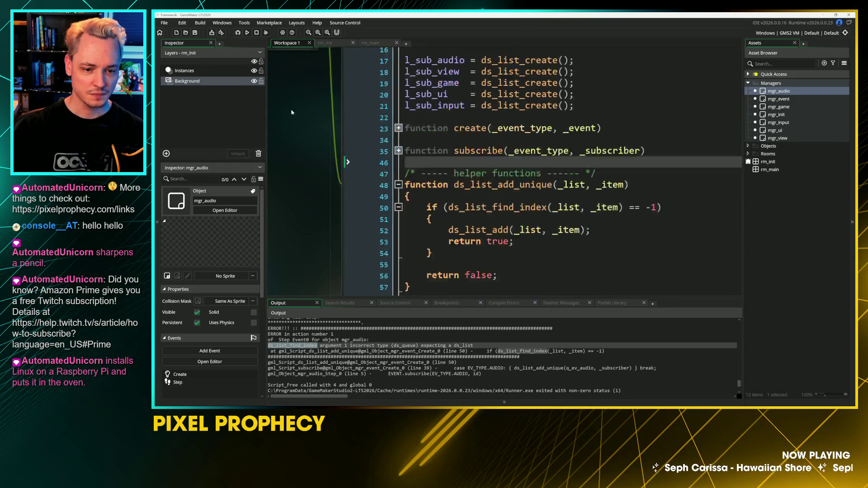
{"action": "left_click", "coordinate": [331, 143]}
{"action": "left_click", "coordinate": [437, 165]}
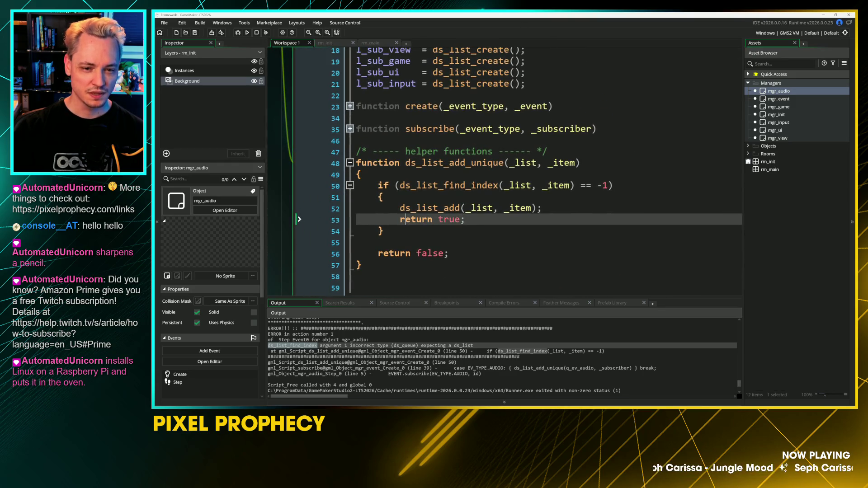
{"action": "left_click", "coordinate": [518, 164]}
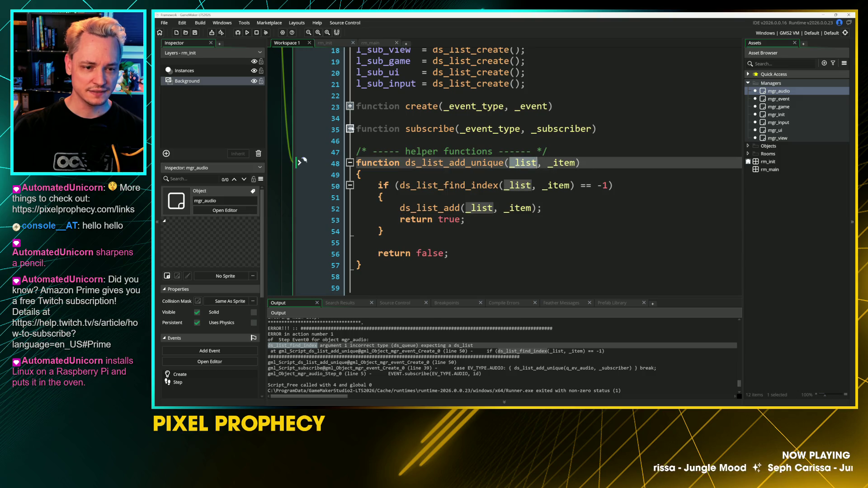
Step: Replace the q_ev prefix with l_sub on all five subscribe() case lines, then run the game
{"action": "left_click", "coordinate": [350, 128]}
{"action": "left_click", "coordinate": [543, 208]}
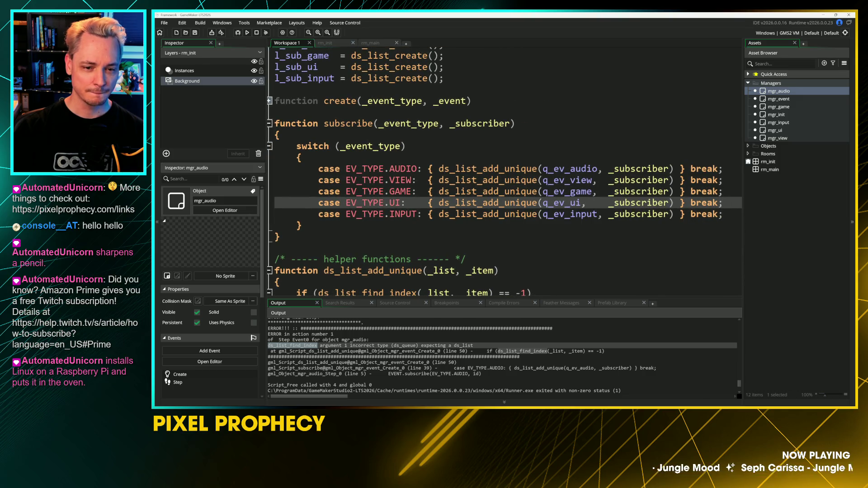
{"action": "left_click", "coordinate": [572, 191]}
{"action": "left_click", "coordinate": [549, 168]}
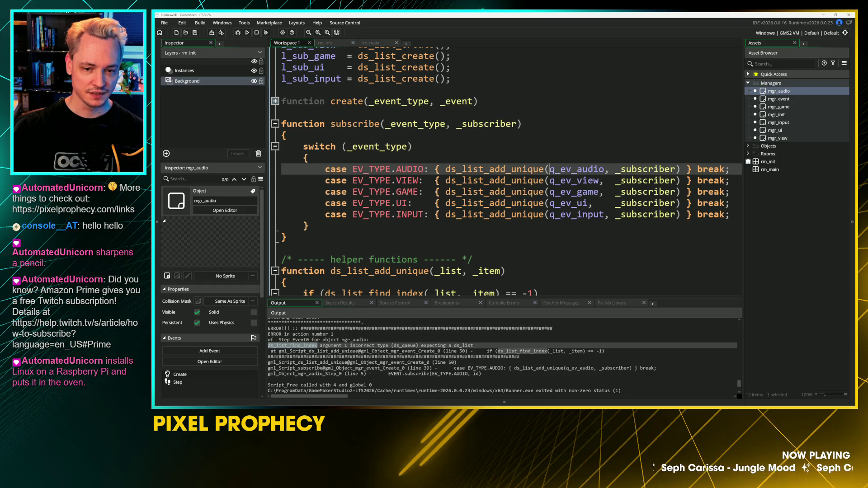
{"action": "left_click", "coordinate": [555, 214]}
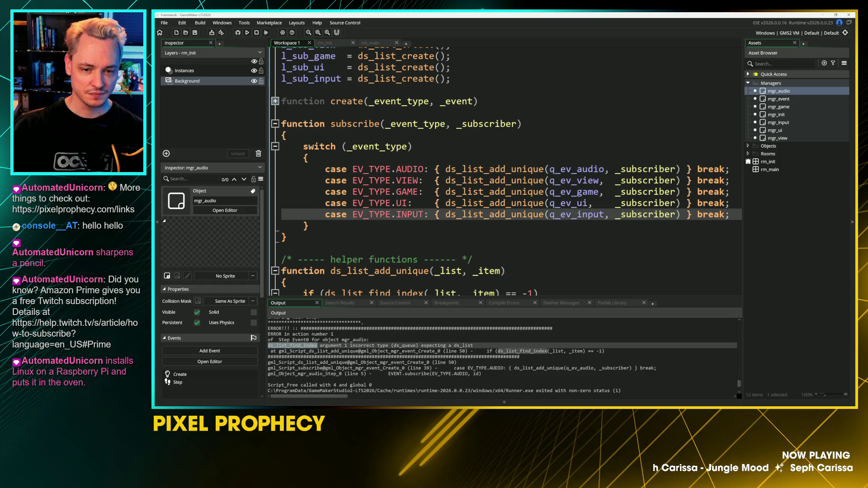
{"action": "left_click_drag", "start_coordinate": [550, 166], "coordinate": [573, 220]}
{"action": "mouse_move", "coordinate": [573, 220]}
{"action": "type", "text": "l_"}
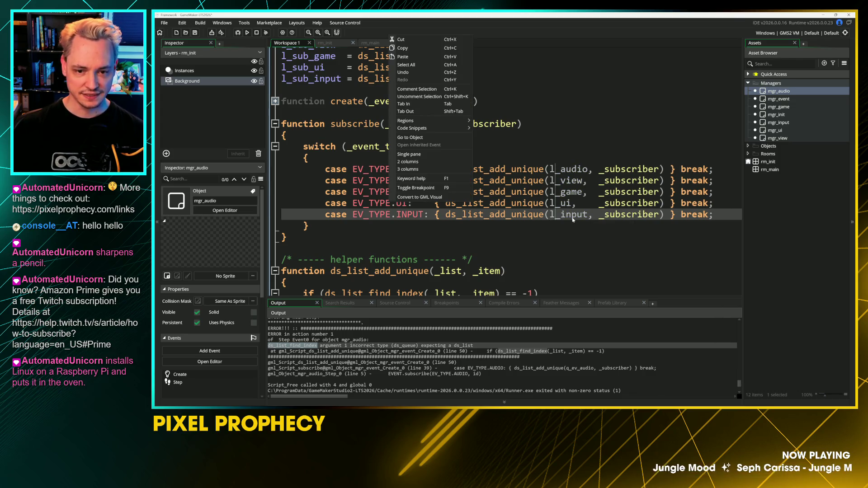
{"action": "type", "text": "sub"}
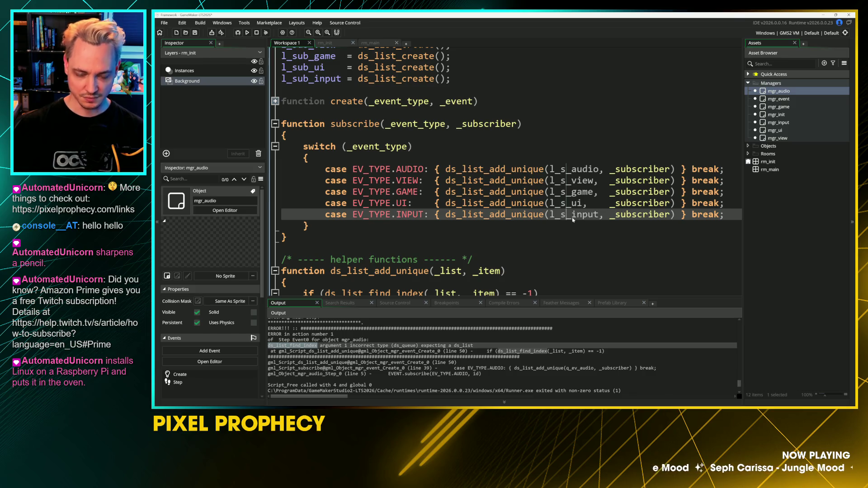
{"action": "left_click", "coordinate": [573, 192]}
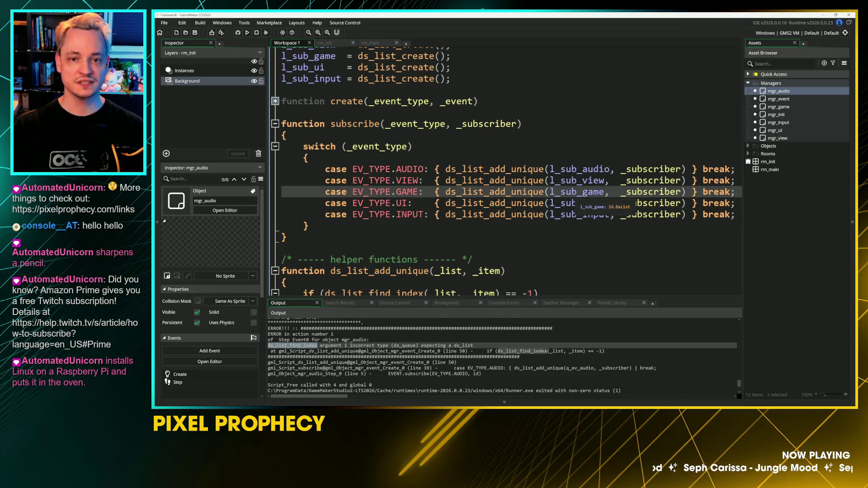
{"action": "key", "text": "F5"}
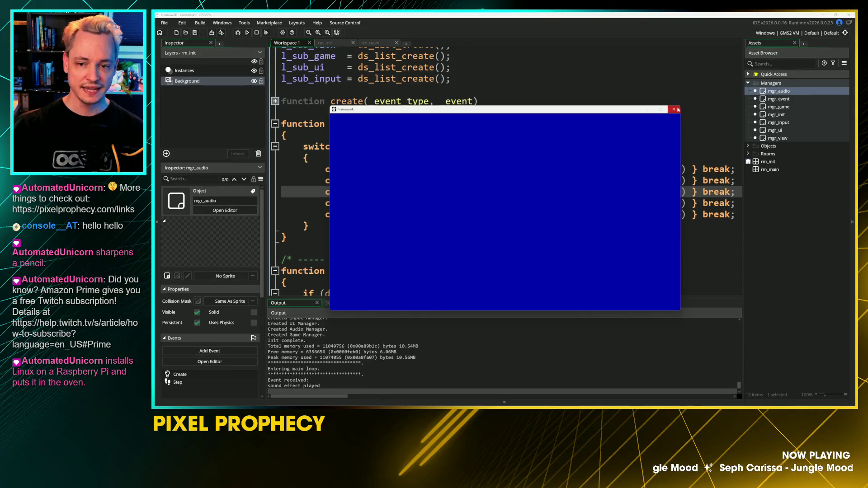
Step: Close the game window and return from the rm_main and rm_init rooms to Workspace 1's mgr_audio windows
{"action": "left_click", "coordinate": [673, 109]}
{"action": "left_click", "coordinate": [485, 180]}
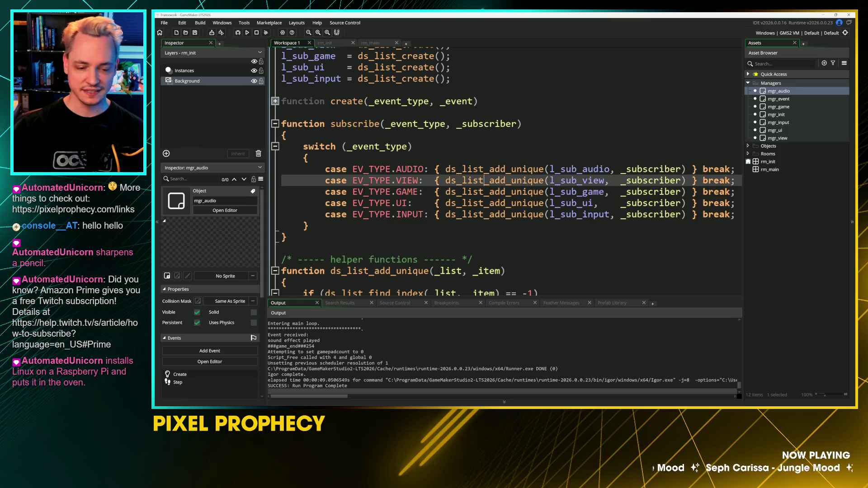
{"action": "left_click", "coordinate": [312, 194]}
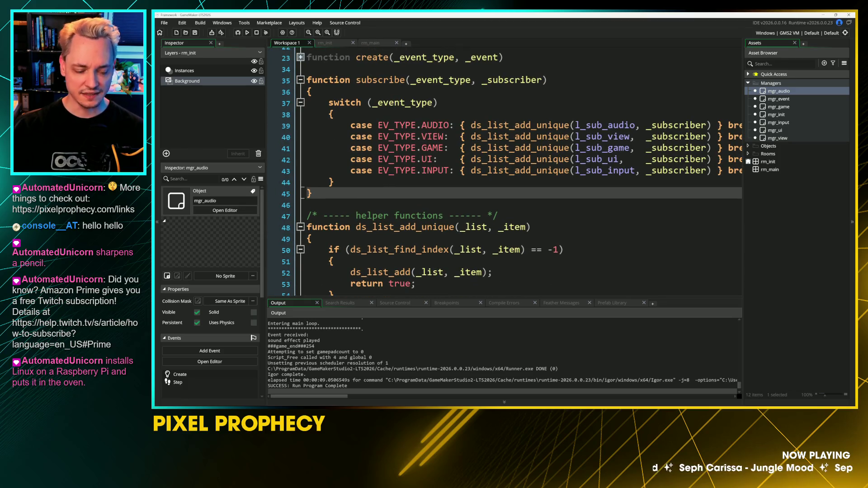
{"action": "left_click", "coordinate": [369, 43]}
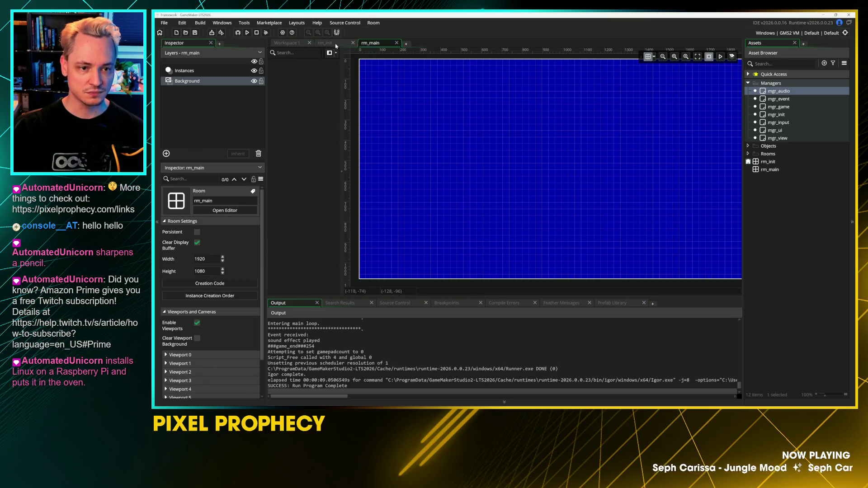
{"action": "left_click", "coordinate": [335, 43]}
{"action": "left_click", "coordinate": [287, 43]}
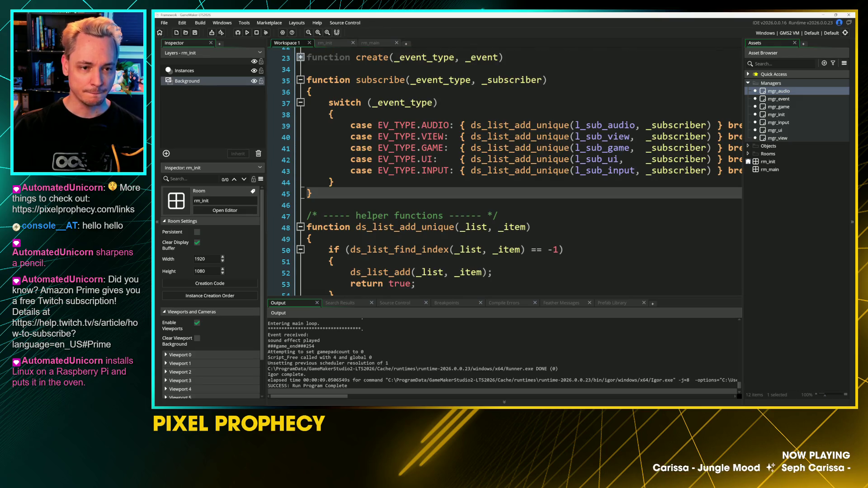
{"action": "left_click", "coordinate": [375, 44]}
{"action": "left_click", "coordinate": [332, 43]}
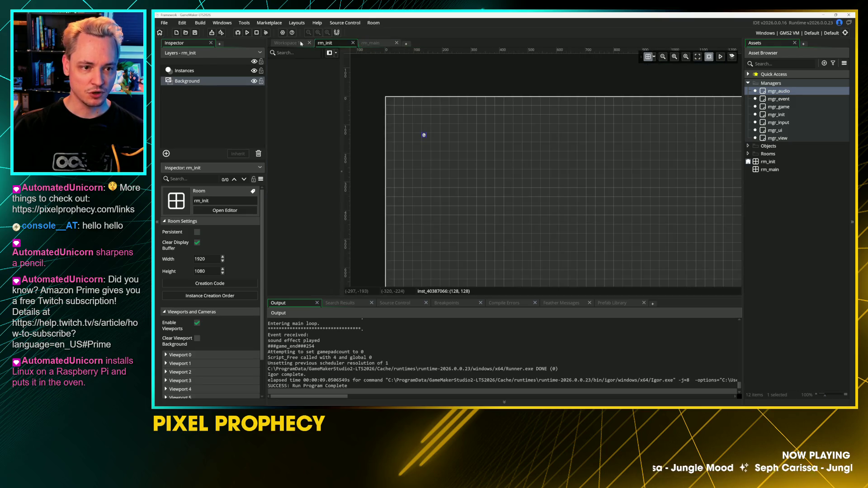
{"action": "left_click", "coordinate": [297, 43]}
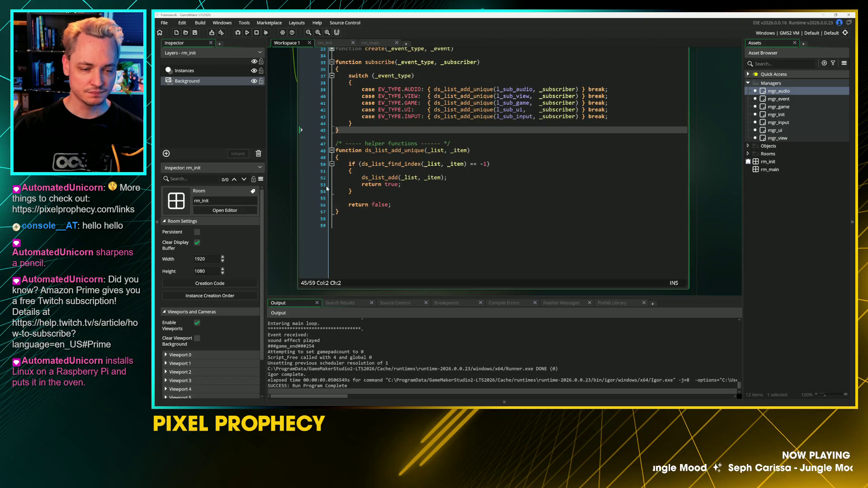
{"action": "scroll", "coordinate": [406, 147], "scroll_direction": "down", "scroll_amount": 5}
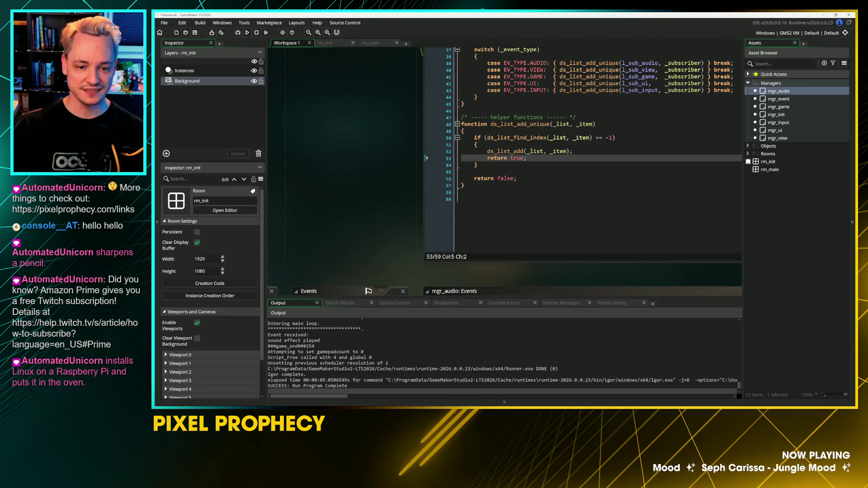
{"action": "scroll", "coordinate": [405, 146], "scroll_direction": "down", "scroll_amount": 2}
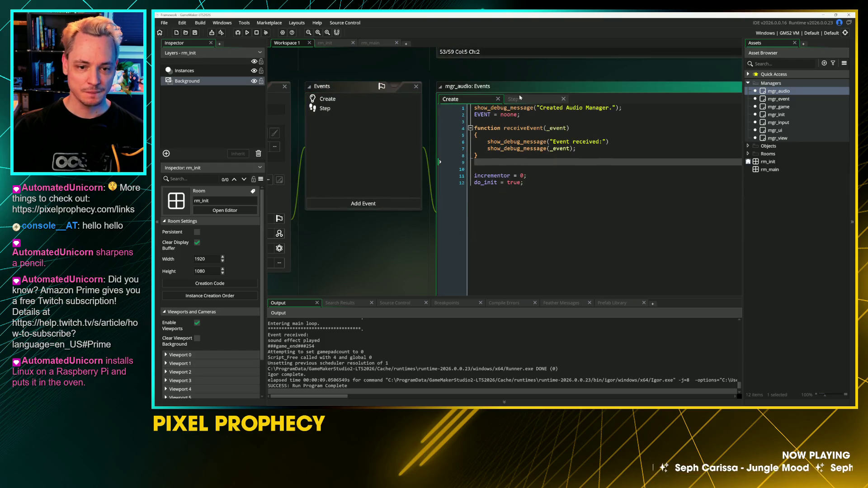
Step: Change line 11 of mgr_audio's Step code to if (incrementor++ % 60 == 0) and save
{"action": "left_click", "coordinate": [511, 98]}
{"action": "scroll", "coordinate": [541, 172], "scroll_direction": "up", "scroll_amount": 3, "text": "ctrl"}
{"action": "left_click", "coordinate": [538, 179]}
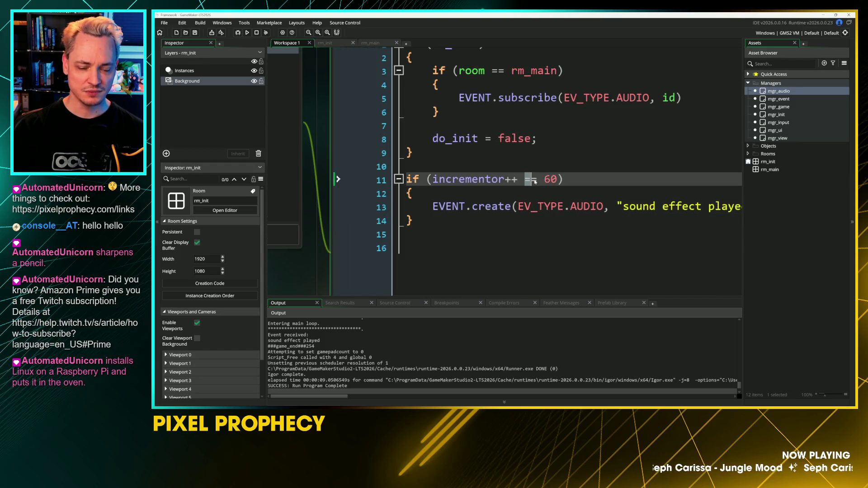
{"action": "type", "text": "%"}
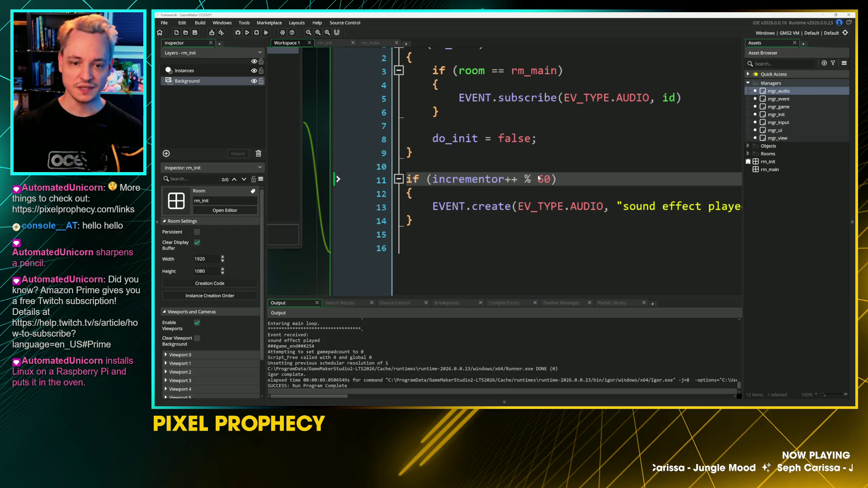
{"action": "left_click", "coordinate": [337, 221]}
{"action": "left_click_drag", "start_coordinate": [337, 221], "coordinate": [321, 245]}
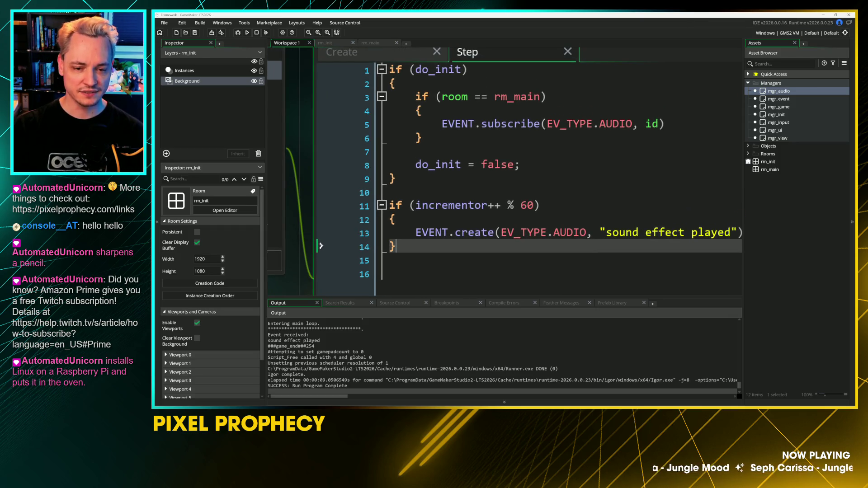
{"action": "left_click", "coordinate": [322, 205]}
{"action": "type", "text": "== "}
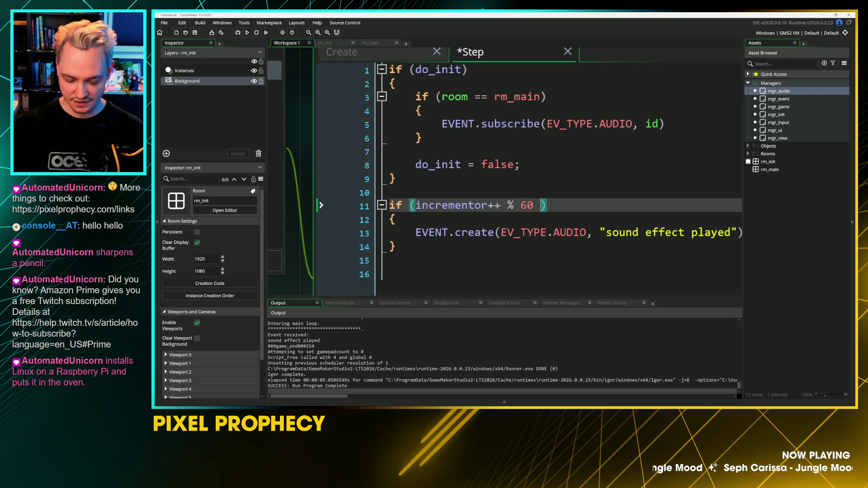
{"action": "type", "text": "0"}
{"action": "key", "text": "ctrl+s"}
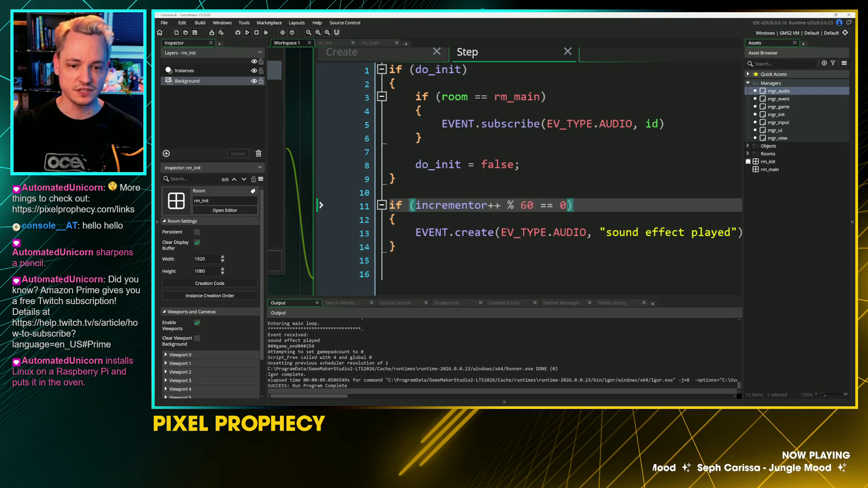
Step: Run the game to watch the repeated sound events, then close the game window
{"action": "left_click", "coordinate": [321, 245]}
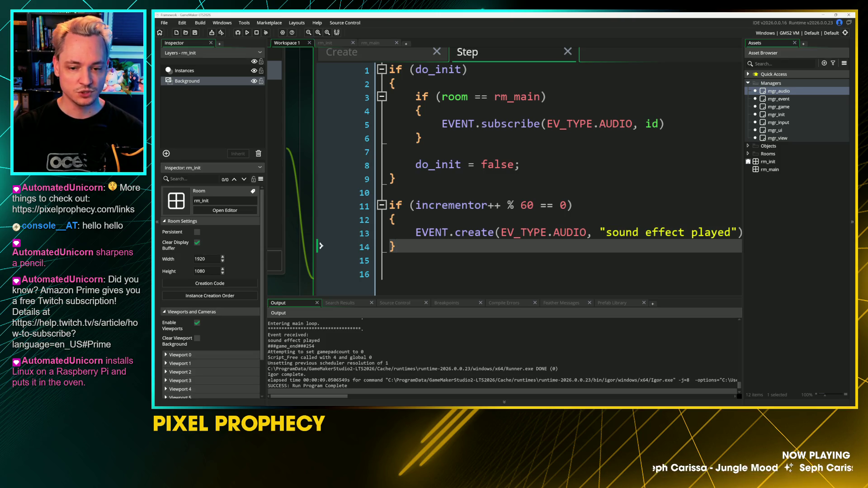
{"action": "key", "text": "Down"}
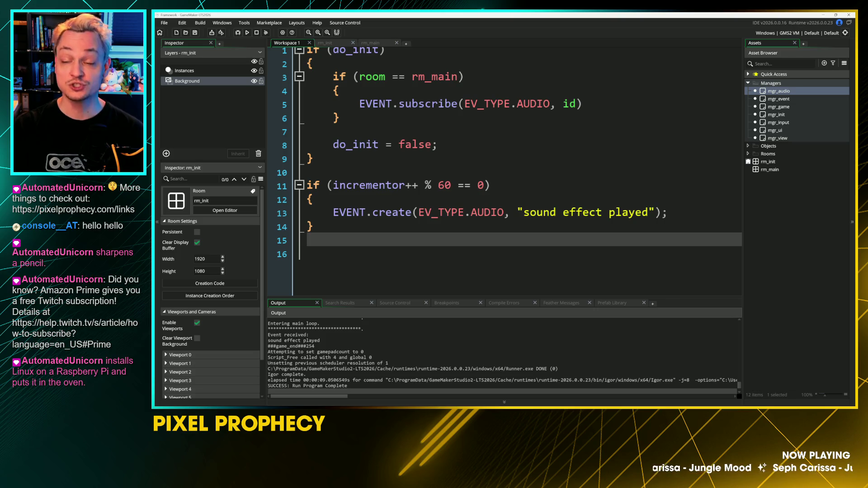
{"action": "key", "text": "F5"}
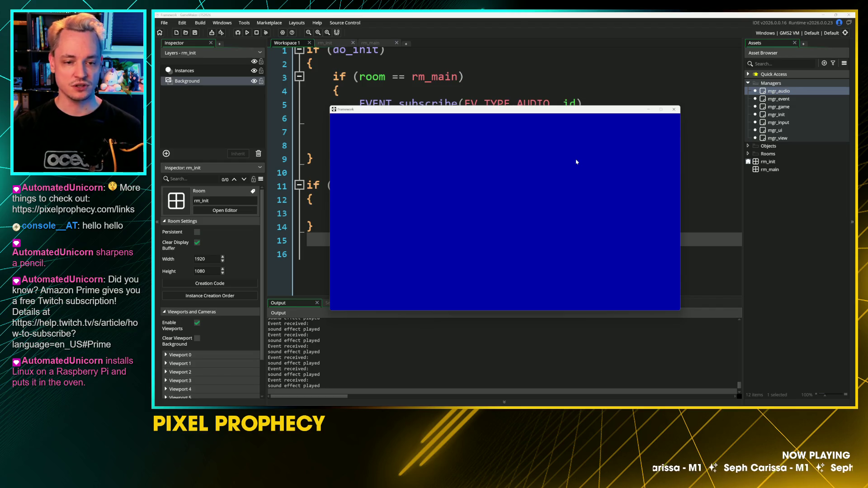
{"action": "left_click", "coordinate": [674, 109]}
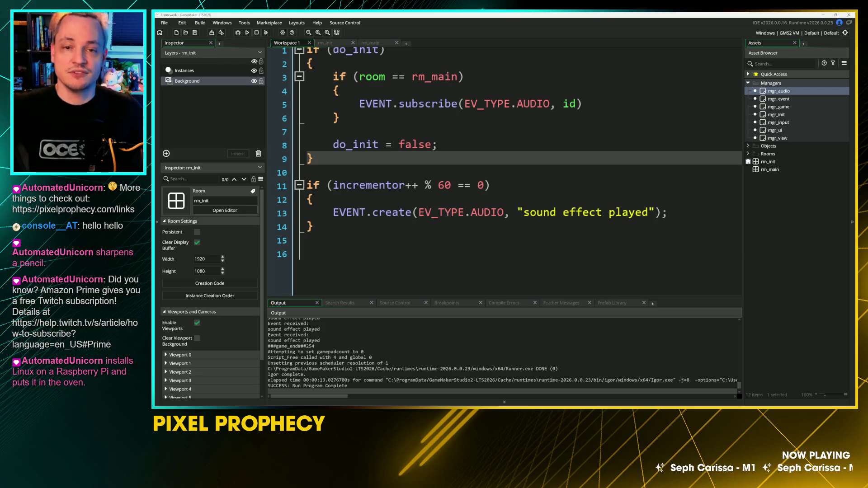
Step: Zoom and pan to show mgr_audio's object, Events and code windows together, checking its Create code
{"action": "scroll", "coordinate": [504, 171], "scroll_direction": "up", "scroll_amount": 3}
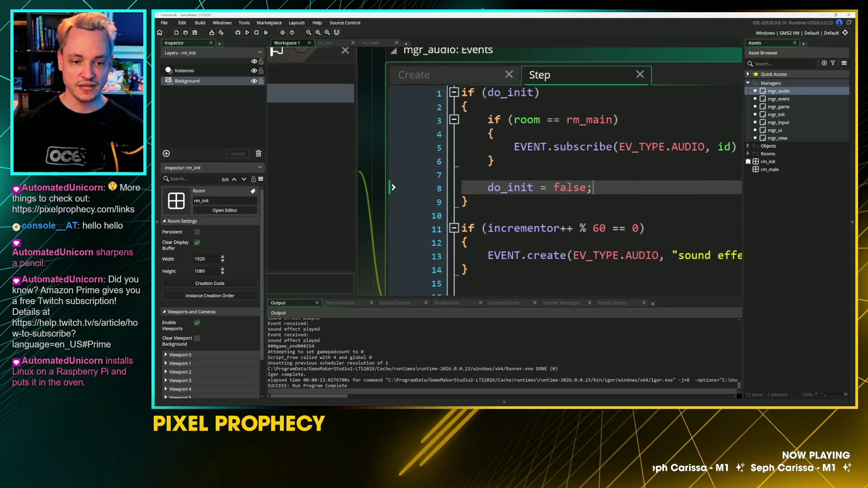
{"action": "scroll", "coordinate": [354, 154], "scroll_direction": "down", "scroll_amount": 5}
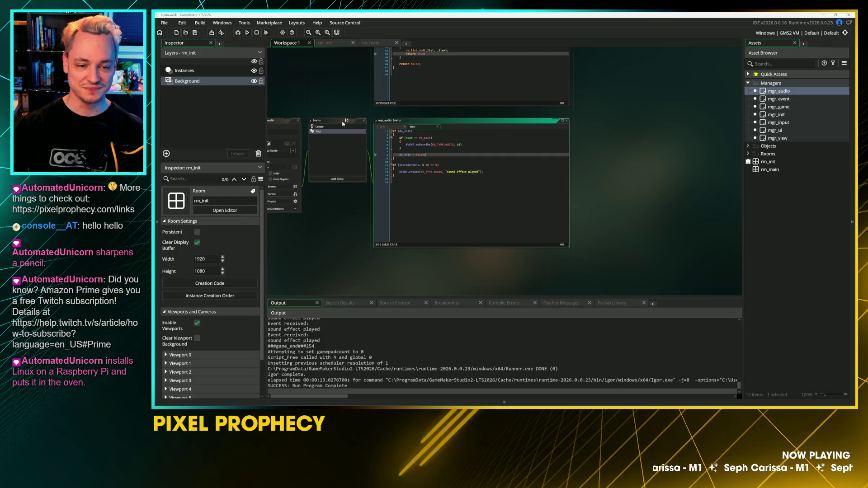
{"action": "scroll", "coordinate": [378, 198], "scroll_direction": "up", "scroll_amount": 5}
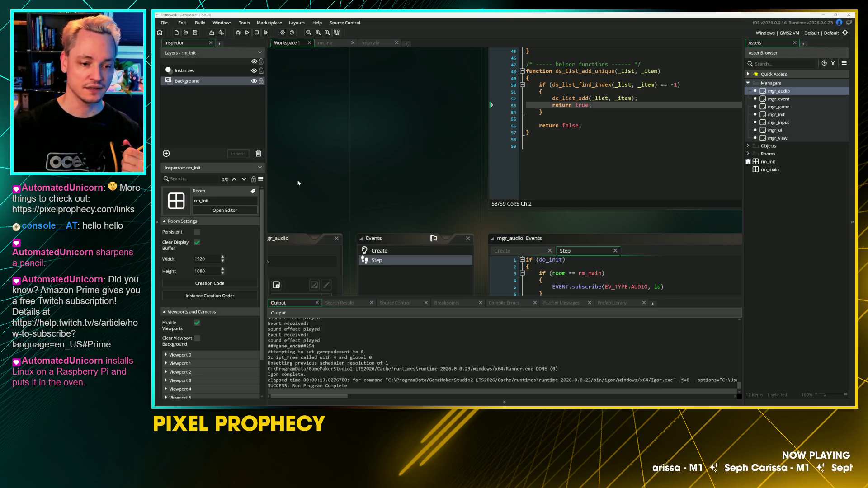
{"action": "left_click_drag", "start_coordinate": [346, 195], "coordinate": [371, 79]}
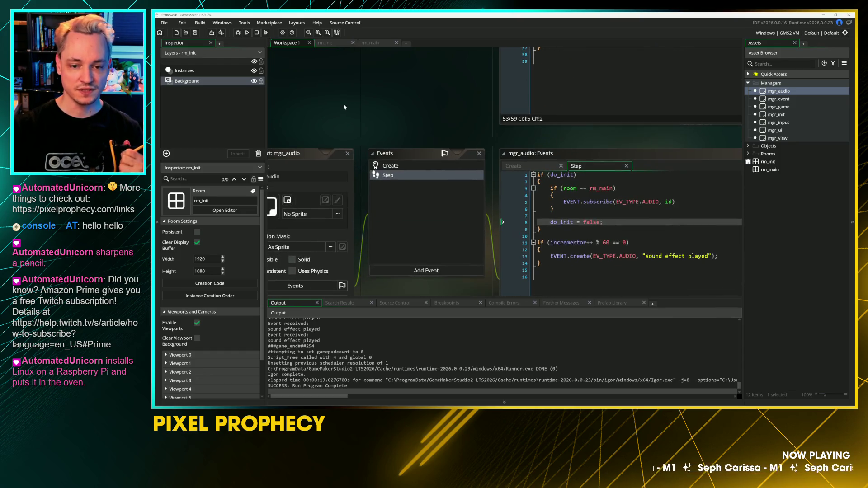
{"action": "left_click", "coordinate": [539, 124]}
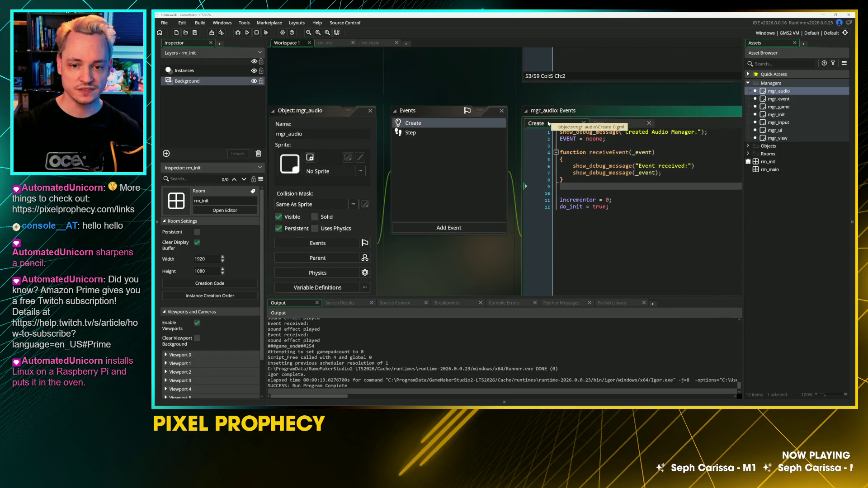
Step: Rename incrementor to d_incrementor in mgr_audio's Create code
{"action": "left_click", "coordinate": [599, 124]}
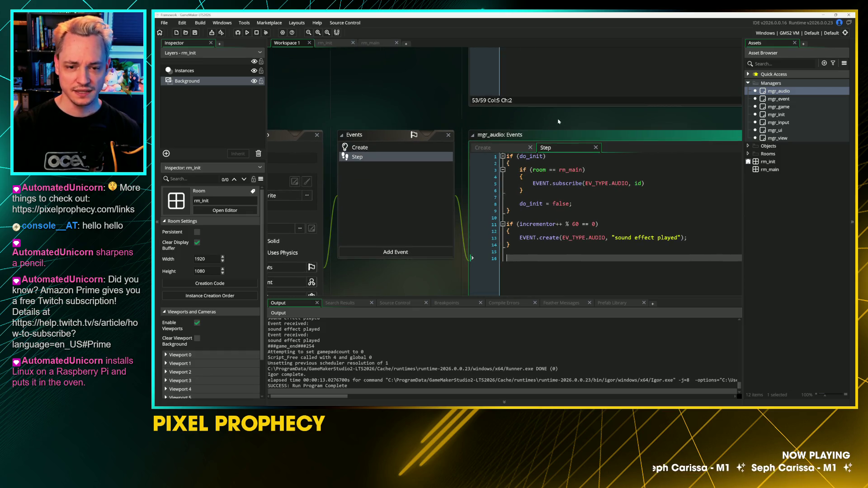
{"action": "left_click", "coordinate": [514, 149]}
{"action": "left_click", "coordinate": [558, 224]}
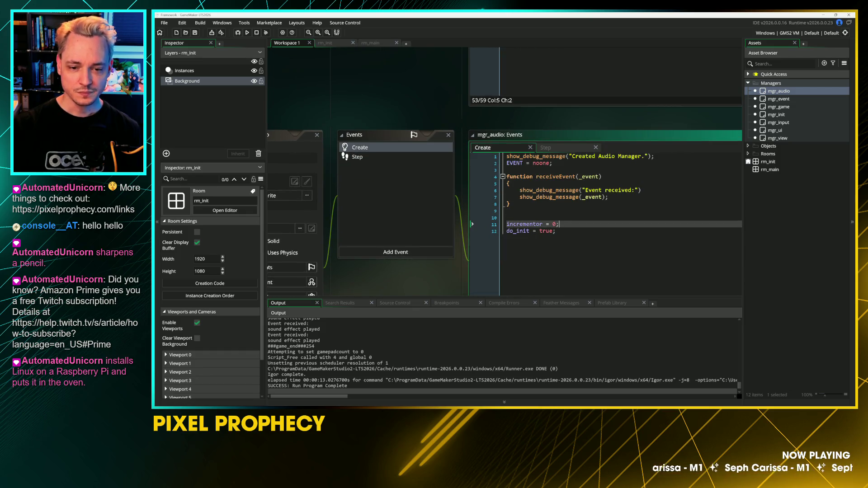
{"action": "key", "text": "shift+Home"}
{"action": "key", "text": "BackSpace"}
{"action": "key", "text": "BackSpace"}
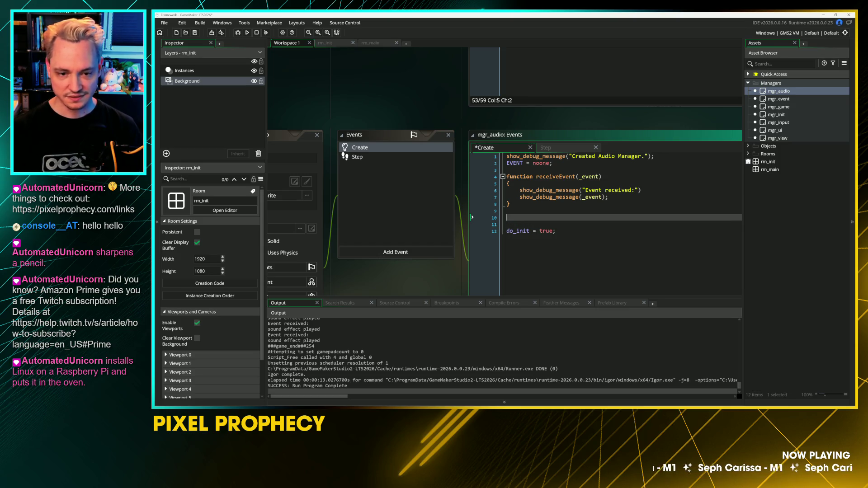
{"action": "key", "text": "ctrl+z"}
{"action": "key", "text": "ctrl+z"}
{"action": "key", "text": "ctrl+z"}
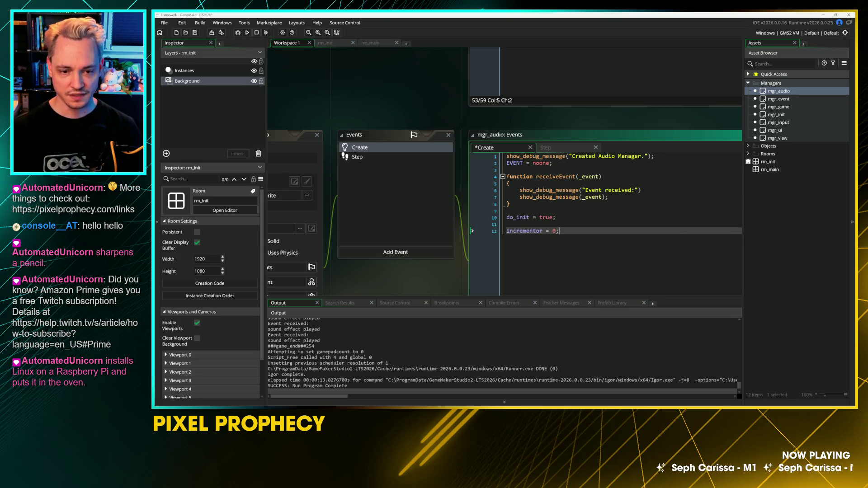
{"action": "type", "text": "de_"}
{"action": "key", "text": "Delete"}
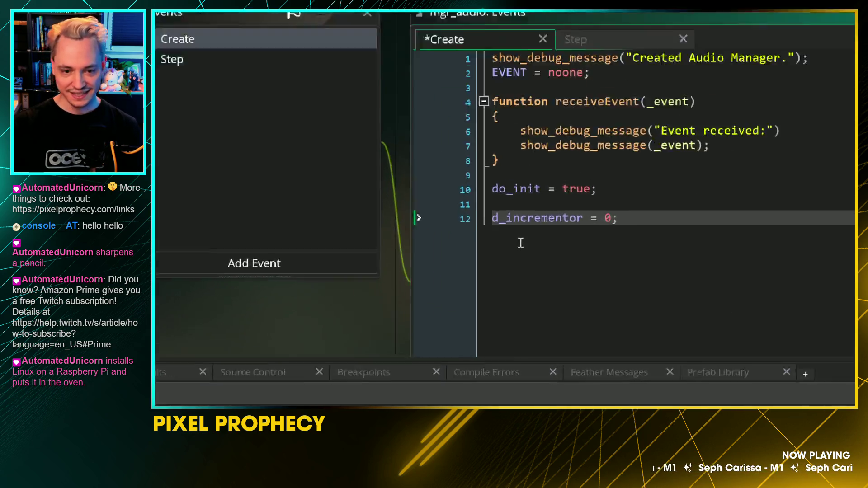
{"action": "left_click_drag", "start_coordinate": [513, 230], "coordinate": [506, 229]}
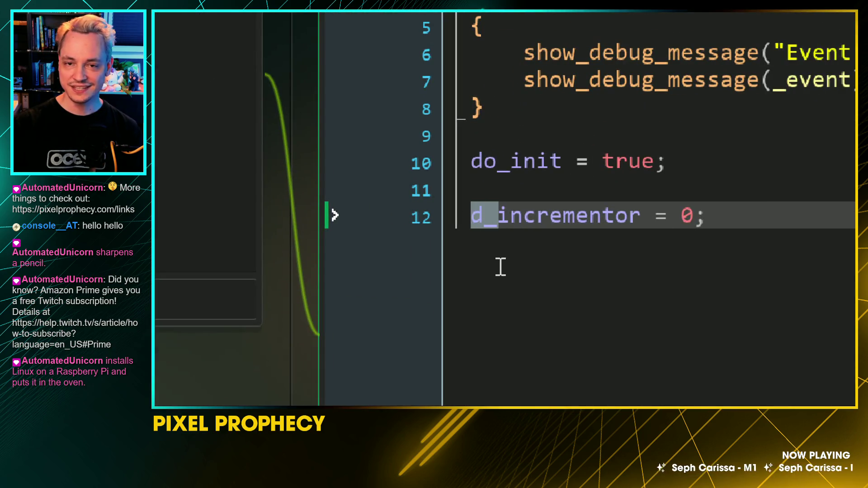
{"action": "key", "text": "Right"}
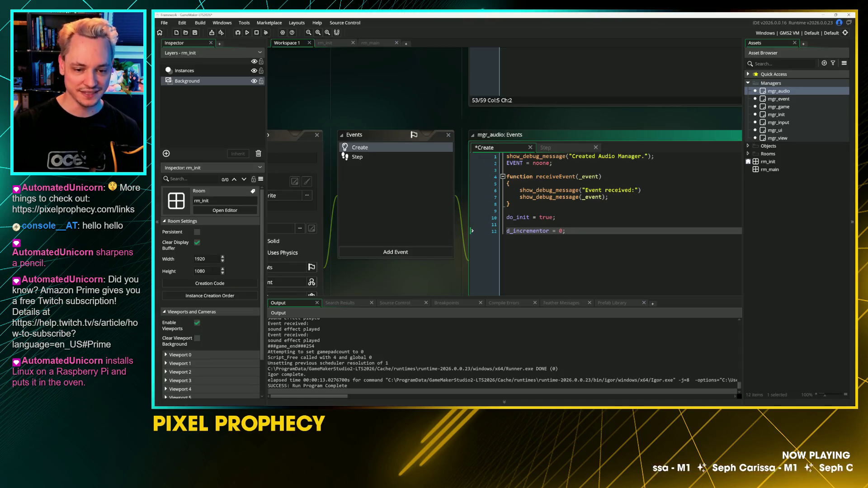
{"action": "double_click", "coordinate": [527, 231]}
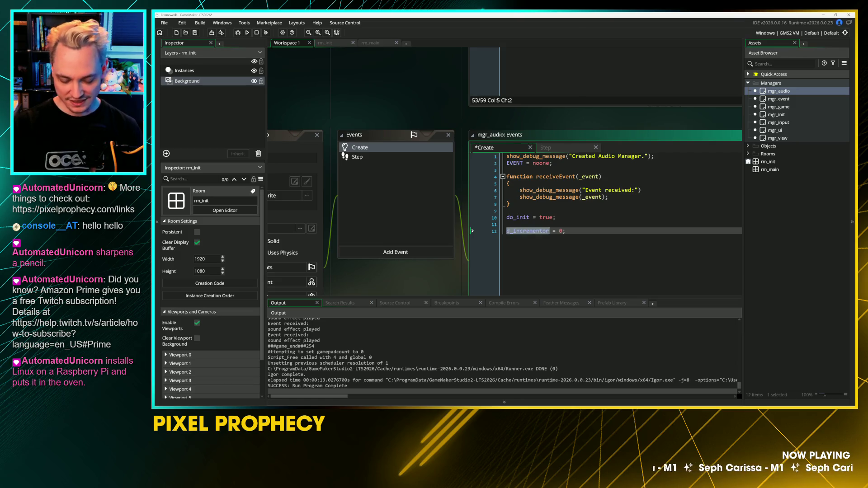
Step: Change incrementor++ to d_incrementor++ in mgr_audio's Step code
{"action": "left_click", "coordinate": [559, 149]}
{"action": "left_click", "coordinate": [520, 223]}
{"action": "type", "text": "d_incrementor++ % 60 == 0)"}
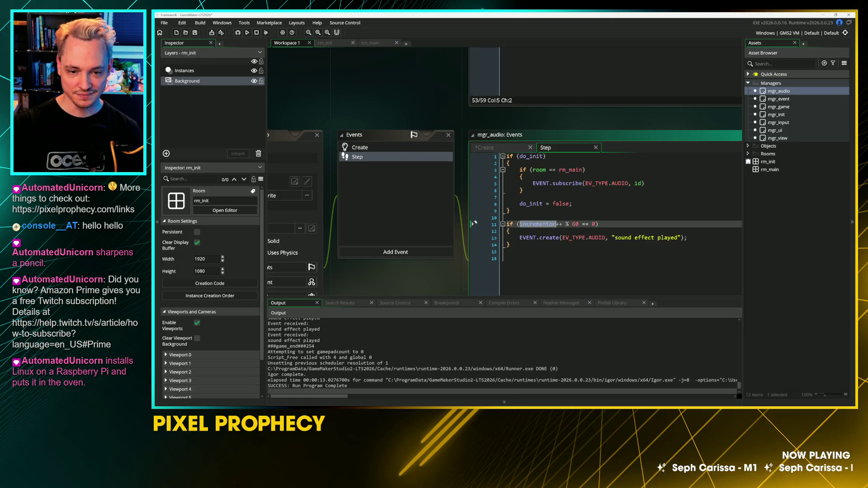
{"action": "left_click", "coordinate": [507, 252]}
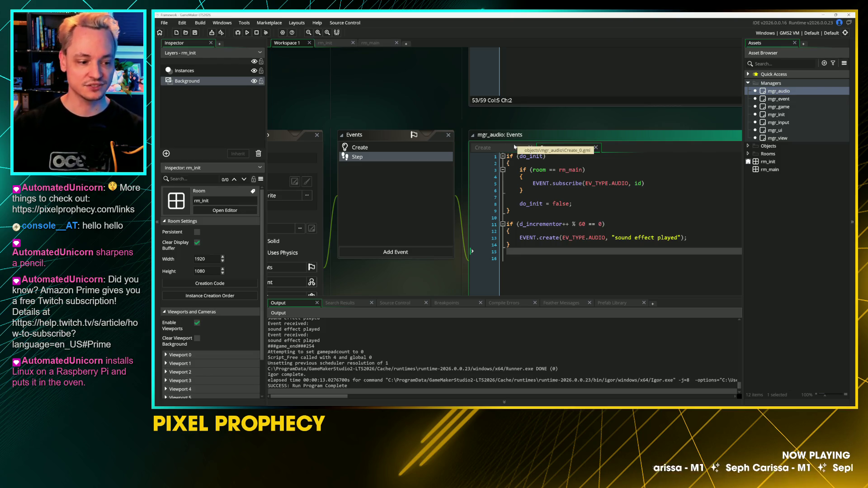
Step: Select receiveEvent's lines 4–8 in mgr_audio's Create code and open the mgr_game object
{"action": "left_click", "coordinate": [516, 147]}
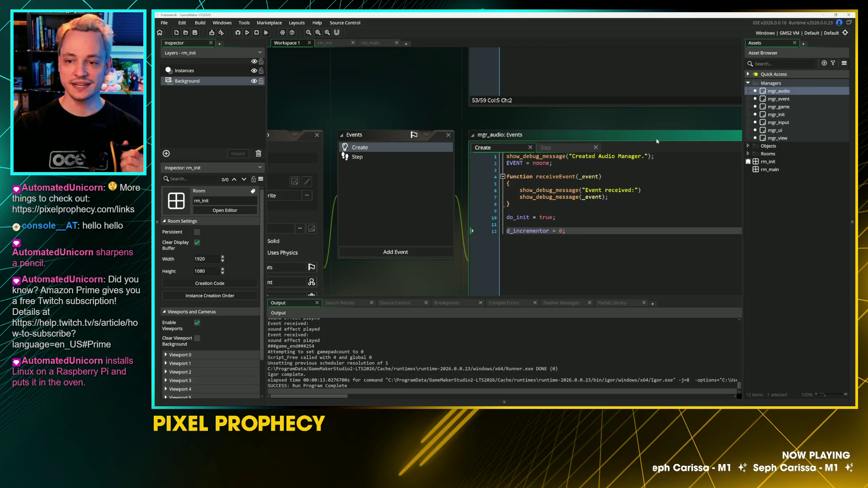
{"action": "left_click_drag", "start_coordinate": [491, 204], "coordinate": [492, 176]}
{"action": "key", "text": "ctrl+c"}
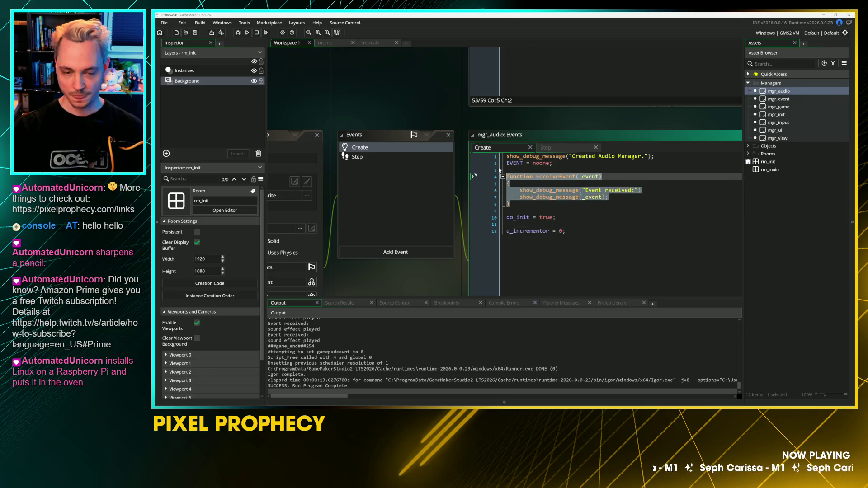
{"action": "left_click", "coordinate": [620, 190]}
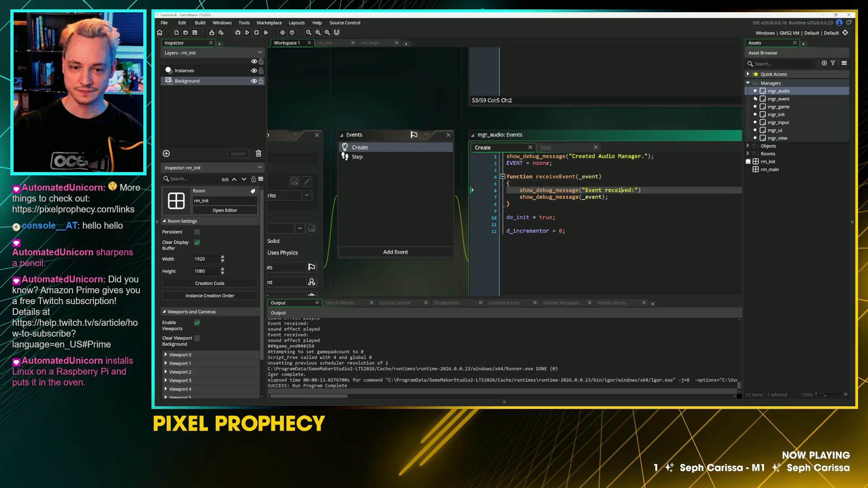
{"action": "double_click", "coordinate": [777, 107]}
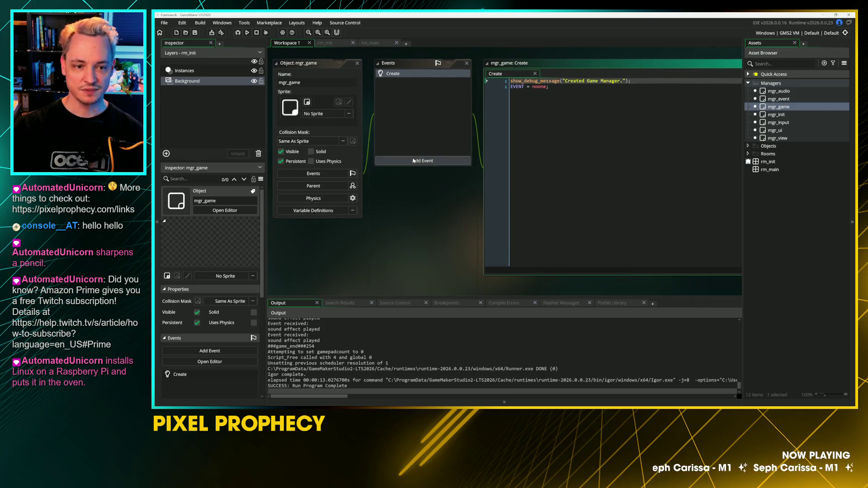
Step: Paste the receiveEvent function below mgr_game's Create code, then pan back to mgr_audio's windows
{"action": "left_click", "coordinate": [587, 87]}
{"action": "key", "text": "Return"}
{"action": "key", "text": "Return"}
{"action": "key", "text": "ctrl+v"}
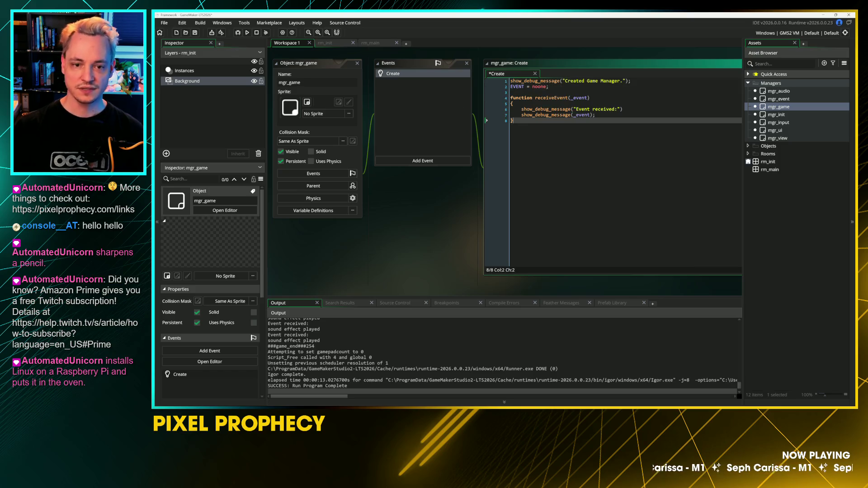
{"action": "scroll", "coordinate": [505, 171], "scroll_direction": "up", "scroll_amount": 1}
{"action": "left_click", "coordinate": [610, 155]}
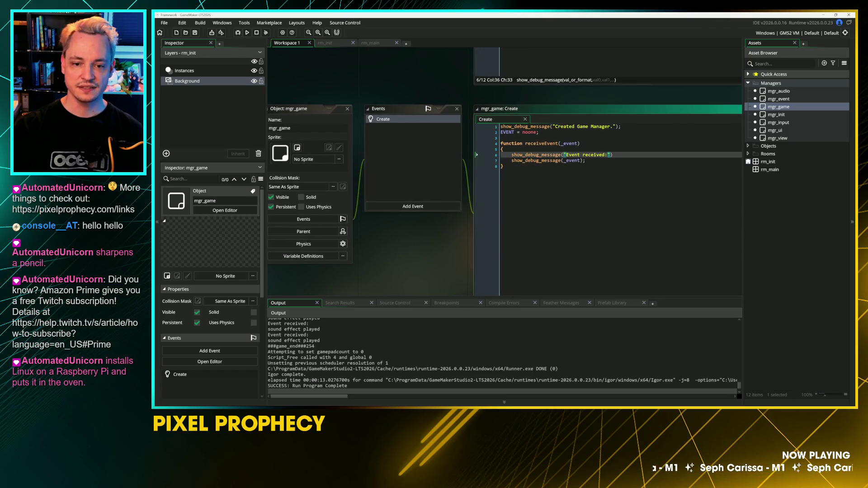
{"action": "left_click_drag", "start_coordinate": [449, 129], "coordinate": [469, 159]}
{"action": "key", "text": "Down"}
{"action": "key", "text": "Down"}
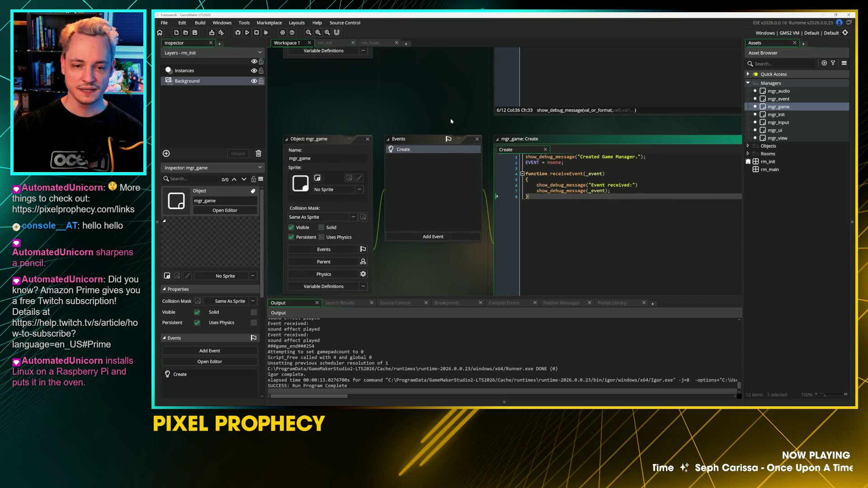
{"action": "left_click_drag", "start_coordinate": [452, 125], "coordinate": [433, 154]}
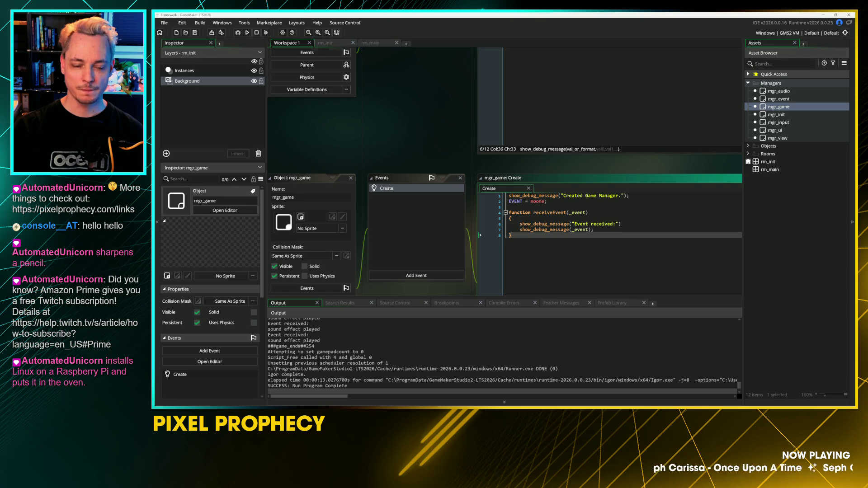
{"action": "left_click_drag", "start_coordinate": [455, 59], "coordinate": [468, 187]}
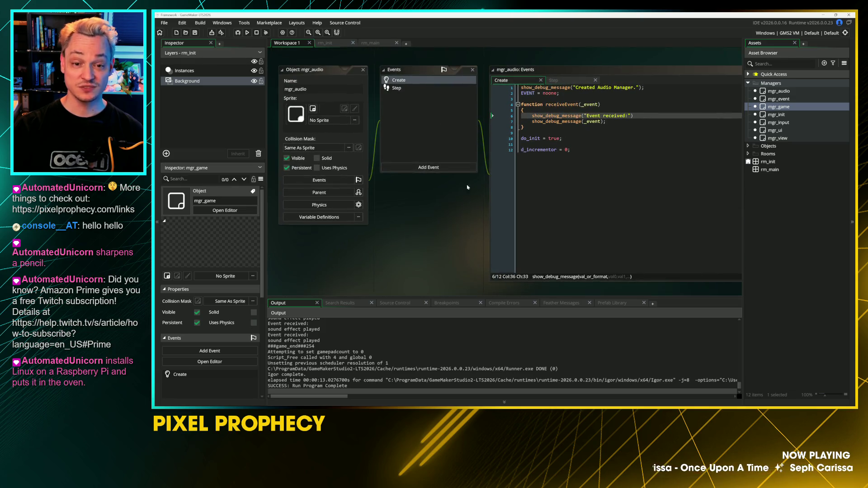
Step: Inspect the room check and EVENT.subscribe call in mgr_audio's Step code
{"action": "left_click", "coordinate": [567, 80]}
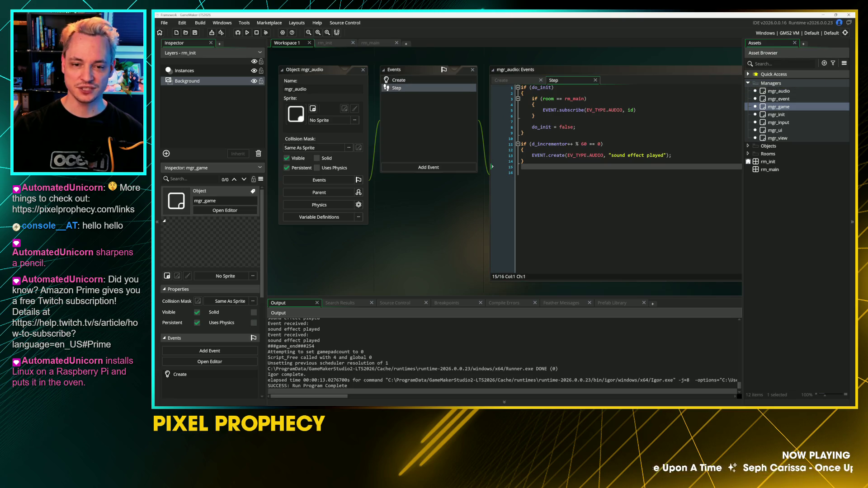
{"action": "scroll", "coordinate": [586, 46], "scroll_direction": "up", "scroll_amount": 3}
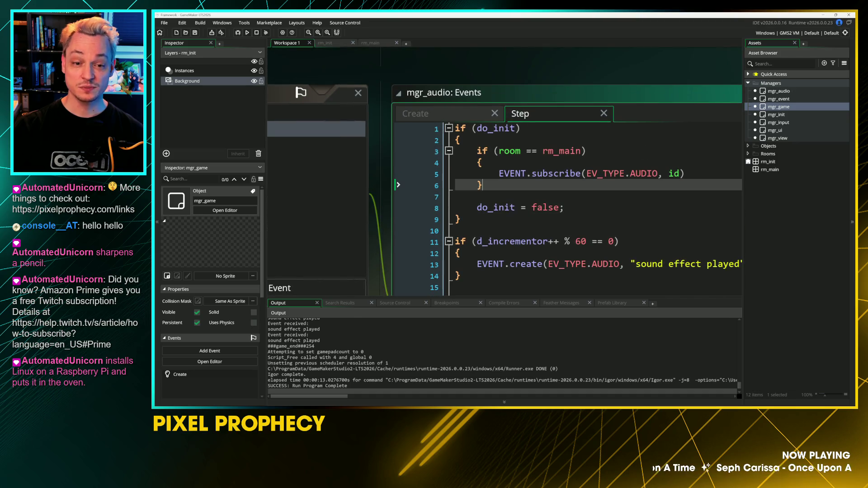
{"action": "left_click_drag", "start_coordinate": [499, 151], "coordinate": [569, 151]}
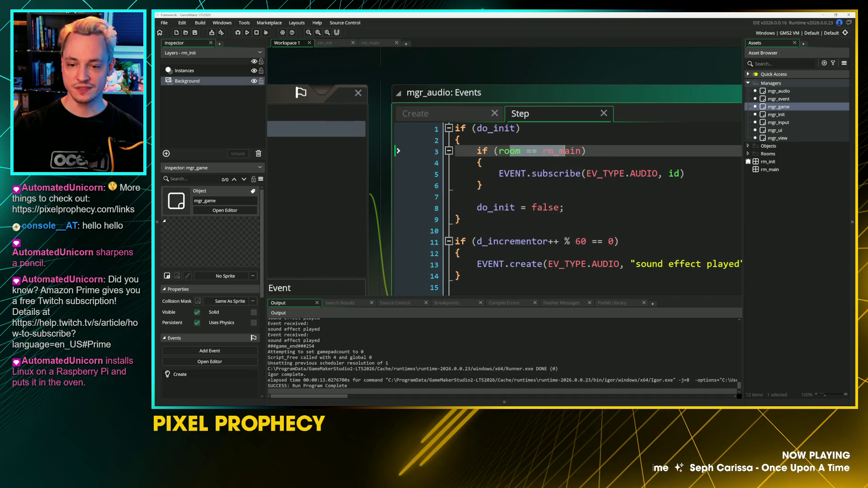
{"action": "left_click", "coordinate": [574, 173]}
{"action": "scroll", "coordinate": [567, 194], "scroll_direction": "down", "scroll_amount": 1}
{"action": "scroll", "coordinate": [567, 194], "scroll_direction": "down", "scroll_amount": 1}
{"action": "left_click", "coordinate": [567, 195]}
{"action": "mouse_move", "coordinate": [638, 182]}
{"action": "left_mouse_down"}
{"action": "mouse_move", "coordinate": [513, 182]}
{"action": "mouse_move", "coordinate": [529, 182]}
{"action": "left_mouse_up"}
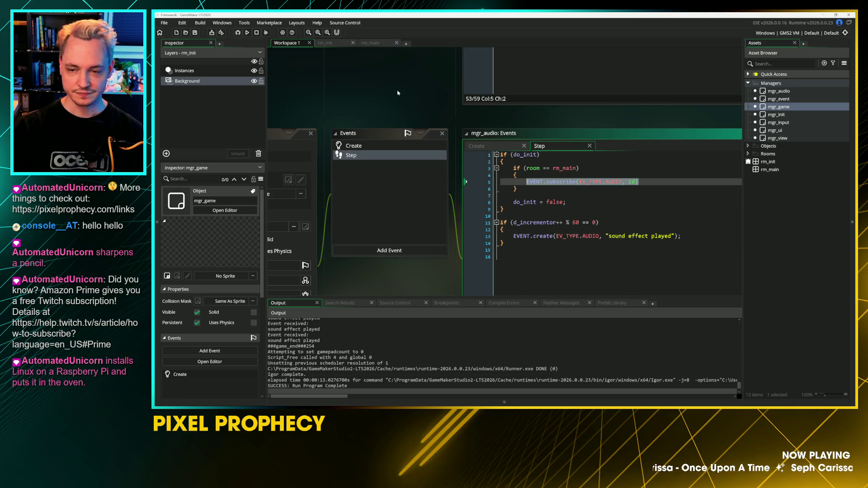
Step: Pan back to the mgr_game windows and open the mgr_init object
{"action": "mouse_move", "coordinate": [396, 227]}
{"action": "left_mouse_down"}
{"action": "mouse_move", "coordinate": [423, 149]}
{"action": "mouse_move", "coordinate": [431, 71]}
{"action": "left_mouse_up"}
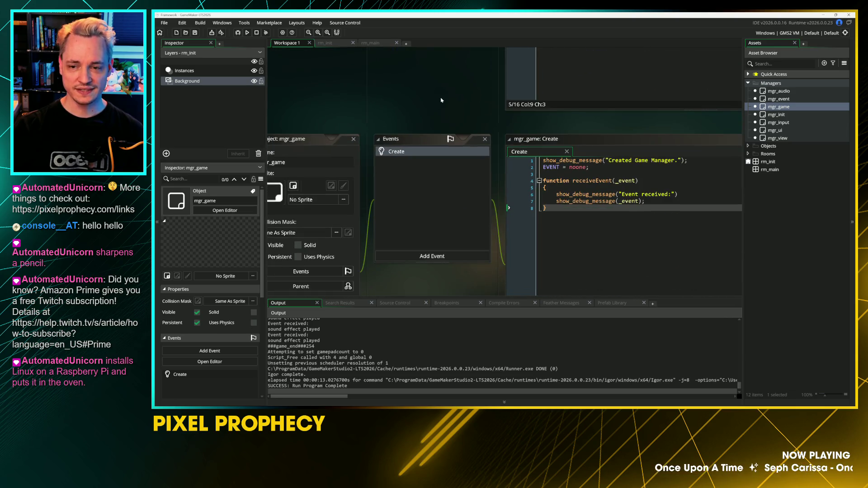
{"action": "left_click_drag", "start_coordinate": [442, 100], "coordinate": [438, 135]}
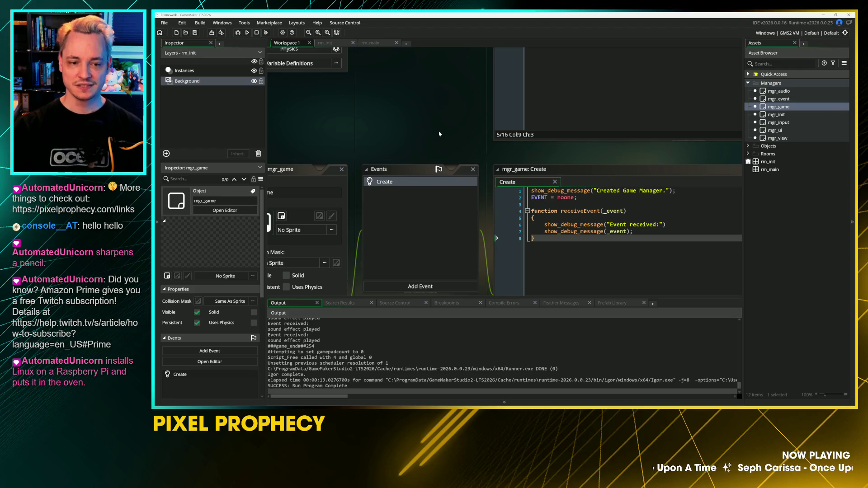
{"action": "double_click", "coordinate": [776, 114]}
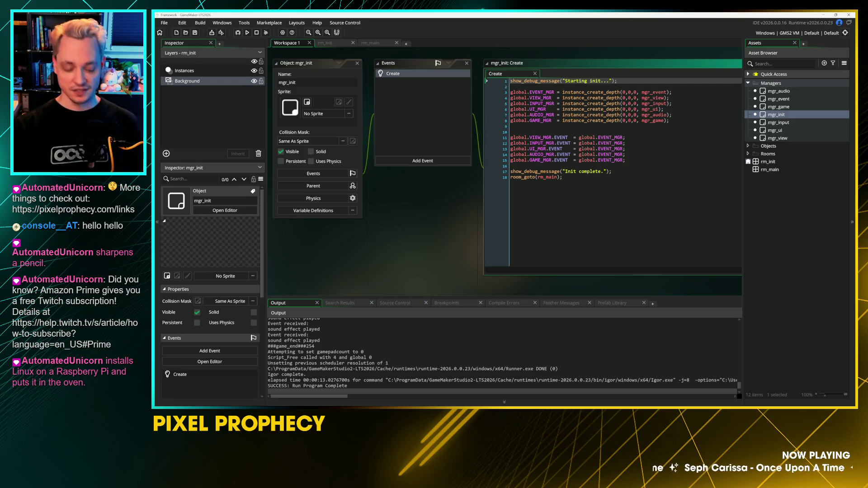
Step: Review mgr_init's manager creation lines and EVENT_MGR uses alongside mgr_game's Create code
{"action": "left_click_drag", "start_coordinate": [449, 160], "coordinate": [416, 204]}
{"action": "scroll", "coordinate": [520, 180], "scroll_direction": "up", "scroll_amount": 5}
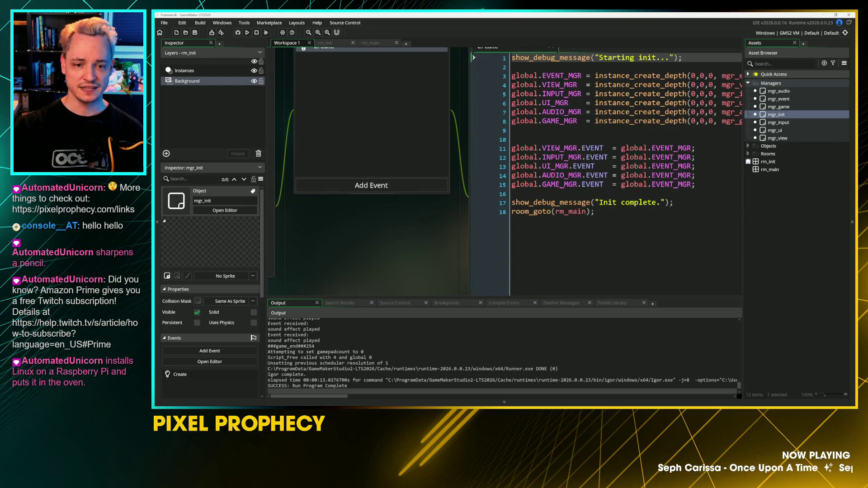
{"action": "left_click", "coordinate": [447, 213]}
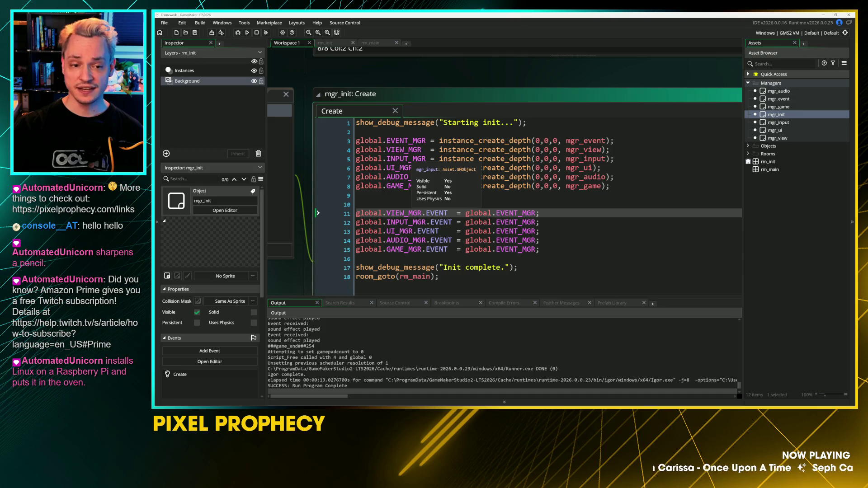
{"action": "left_click", "coordinate": [361, 195]}
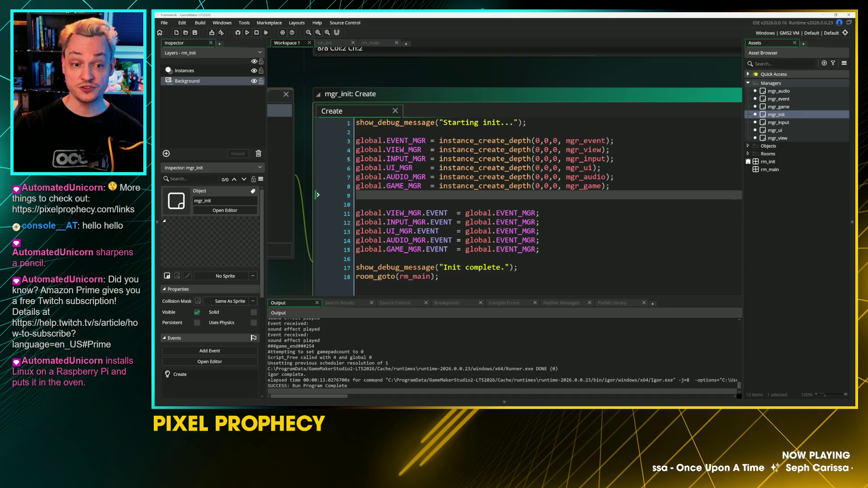
{"action": "double_click", "coordinate": [406, 141]}
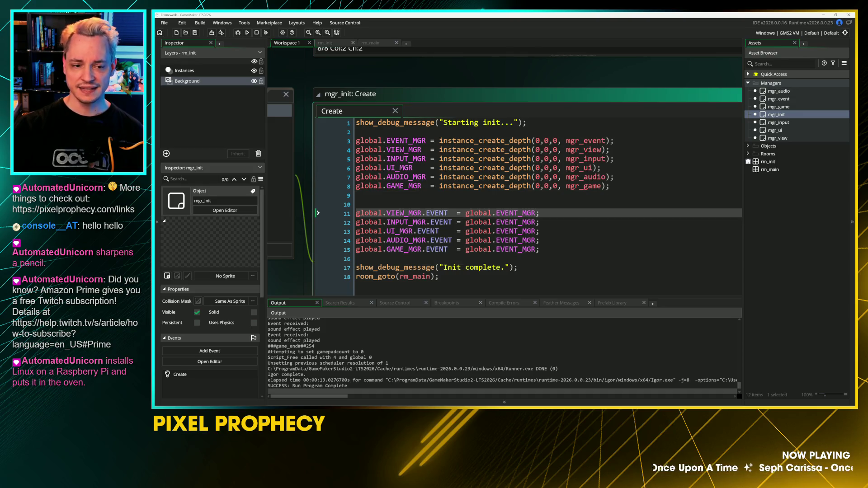
{"action": "left_click_drag", "start_coordinate": [395, 150], "coordinate": [404, 191]}
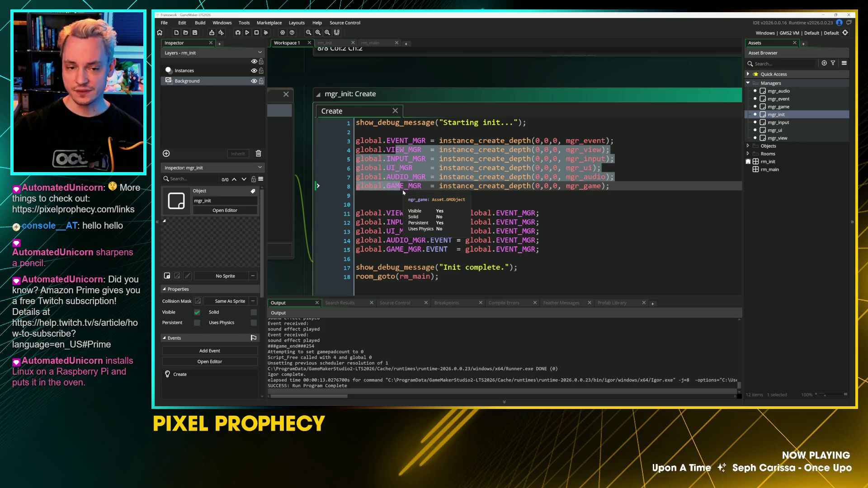
{"action": "middle_click", "coordinate": [404, 191]}
{"action": "left_click_drag", "start_coordinate": [411, 138], "coordinate": [412, 201]}
{"action": "mouse_move", "coordinate": [371, 282]}
{"action": "left_mouse_down"}
{"action": "mouse_move", "coordinate": [352, 72]}
{"action": "mouse_move", "coordinate": [357, 181]}
{"action": "mouse_move", "coordinate": [342, 97]}
{"action": "mouse_move", "coordinate": [602, 140]}
{"action": "mouse_move", "coordinate": [592, 189]}
{"action": "left_mouse_up"}
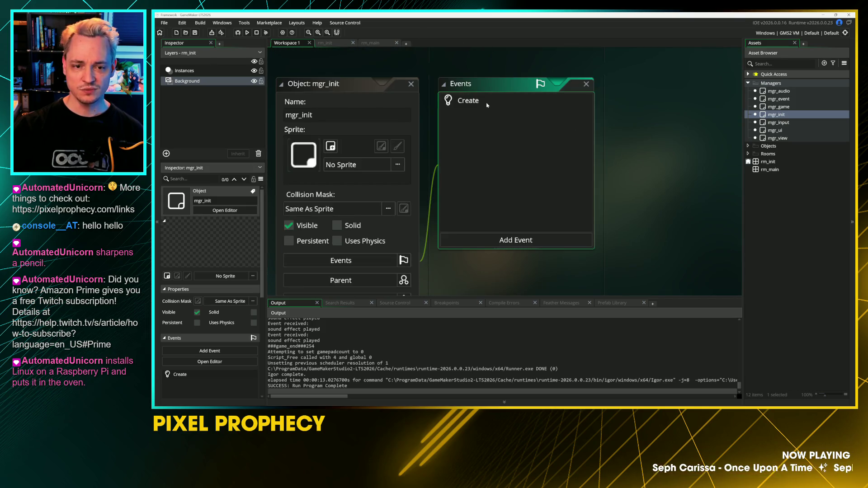
Step: Delete the global.*_MGR.EVENT assignment block from mgr_init's Create code
{"action": "left_click", "coordinate": [488, 126]}
{"action": "double_click", "coordinate": [466, 102]}
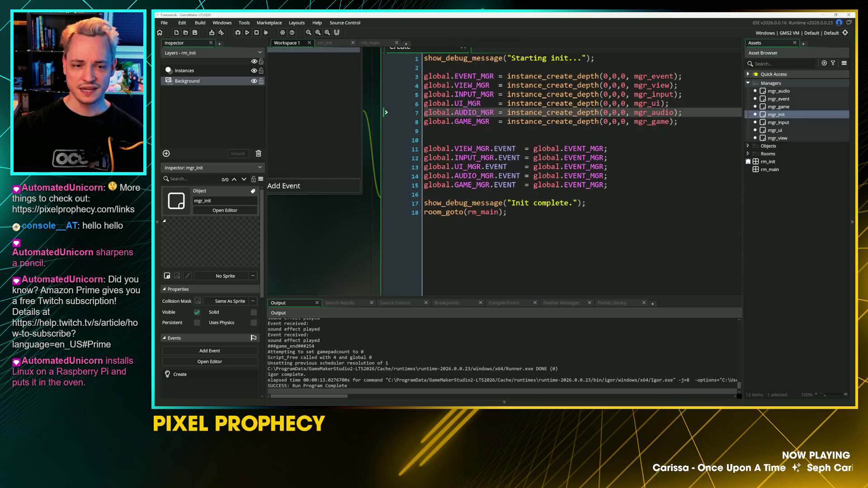
{"action": "left_click", "coordinate": [515, 148]}
{"action": "key", "text": "Down"}
{"action": "key", "text": "Down"}
{"action": "key", "text": "Down"}
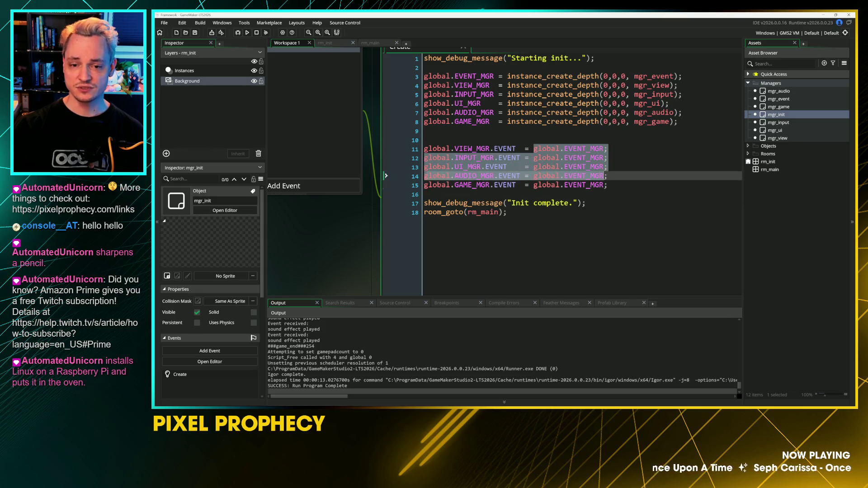
{"action": "left_click", "coordinate": [507, 212]}
{"action": "left_click_drag", "start_coordinate": [384, 195], "coordinate": [375, 139]}
{"action": "key", "text": "BackSpace"}
{"action": "key", "text": "BackSpace"}
{"action": "key", "text": "BackSpace"}
Step: Check the remaining global.EVENT_MGR and VIEW_MGR lines, then return to mgr_game's Create code
{"action": "scroll", "coordinate": [505, 171], "scroll_direction": "up", "scroll_amount": 3}
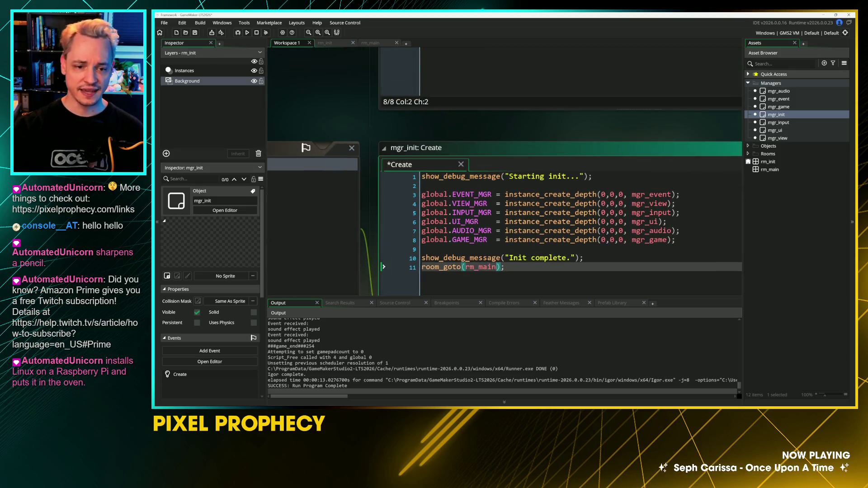
{"action": "double_click", "coordinate": [470, 203]}
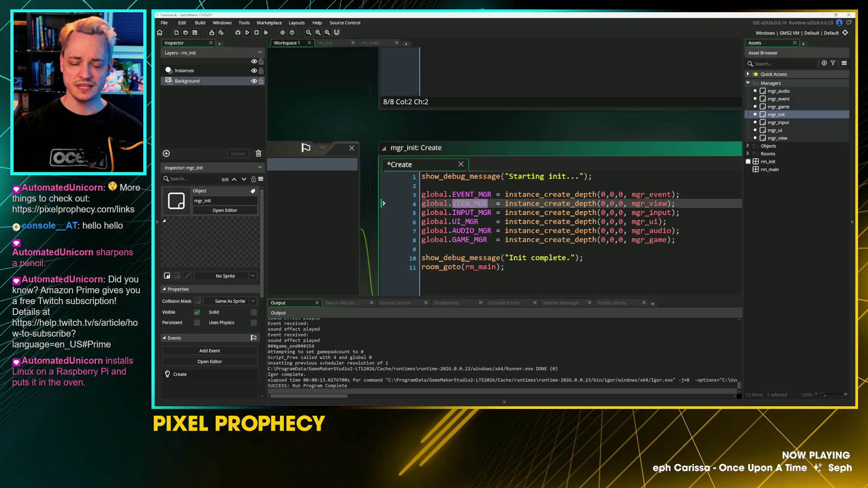
{"action": "mouse_move", "coordinate": [466, 213]}
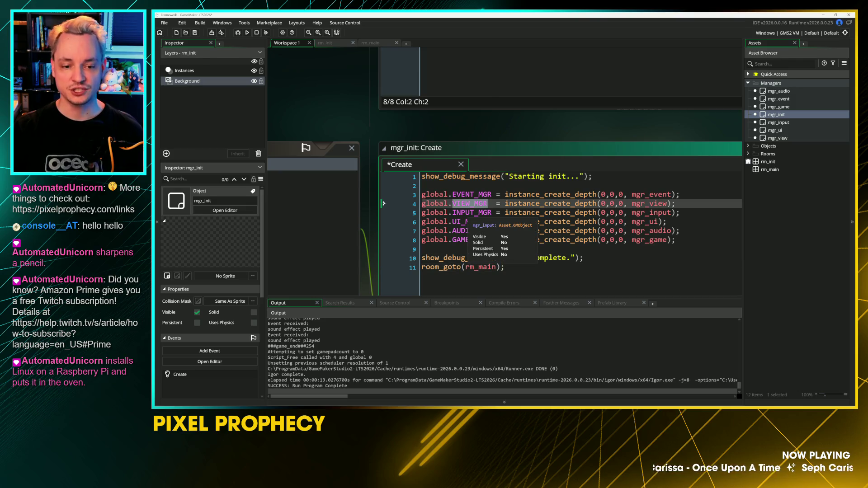
{"action": "left_click_drag", "start_coordinate": [492, 194], "coordinate": [415, 197]}
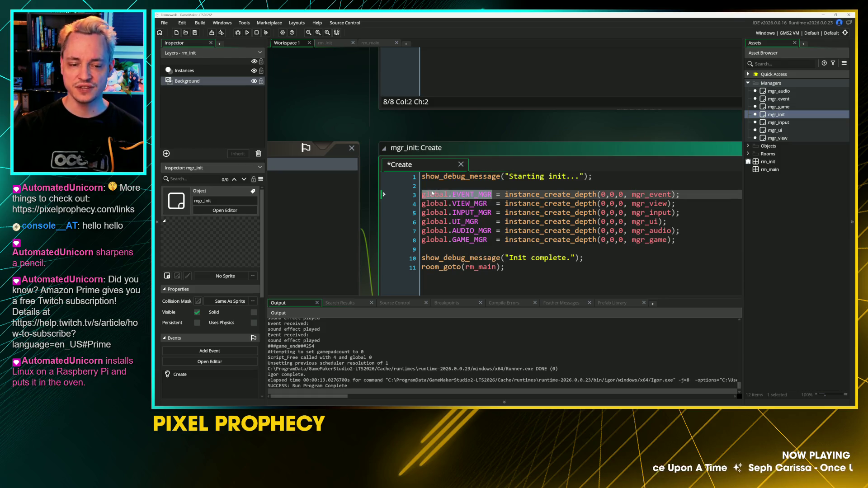
{"action": "mouse_move", "coordinate": [442, 198]}
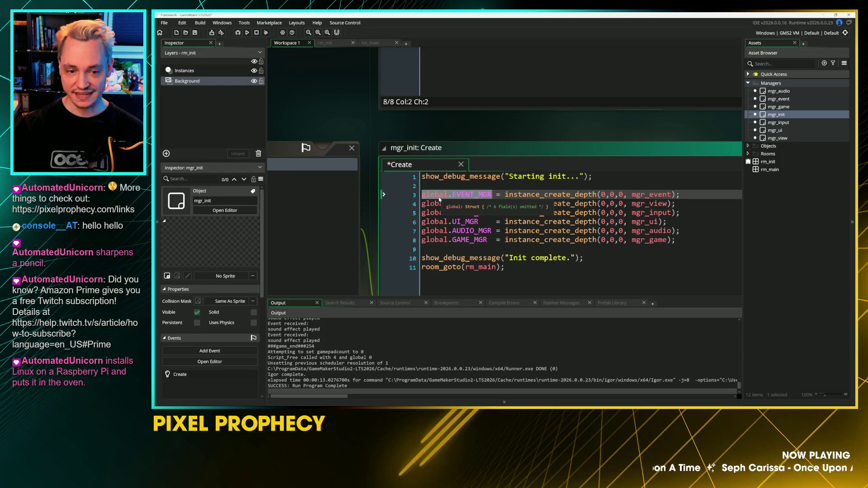
{"action": "middle_click", "coordinate": [655, 239]}
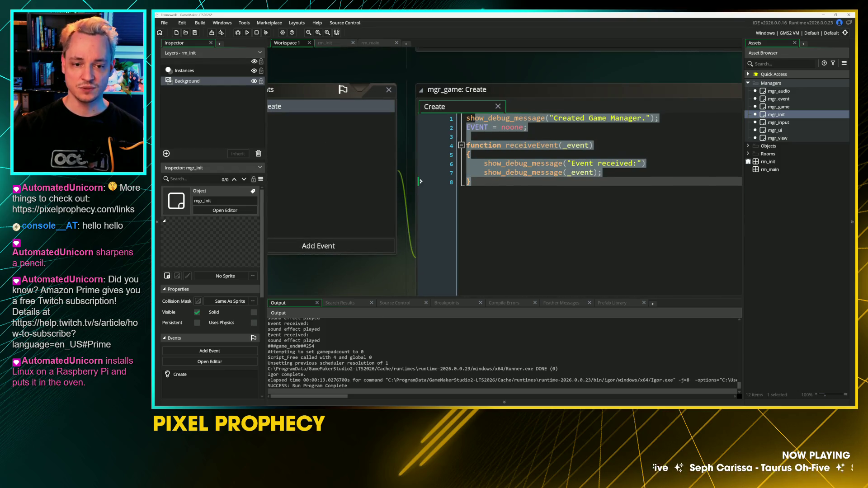
Step: Replace noone with global.EVENT_MGR and wrap it in an if instance_exists(global.EVENT_MGR) block
{"action": "double_click", "coordinate": [512, 127]}
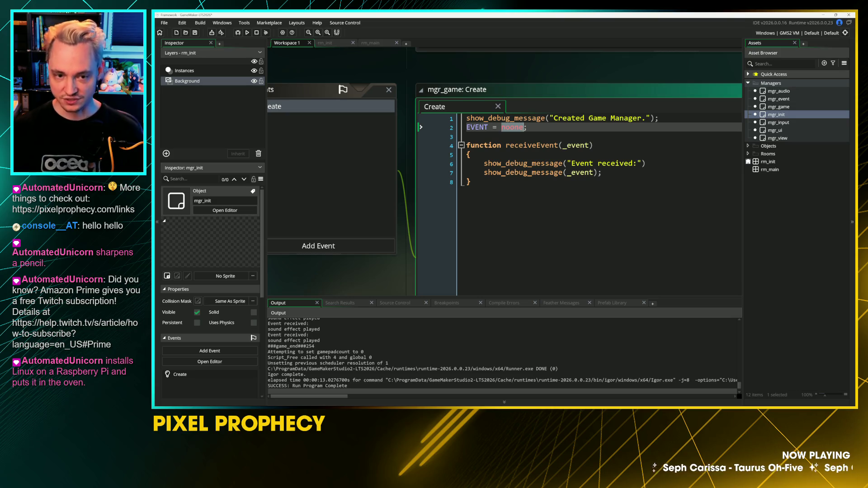
{"action": "type", "text": "global.EVENT_MGR"}
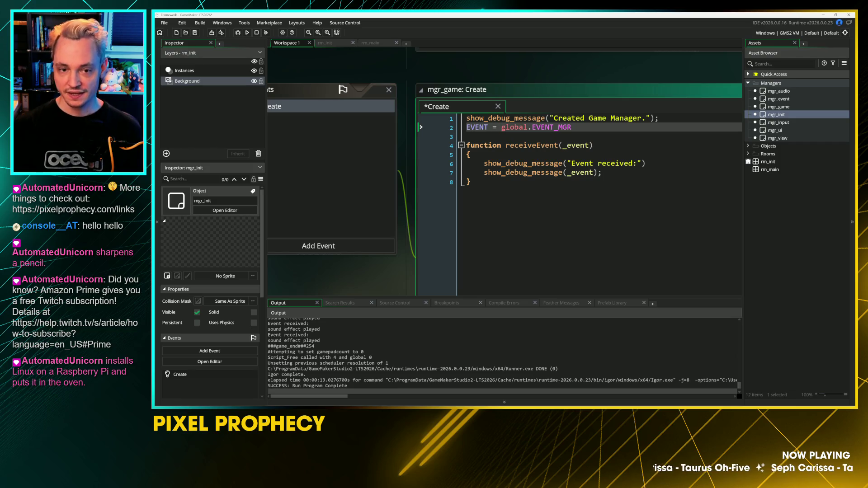
{"action": "key", "text": "Return"}
{"action": "key", "text": "Up"}
{"action": "type", "text": "instance_"}
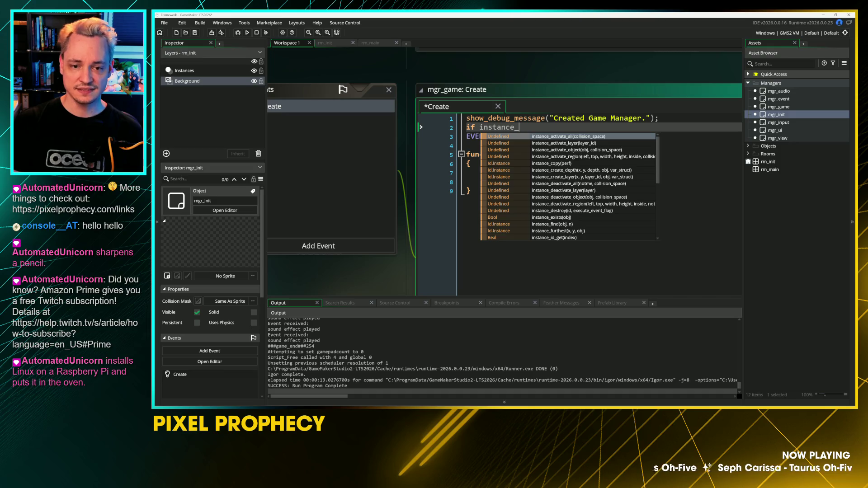
{"action": "type", "text": "exis"}
{"action": "key", "text": "Return"}
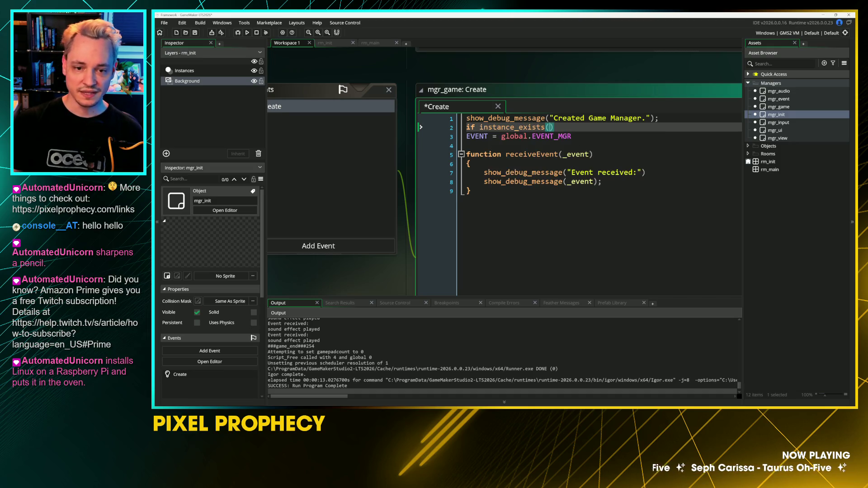
{"action": "type", "text": "global.EVENT_MGR"}
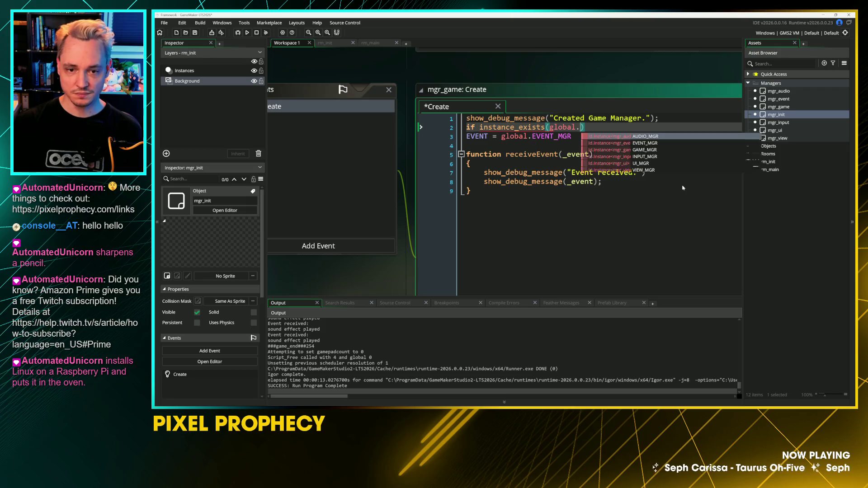
{"action": "key", "text": "Down"}
{"action": "key", "text": "Home"}
{"action": "key", "text": "Tab"}
{"action": "key", "text": "Up"}
{"action": "key", "text": "Home"}
{"action": "key", "text": "Return"}
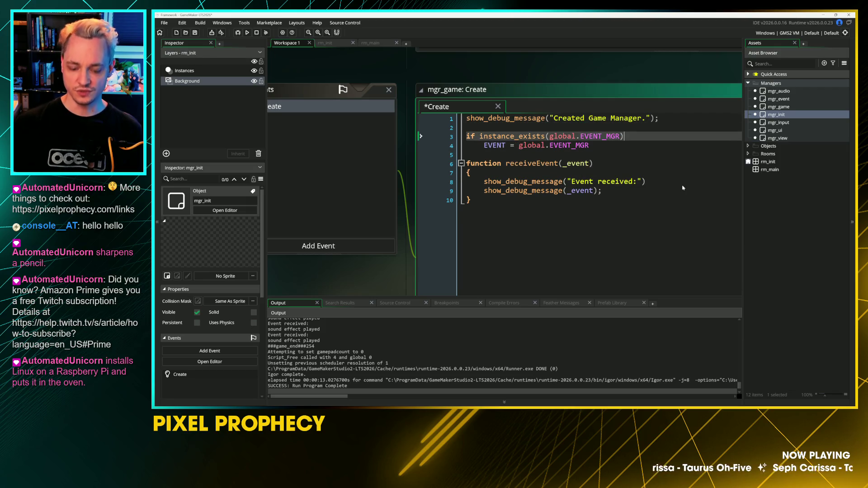
{"action": "key", "text": "Return"}
{"action": "type", "text": "{"}
{"action": "key", "text": "Return"}
{"action": "key", "text": "Down"}
{"action": "key", "text": "Home"}
{"action": "key", "text": "BackSpace"}
{"action": "key", "text": "End"}
{"action": "key", "text": "Return"}
{"action": "type", "text": "}"}
{"action": "key", "text": "Up"}
{"action": "key", "text": "End"}
{"action": "key", "text": "Down"}
{"action": "key", "text": "End"}
{"action": "key", "text": "Return"}
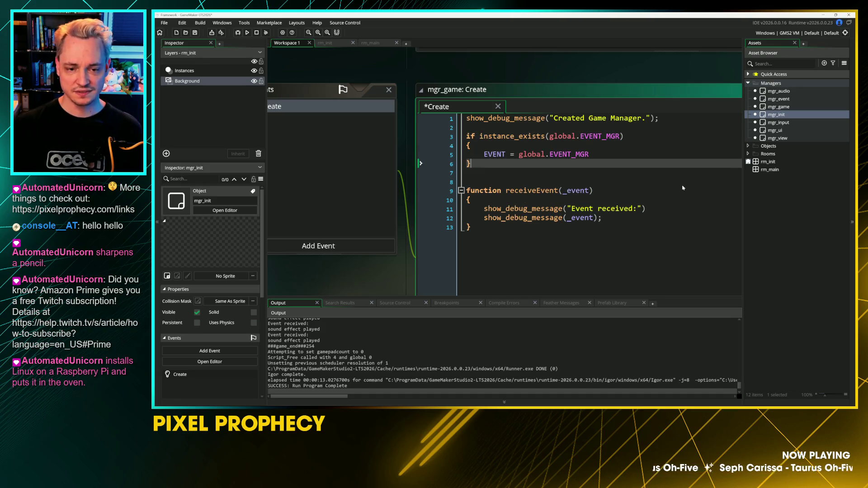
Step: Remove the instance_exists guard, braces and extra blank lines, leaving EVENT = global.EVENT_MGR
{"action": "type", "text": "asser"}
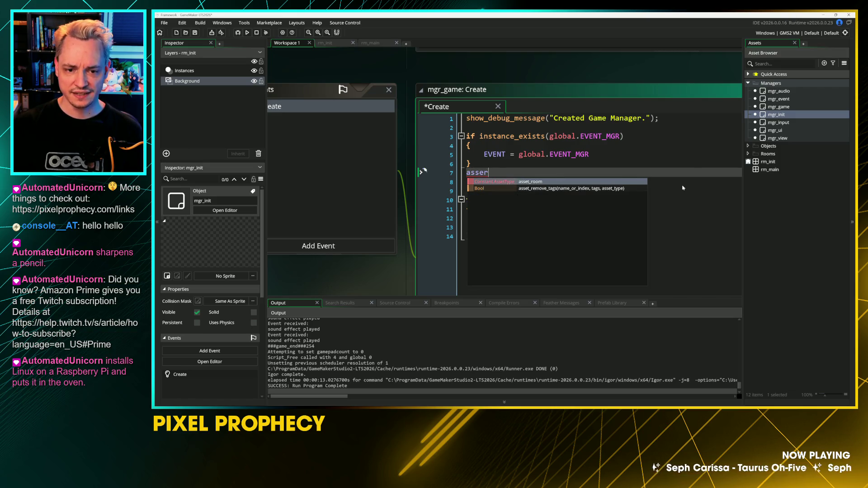
{"action": "key", "text": "BackSpace"}
{"action": "key", "text": "BackSpace"}
{"action": "key", "text": "BackSpace"}
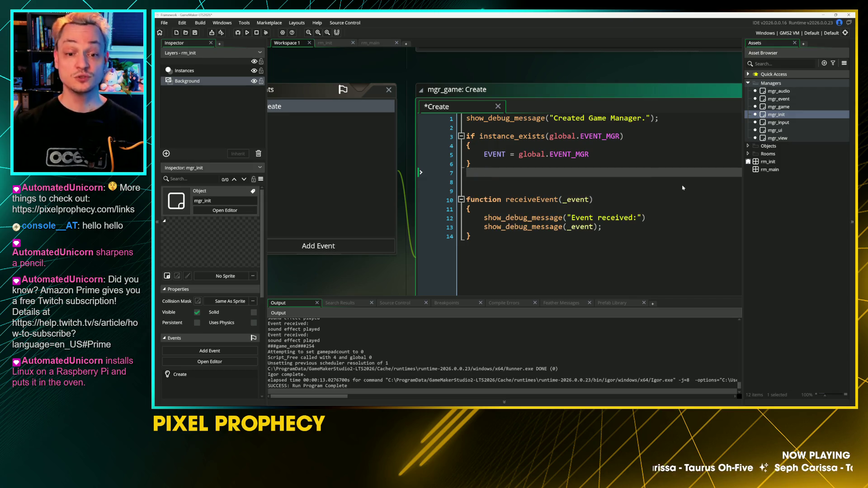
{"action": "key", "text": "Left"}
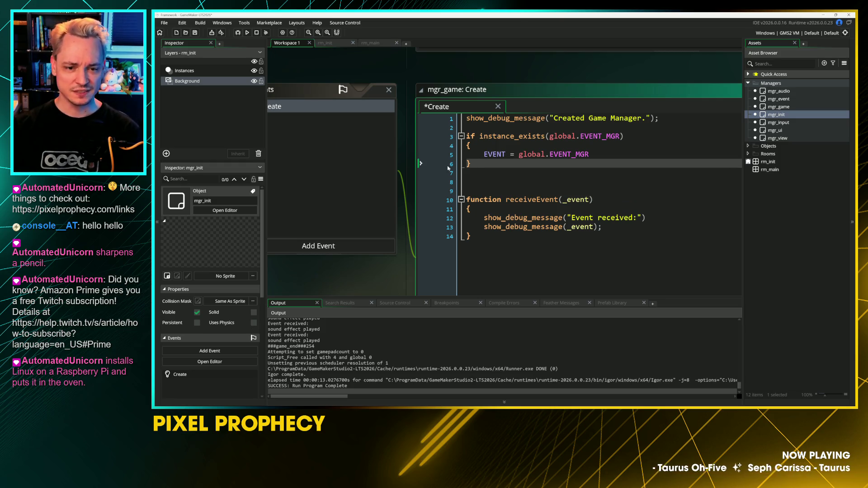
{"action": "key", "text": "Up"}
{"action": "key", "text": "Up"}
{"action": "key", "text": "shift+Up"}
{"action": "key", "text": "Delete"}
{"action": "key", "text": "Down"}
{"action": "key", "text": "Delete"}
{"action": "key", "text": "shift+Up"}
{"action": "key", "text": "Left"}
{"action": "key", "text": "shift+Tab"}
{"action": "key", "text": "BackSpace"}
{"action": "key", "text": "Down"}
{"action": "key", "text": "Delete"}
{"action": "key", "text": "Up"}
{"action": "key", "text": "Down"}
{"action": "key", "text": "Delete"}
{"action": "key", "text": "shift+Up"}
{"action": "key", "text": "shift+Up"}
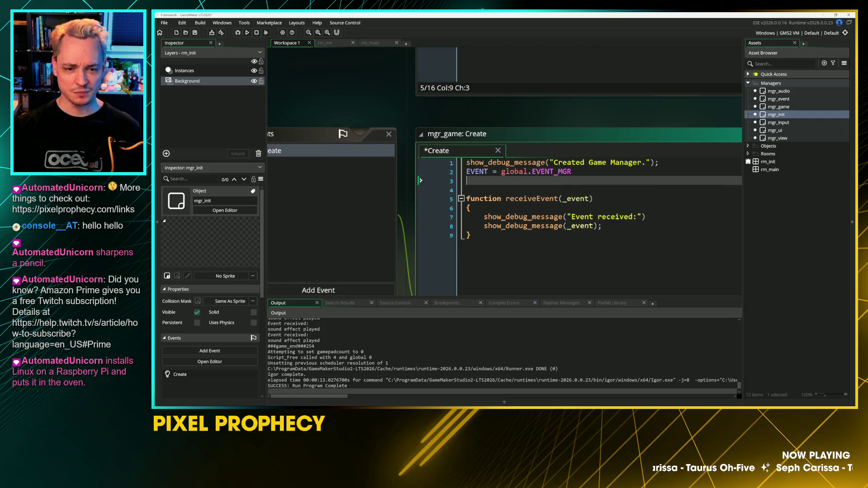
Step: Rename EVENT to EVENT_MGR on line 2 and paste that assignment into mgr_audio's Create code
{"action": "left_click", "coordinate": [480, 176]}
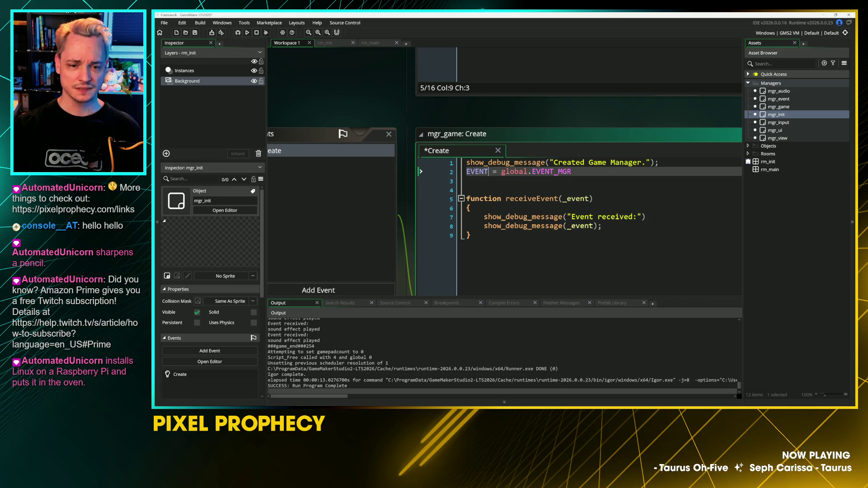
{"action": "type", "text": "_"}
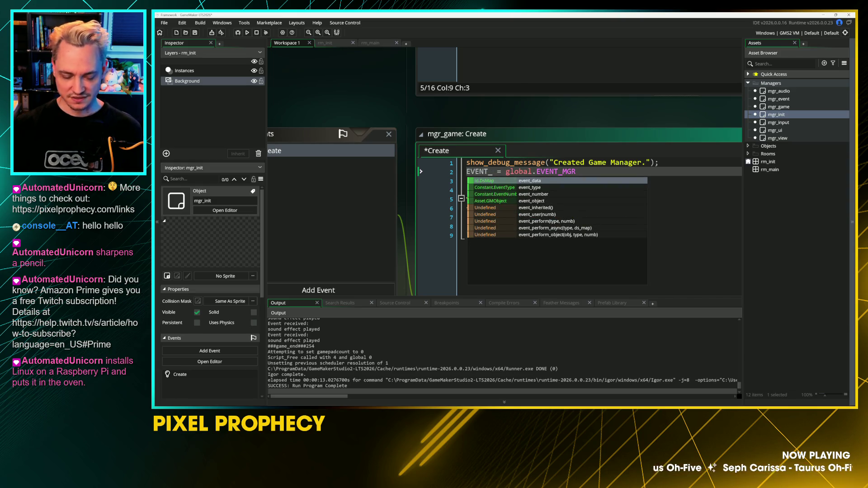
{"action": "type", "text": "MGR"}
{"action": "key", "text": "shift+Home"}
{"action": "key", "text": "ctrl+c"}
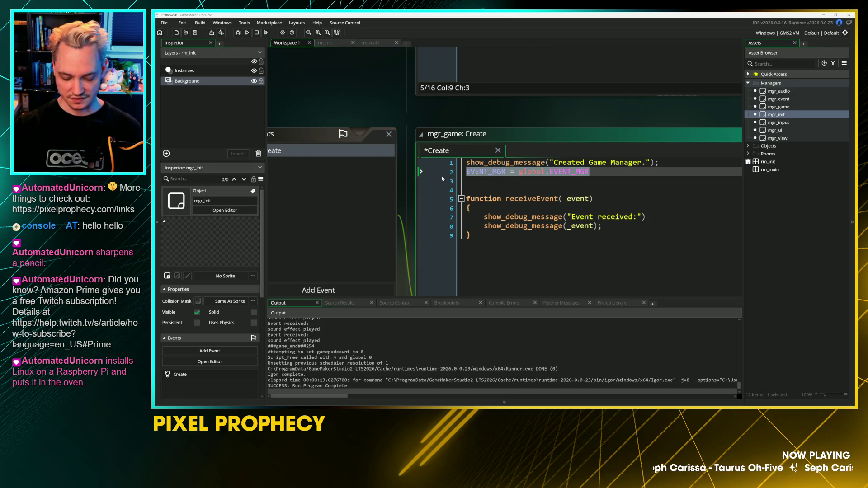
{"action": "scroll", "coordinate": [443, 179], "scroll_direction": "left", "scroll_amount": 5}
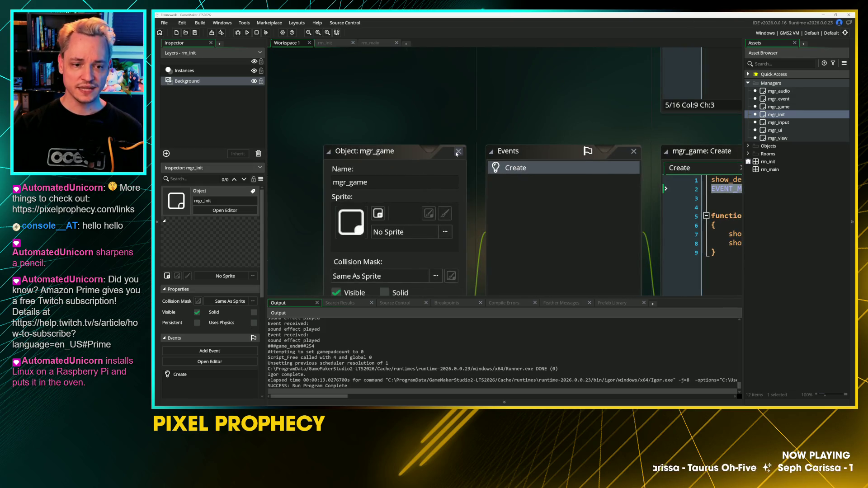
{"action": "scroll", "coordinate": [366, 118], "scroll_direction": "up", "scroll_amount": 5}
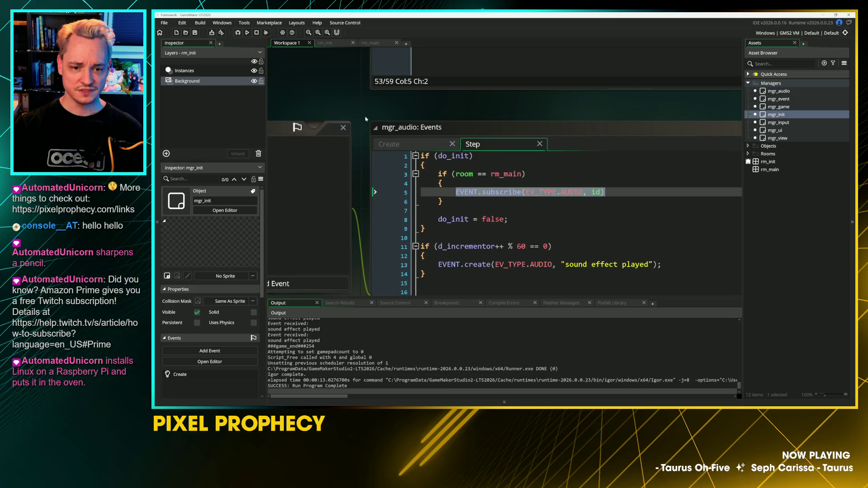
{"action": "scroll", "coordinate": [364, 118], "scroll_direction": "left", "scroll_amount": 5}
{"action": "left_click", "coordinate": [343, 127]}
{"action": "key", "text": "ctrl+v"}
Step: Paste EVENT_MGR = global.EVENT_MGR over line 2 in mgr_input and mgr_view Create code
{"action": "double_click", "coordinate": [789, 92]}
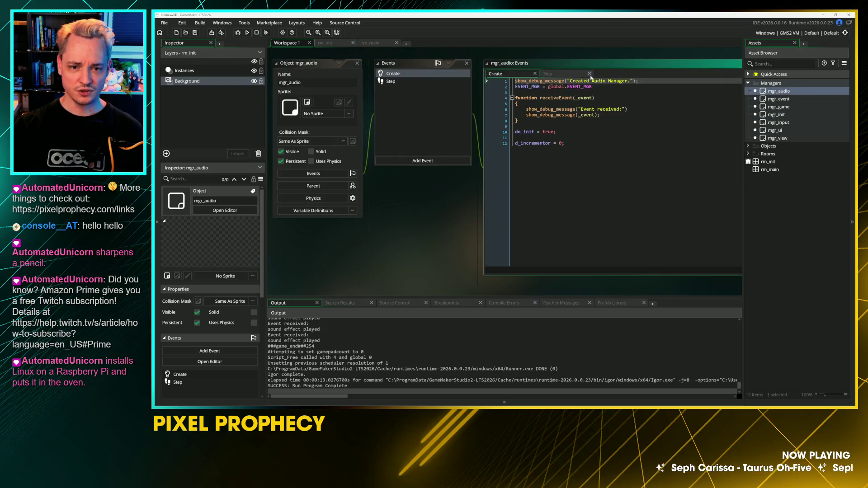
{"action": "double_click", "coordinate": [778, 107]}
{"action": "double_click", "coordinate": [779, 123]}
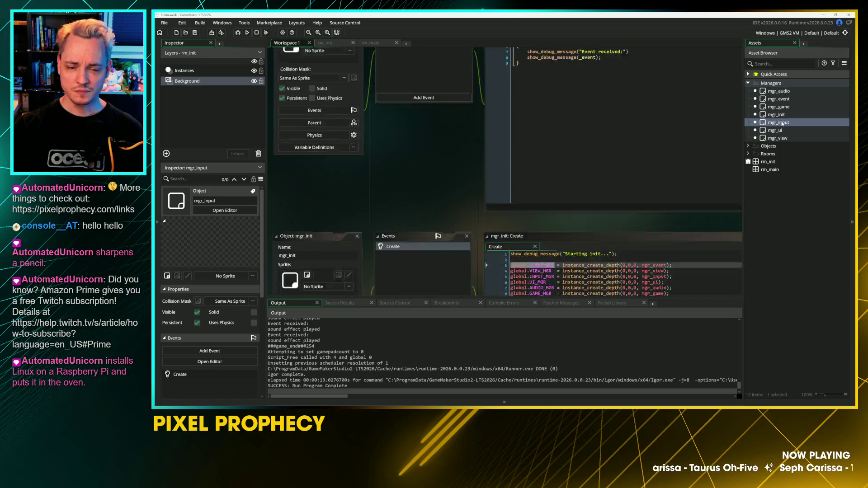
{"action": "key", "text": "ctrl+v"}
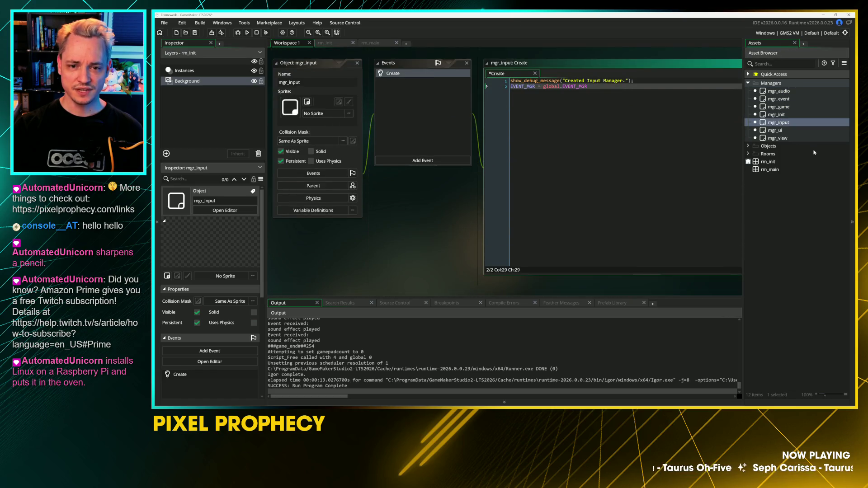
{"action": "double_click", "coordinate": [781, 131]}
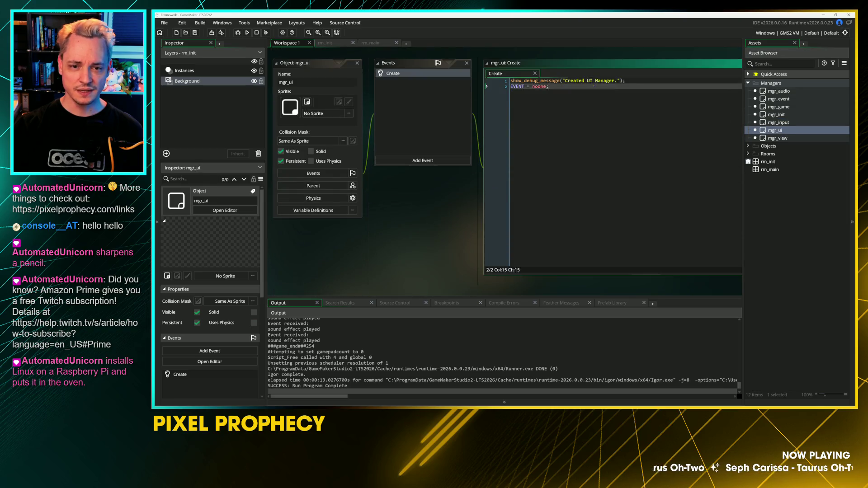
{"action": "double_click", "coordinate": [777, 138]}
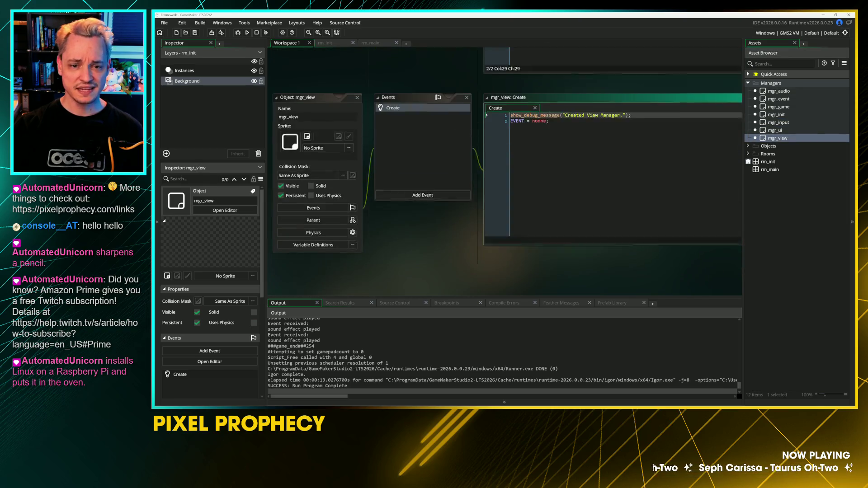
{"action": "key", "text": "ctrl+v"}
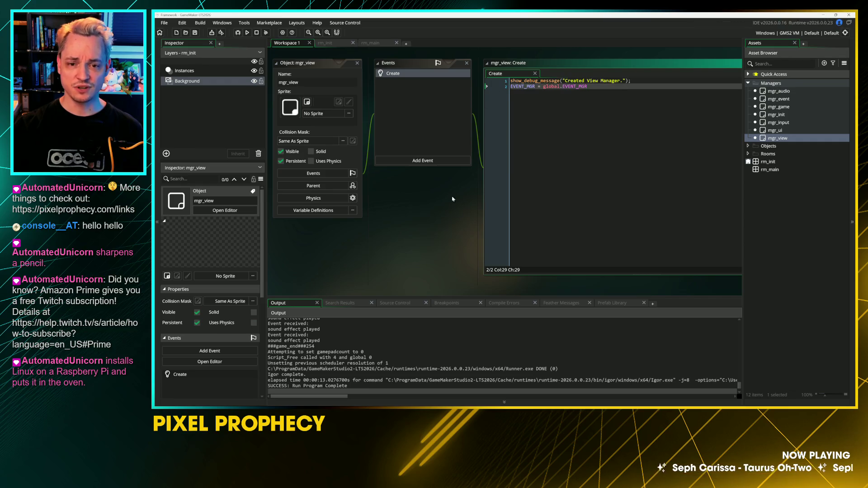
{"action": "scroll", "coordinate": [450, 193], "scroll_direction": "up", "scroll_amount": 10}
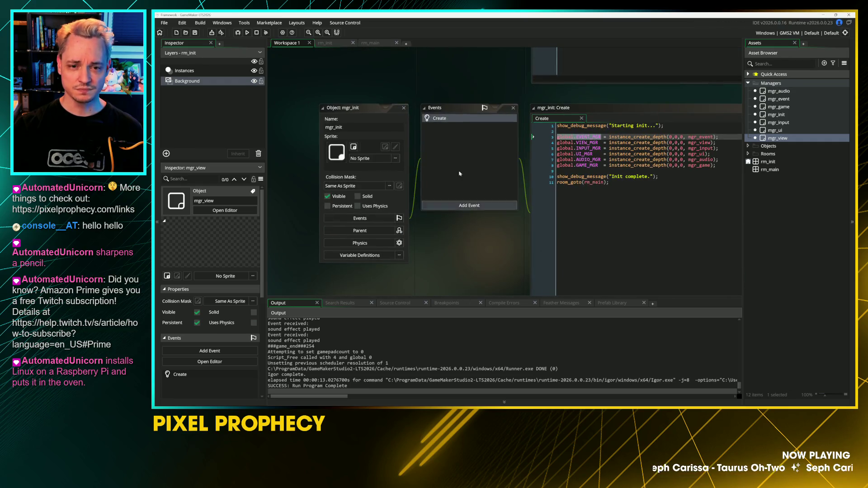
{"action": "scroll", "coordinate": [412, 160], "scroll_direction": "up", "scroll_amount": 5}
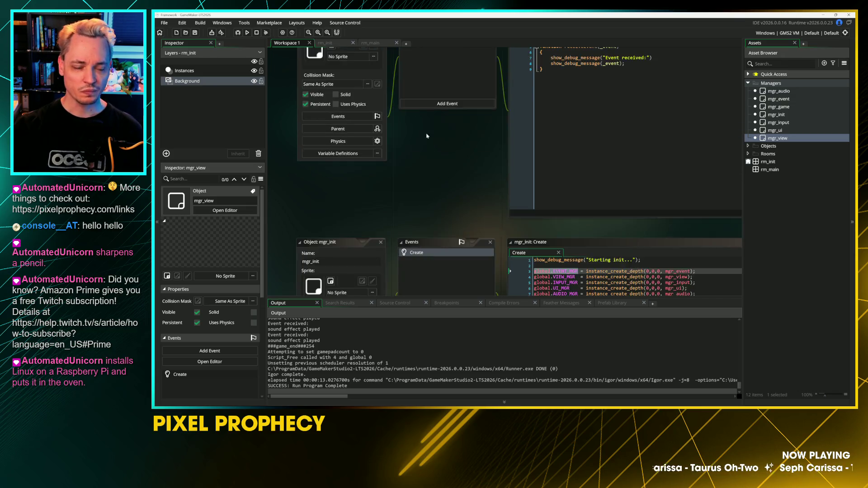
{"action": "scroll", "coordinate": [412, 159], "scroll_direction": "up", "scroll_amount": 5}
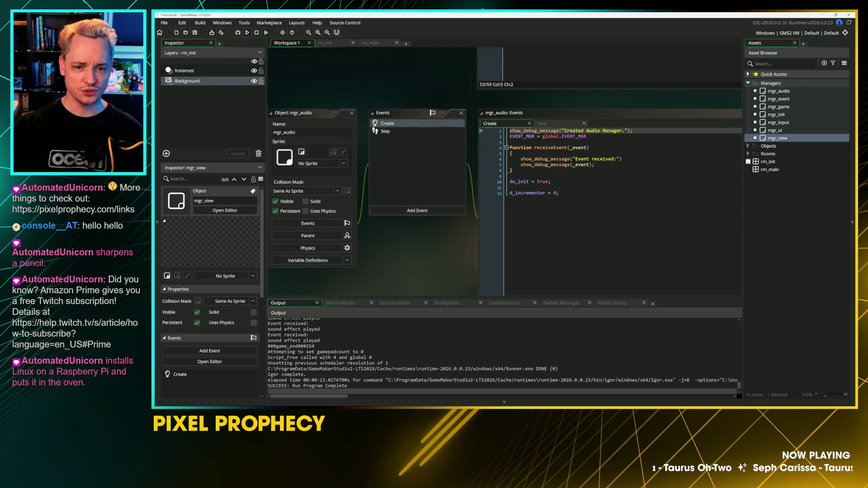
Step: Remove the room == rm_main subscription block in mgr_audio's Step code and rename EVENT.create to EVENT_MGR.create
{"action": "left_click", "coordinate": [385, 132]}
{"action": "left_click", "coordinate": [533, 153]}
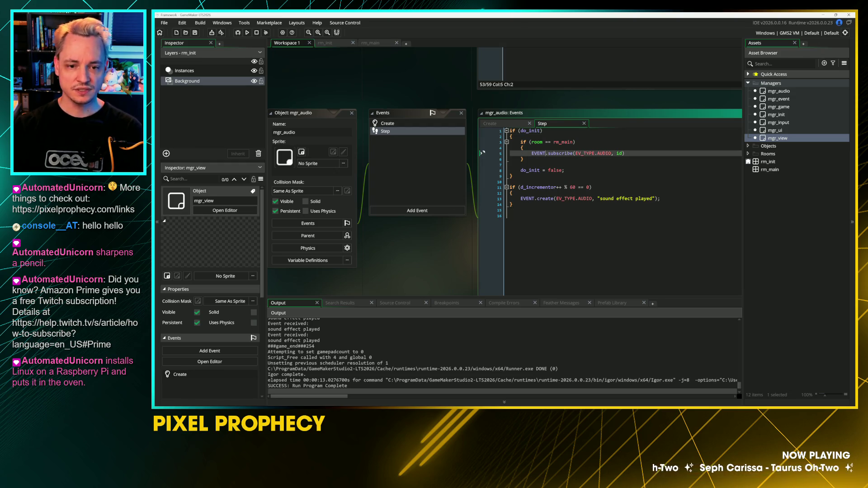
{"action": "left_click_drag", "start_coordinate": [482, 153], "coordinate": [481, 141]}
{"action": "key", "text": "BackSpace"}
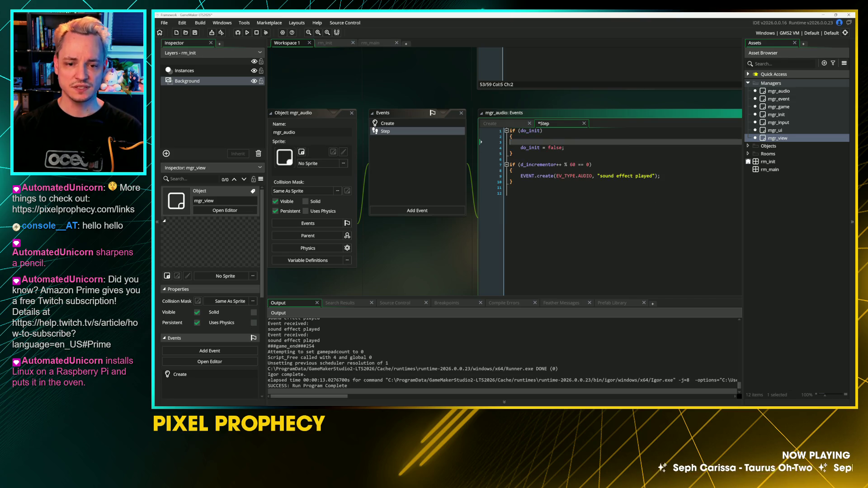
{"action": "left_click", "coordinate": [483, 175]}
{"action": "type", "text": "_MGR"}
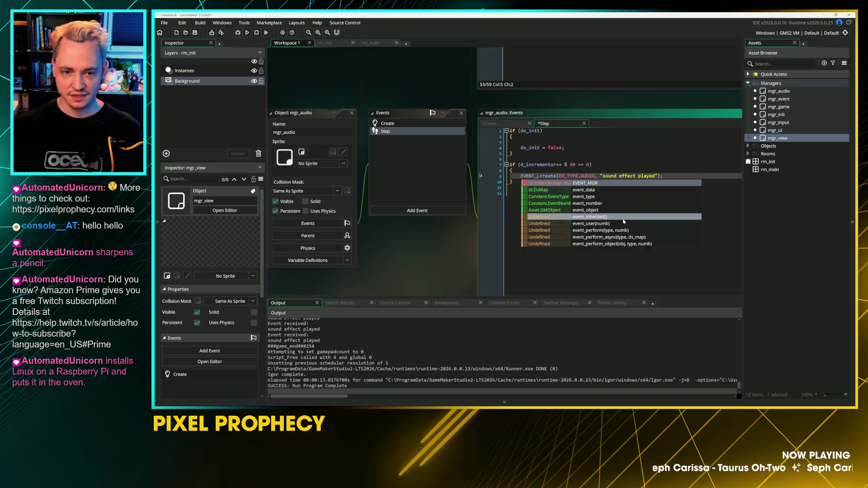
{"action": "key", "text": "Down"}
{"action": "key", "text": "Down"}
{"action": "key", "text": "Down"}
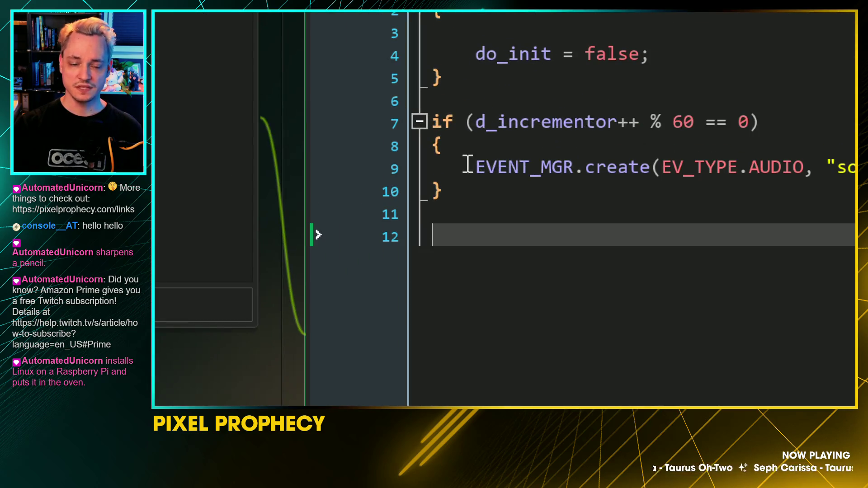
Step: Test-run the game, close its window, and return to mgr_audio's Create event
{"action": "left_click_drag", "start_coordinate": [521, 177], "coordinate": [584, 191]}
{"action": "key", "text": "Down"}
{"action": "key", "text": "Down"}
{"action": "key", "text": "Down"}
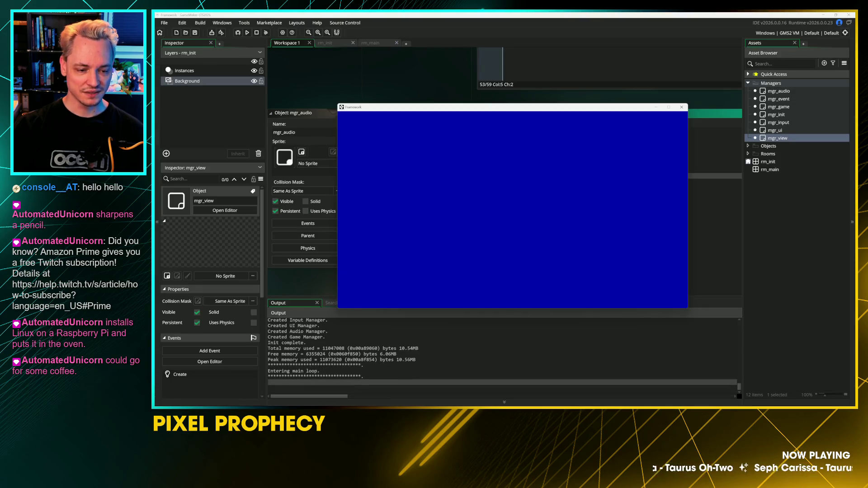
{"action": "left_click", "coordinate": [682, 107]}
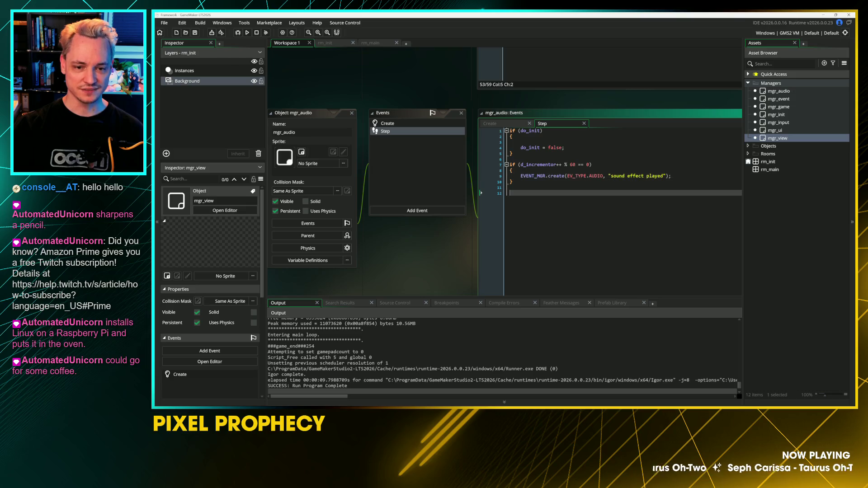
{"action": "left_click", "coordinate": [510, 126]}
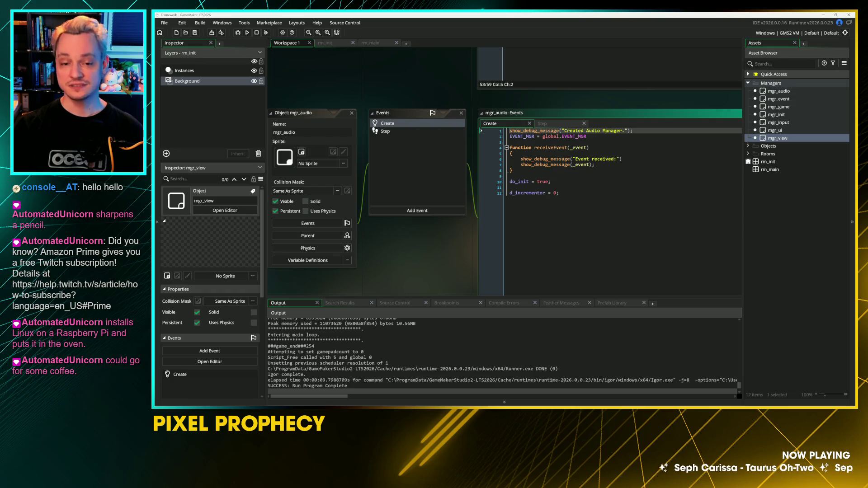
Step: Add EVENT_MGR.subscribe(EV_TYPE.AUDIO, id); on line 4 of mgr_audio's Create code
{"action": "scroll", "coordinate": [436, 256], "scroll_direction": "up", "scroll_amount": 1}
{"action": "scroll", "coordinate": [436, 257], "scroll_direction": "right", "scroll_amount": 1}
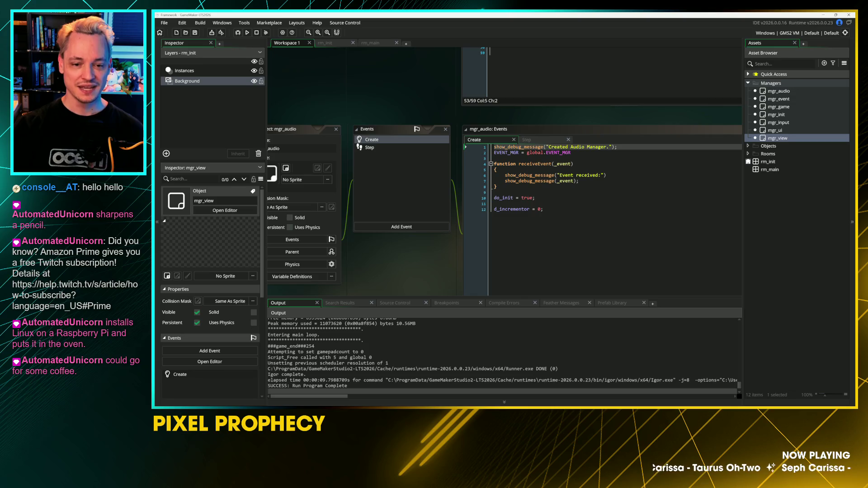
{"action": "left_click", "coordinate": [497, 203]}
{"action": "left_click", "coordinate": [496, 159]}
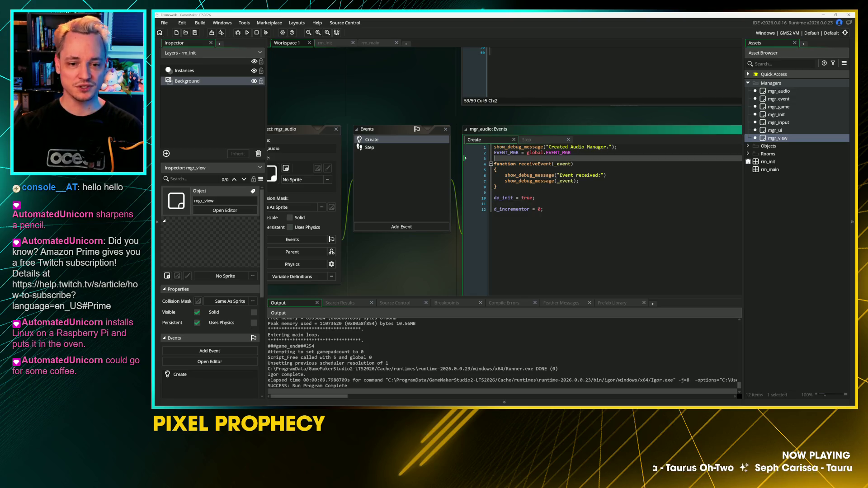
{"action": "key", "text": "Return"}
{"action": "key", "text": "Return"}
{"action": "key", "text": "Up"}
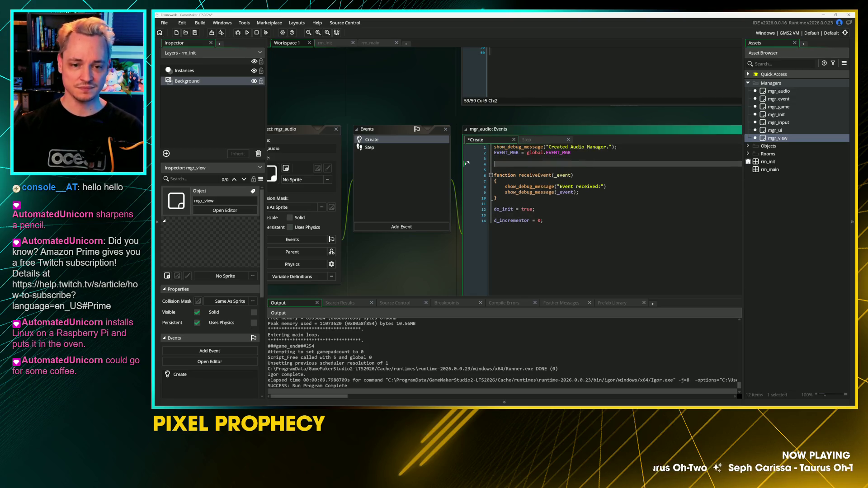
{"action": "type", "text": "EVV"}
{"action": "type", "text": "EN"}
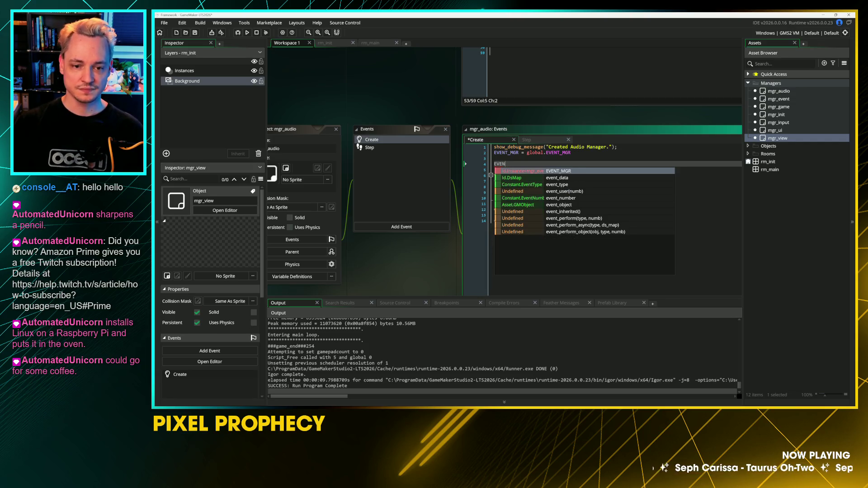
{"action": "key", "text": "Return"}
{"action": "type", "text": "sub"}
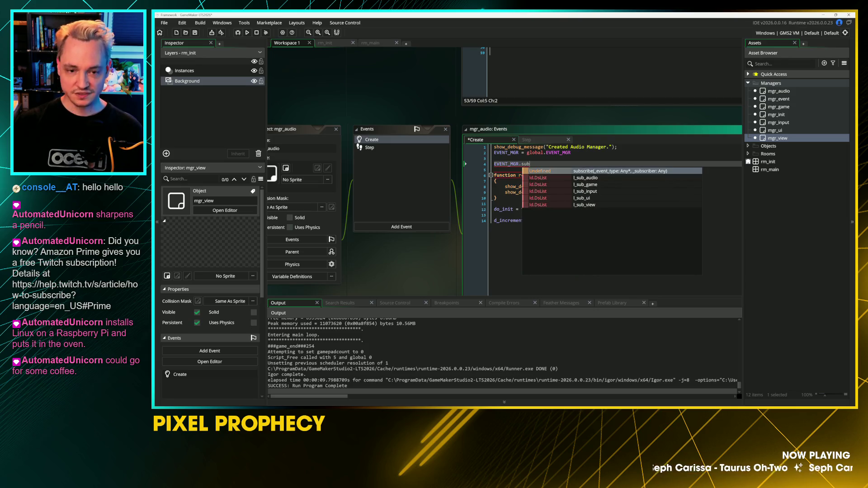
{"action": "key", "text": "Return"}
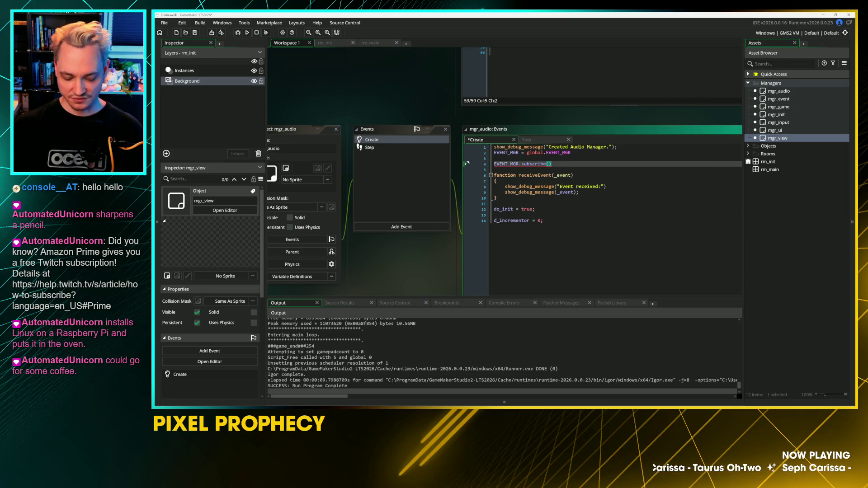
{"action": "type", "text": "EVENT"}
{"action": "key", "text": "BackSpace"}
{"action": "key", "text": "BackSpace"}
{"action": "key", "text": "BackSpace"}
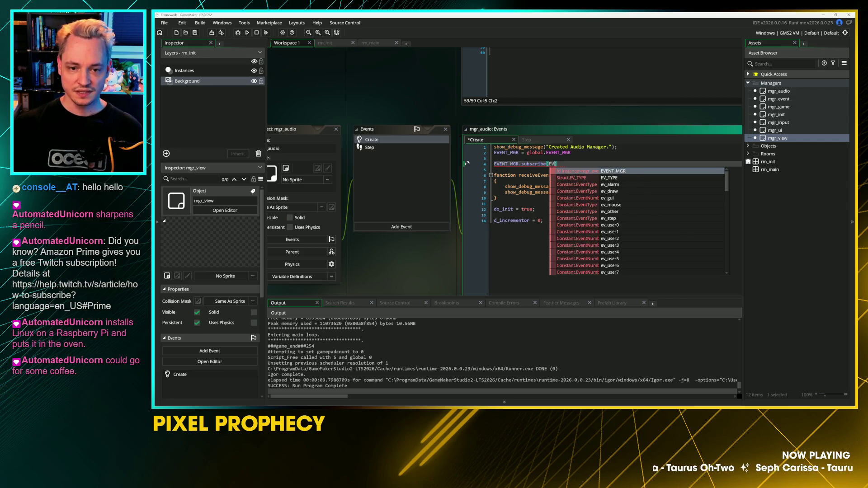
{"action": "type", "text": "_TYPE.au"}
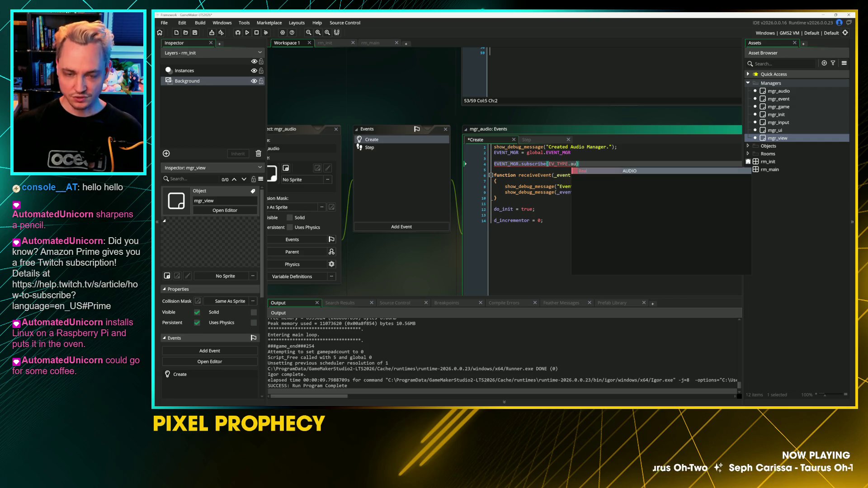
{"action": "key", "text": "Return"}
{"action": "type", "text": ", i"}
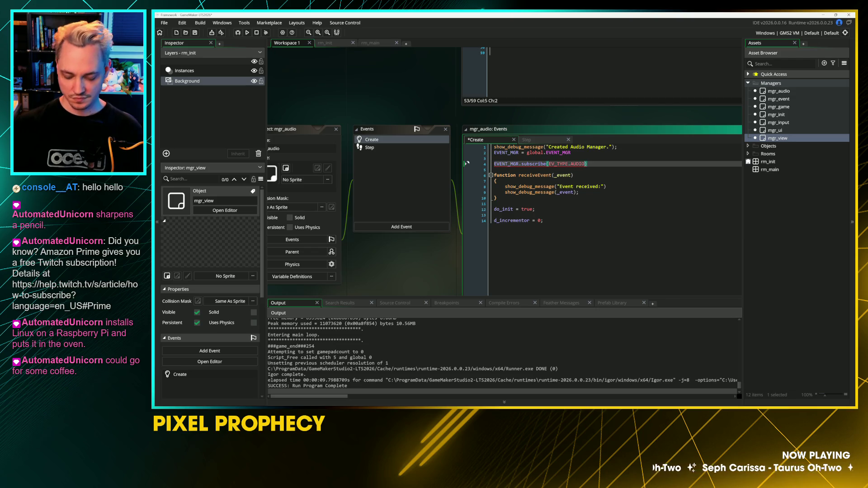
{"action": "type", "text": "d);"}
Step: Run the game with F5 to verify, close it, and open mgr_game's Create code
{"action": "key", "text": "F5"}
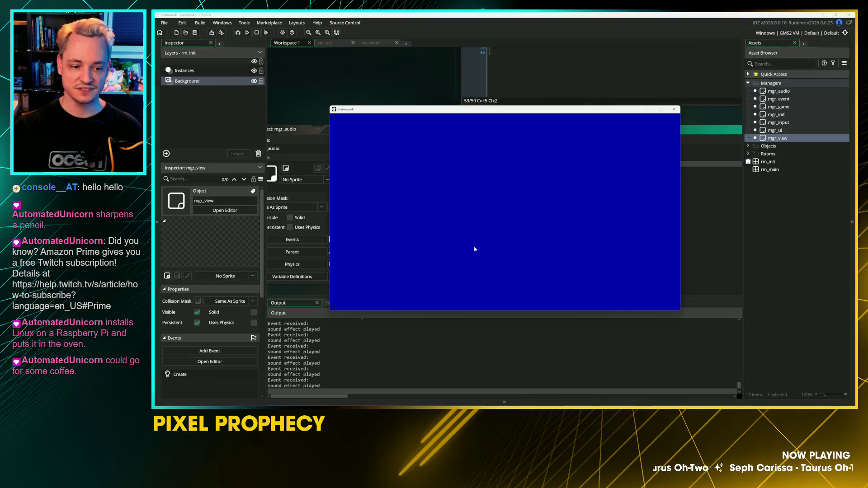
{"action": "left_click", "coordinate": [674, 109]}
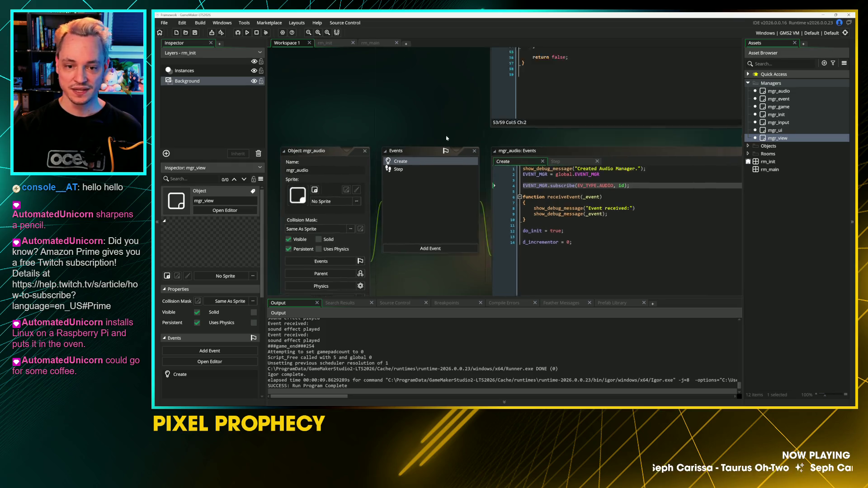
{"action": "left_click", "coordinate": [471, 209]}
{"action": "left_click", "coordinate": [470, 210]}
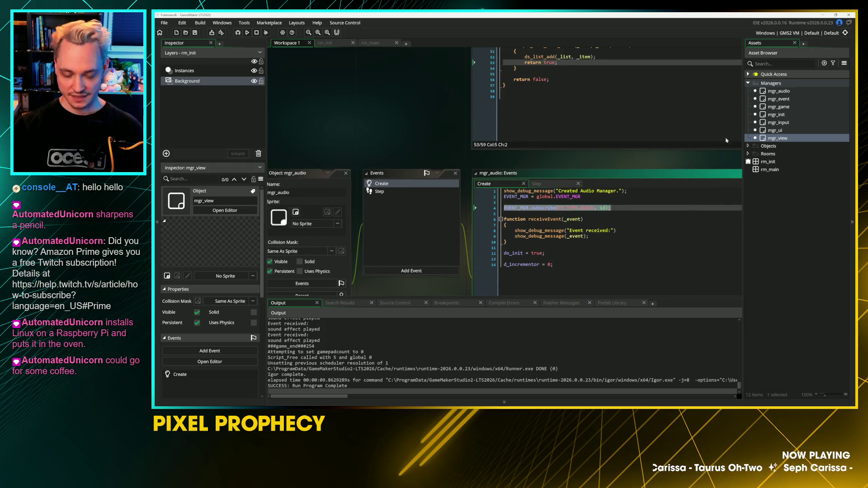
{"action": "double_click", "coordinate": [778, 107]}
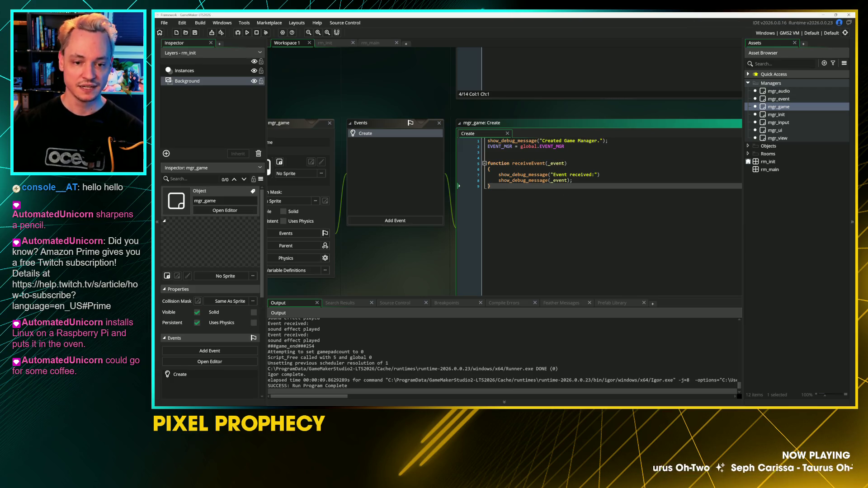
Step: Delete empty line 3 in mgr_game's Create code and add a Step event to mgr_game
{"action": "left_click", "coordinate": [489, 152]}
{"action": "key", "text": "Delete"}
{"action": "left_click", "coordinate": [490, 181]}
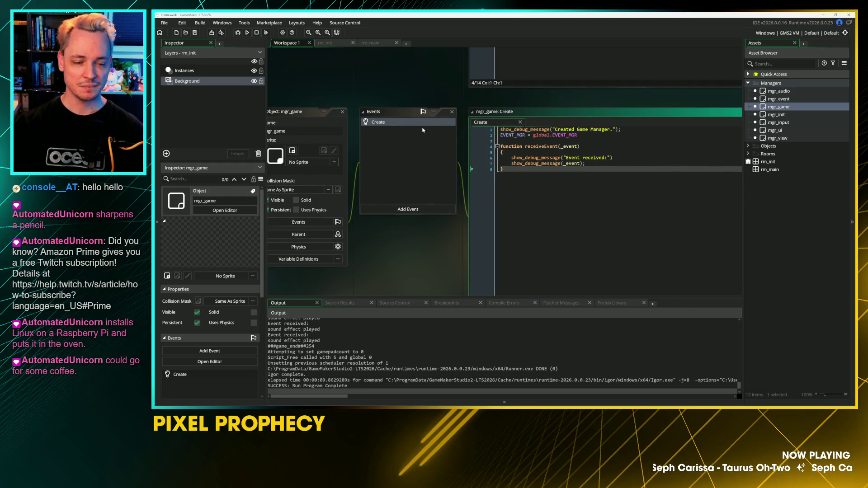
{"action": "left_click", "coordinate": [428, 209]}
{"action": "mouse_move", "coordinate": [453, 240]}
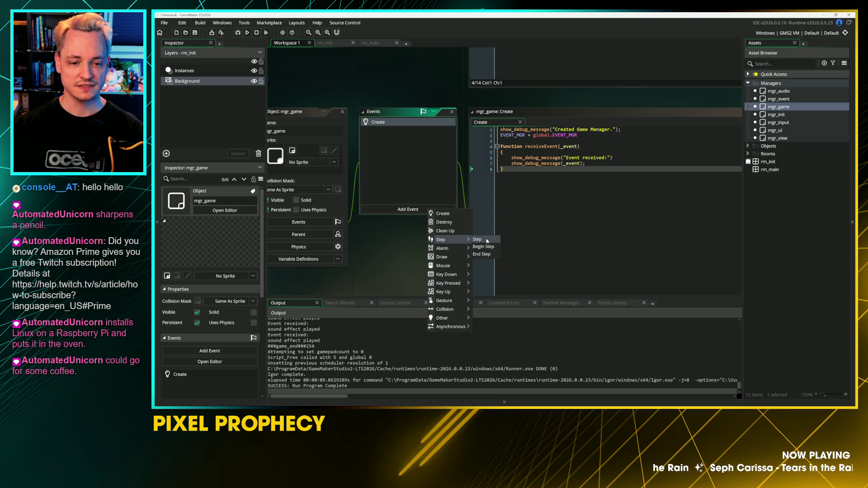
{"action": "left_click", "coordinate": [487, 241]}
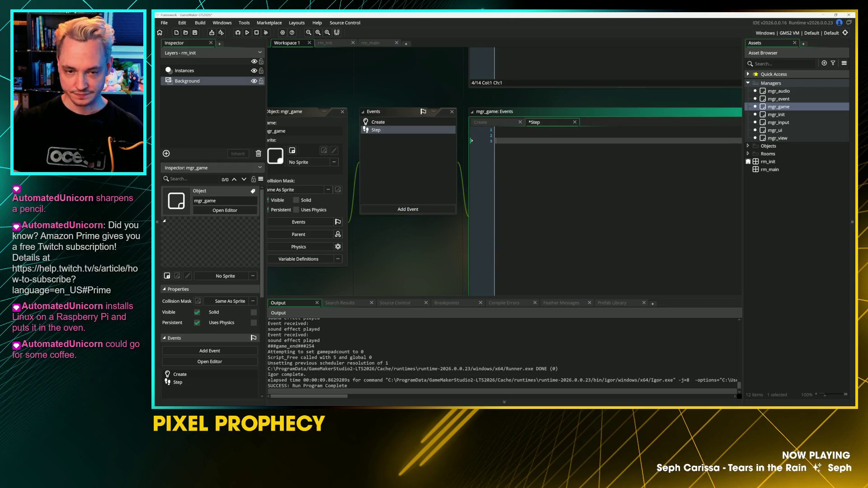
Step: Type switch after receiveEvent's last debug message and save the mgr_game code
{"action": "left_click", "coordinate": [517, 123]}
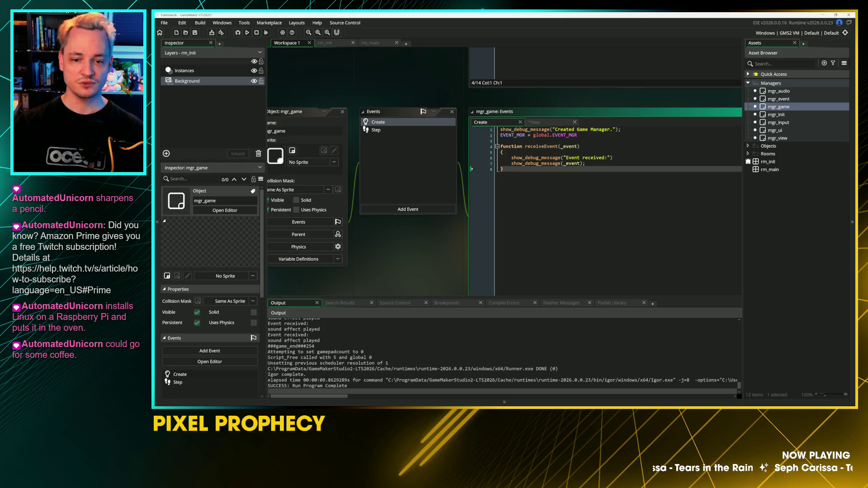
{"action": "scroll", "coordinate": [590, 162], "scroll_direction": "up", "scroll_amount": 3}
{"action": "left_click", "coordinate": [583, 164]}
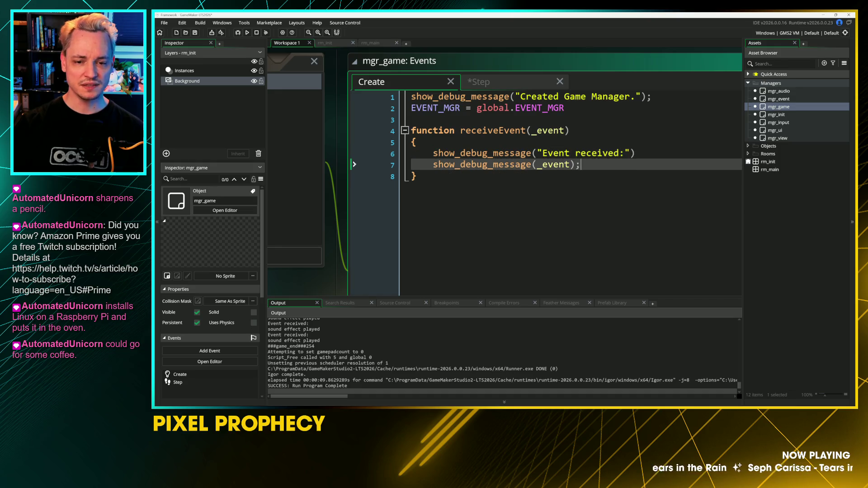
{"action": "key", "text": "Return"}
{"action": "key", "text": "Return"}
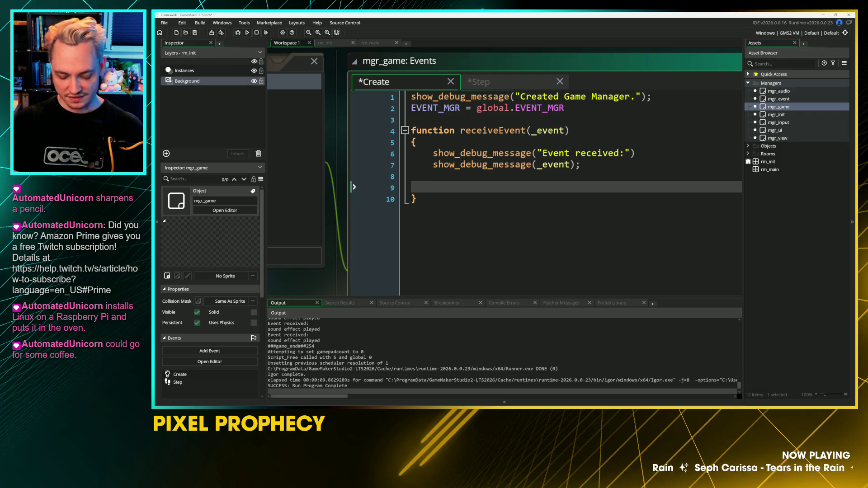
{"action": "type", "text": "switch"}
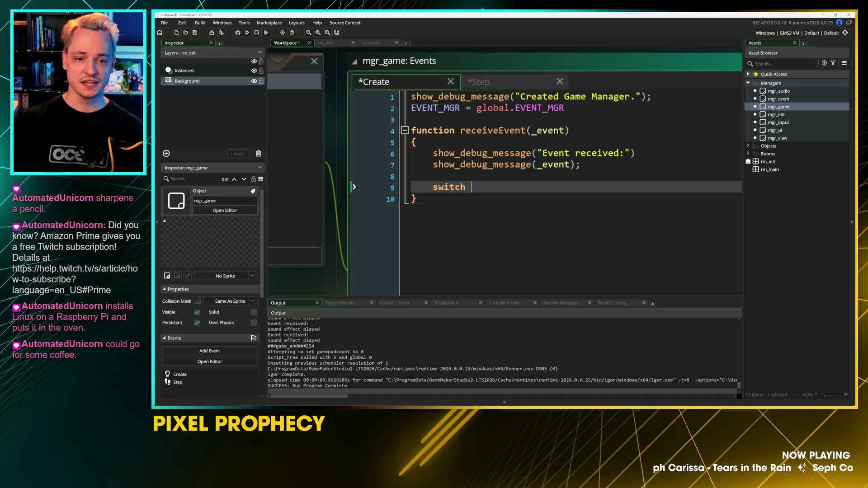
{"action": "left_click_drag", "start_coordinate": [538, 153], "coordinate": [625, 154]}
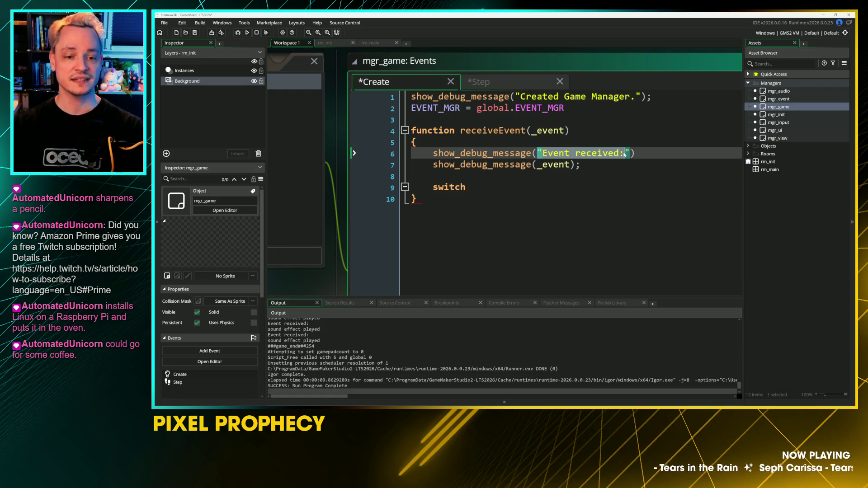
{"action": "key", "text": "Down"}
{"action": "key", "text": "Down"}
{"action": "key", "text": "Down"}
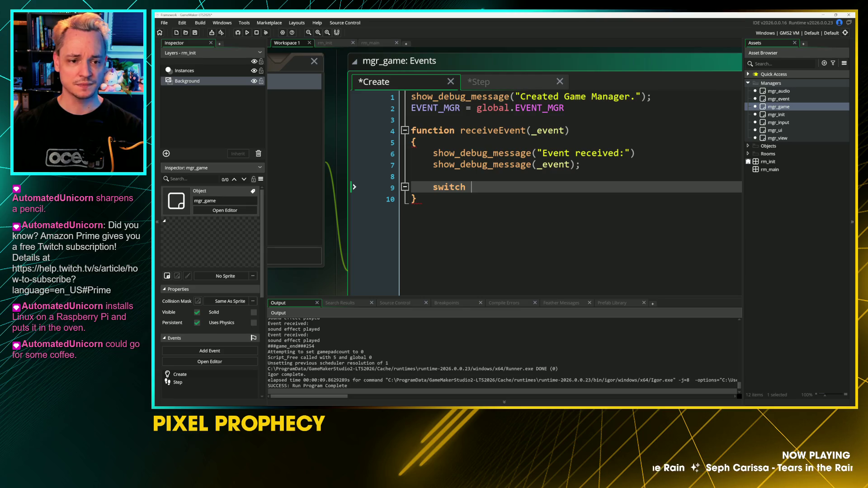
{"action": "key", "text": "ctrl+s"}
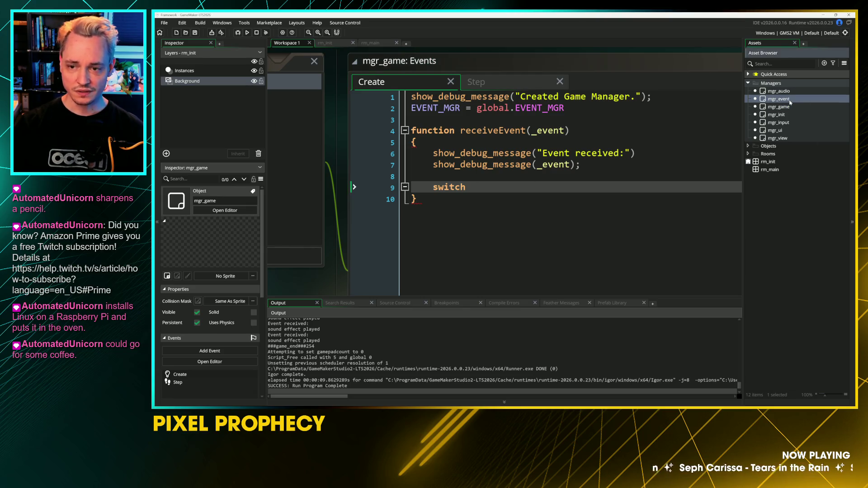
Step: Open mgr_event's Create code and start typing 'stru' on a new line below the EV_TYPE enum
{"action": "double_click", "coordinate": [779, 91]}
{"action": "double_click", "coordinate": [779, 99]}
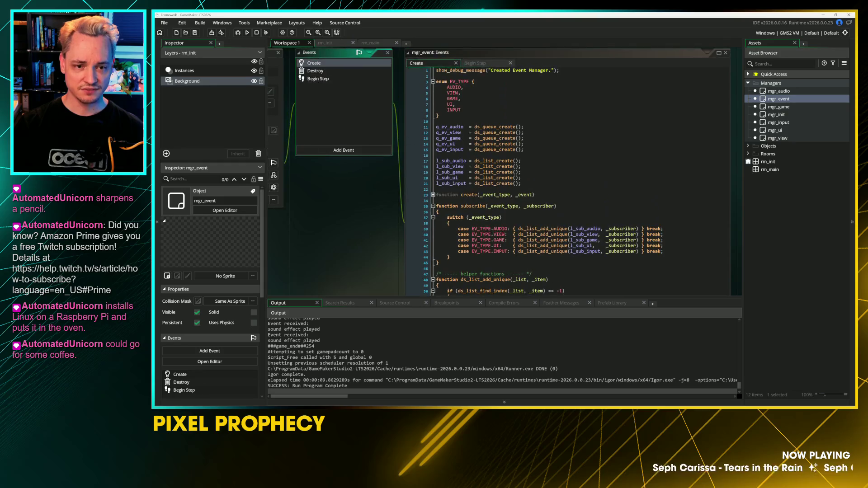
{"action": "key", "text": "Return"}
{"action": "type", "text": "struc"}
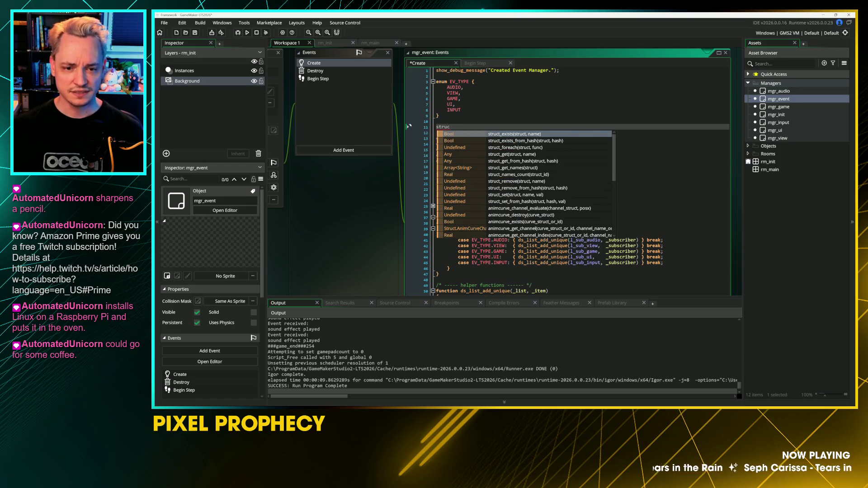
Step: Insert struct_exists from the autocomplete list and bring up its manual page with F1
{"action": "key", "text": "Down"}
{"action": "key", "text": "Down"}
{"action": "key", "text": "Down"}
{"action": "key", "text": "Up"}
{"action": "key", "text": "Up"}
{"action": "key", "text": "Up"}
{"action": "key", "text": "Up"}
{"action": "key", "text": "Return"}
{"action": "key", "text": "F1"}
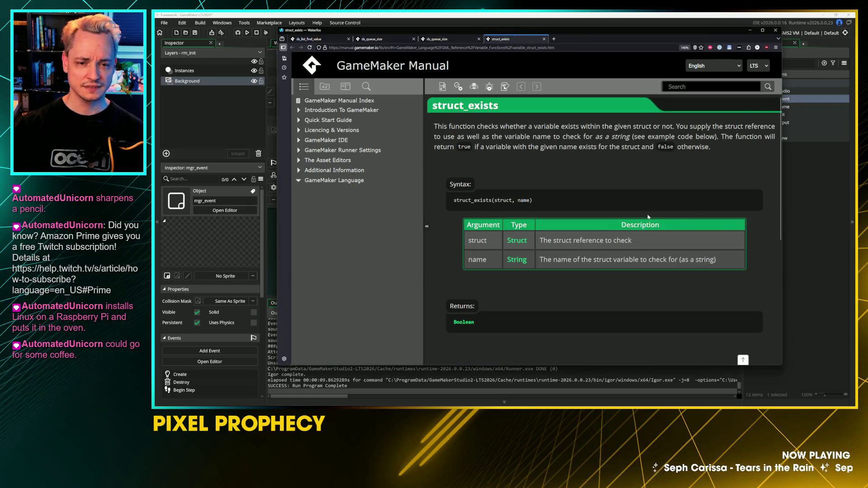
Step: Browse the struct_exists manual page and move to the Variable Functions overview page
{"action": "key", "text": "ctrl+plus"}
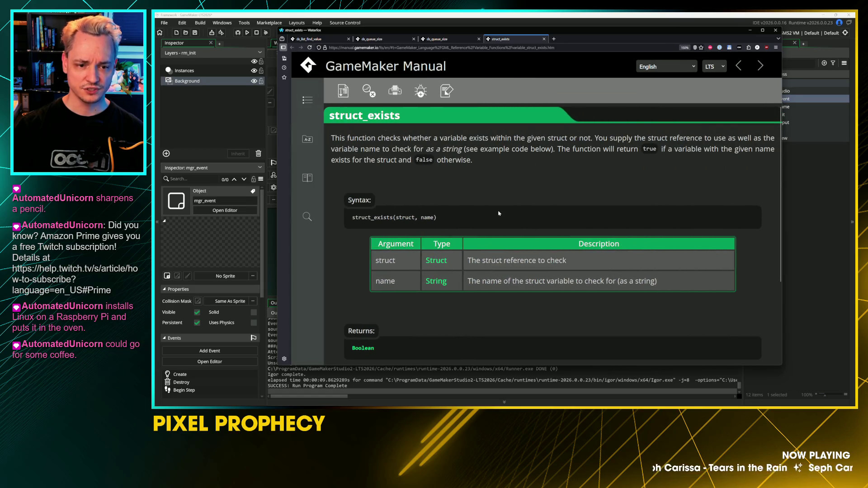
{"action": "key", "text": "ctrl+minus"}
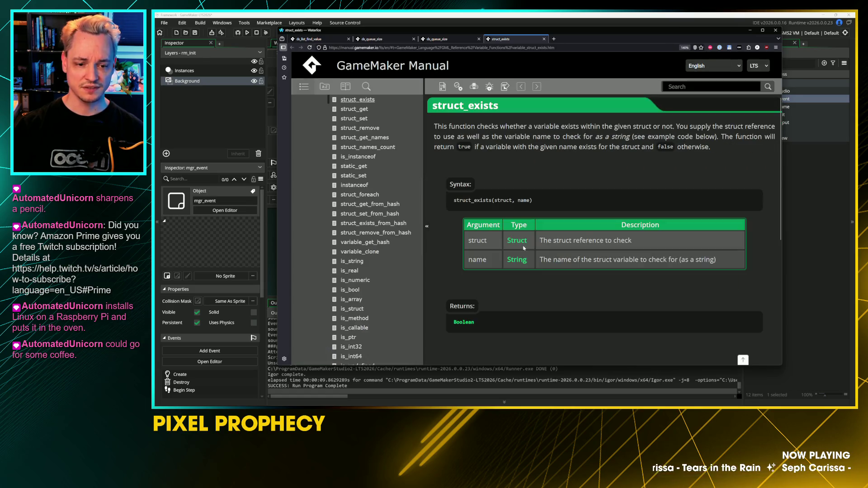
{"action": "scroll", "coordinate": [521, 226], "scroll_direction": "down", "scroll_amount": 3}
{"action": "scroll", "coordinate": [605, 219], "scroll_direction": "down", "scroll_amount": 2}
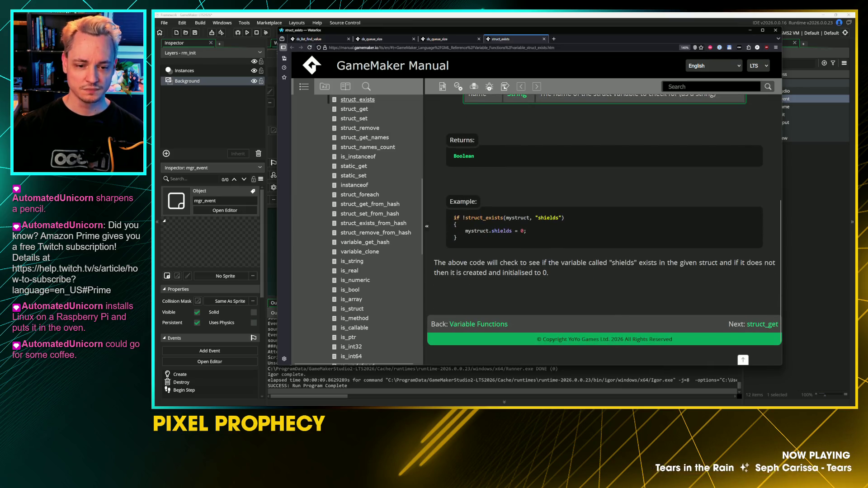
{"action": "left_click", "coordinate": [484, 331]}
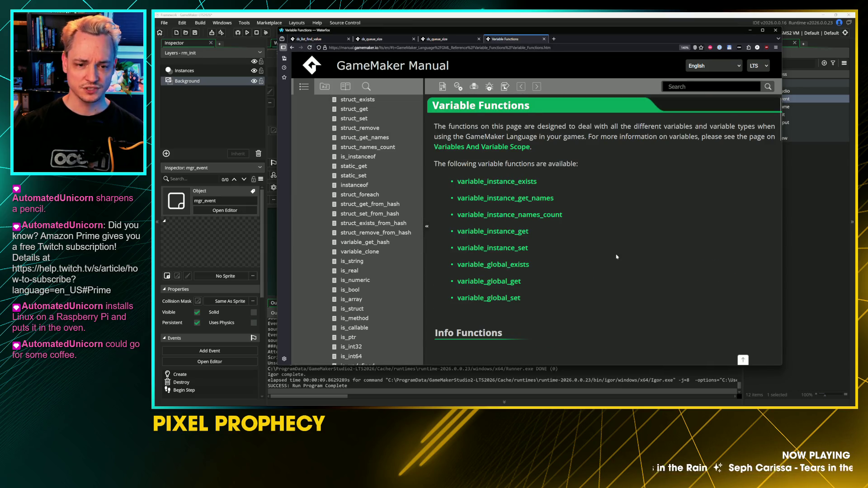
{"action": "scroll", "coordinate": [620, 259], "scroll_direction": "down", "scroll_amount": 3}
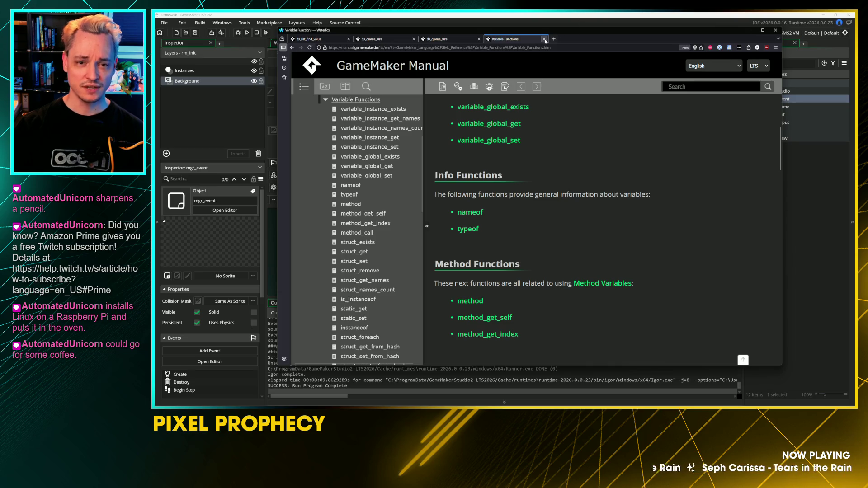
Step: Delete the unfinished struct_exists() call from mgr_event's Create code and return to the manual
{"action": "left_click", "coordinate": [552, 15]}
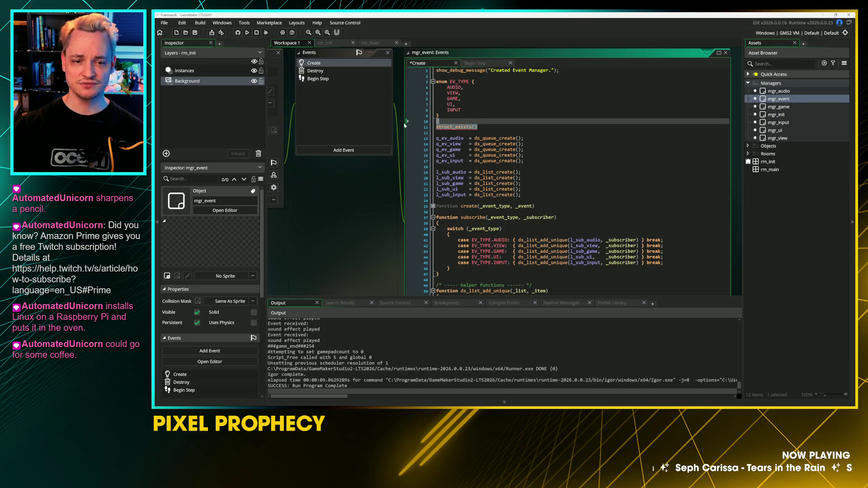
{"action": "mouse_move", "coordinate": [404, 128]}
{"action": "key", "text": "BackSpace"}
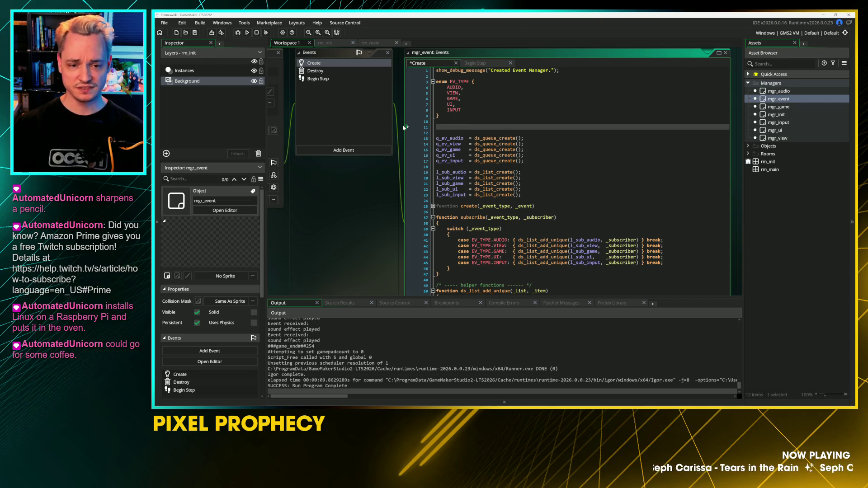
{"action": "key", "text": "alt+Tab"}
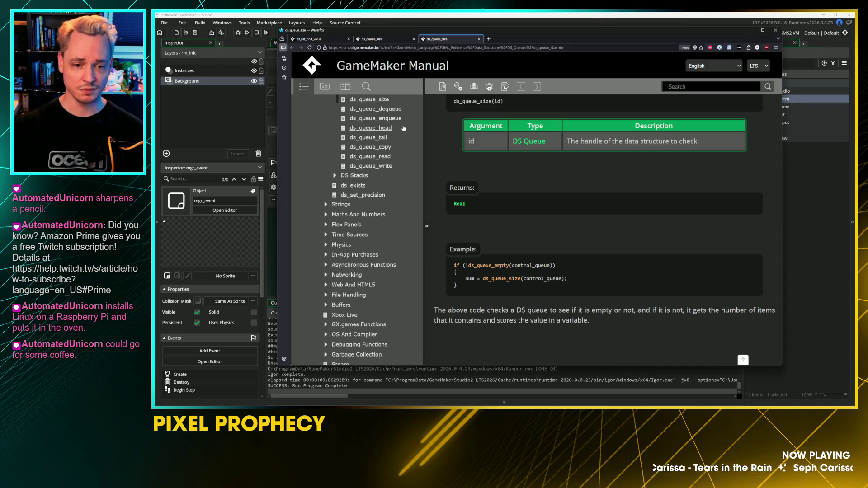
Step: Search the manual for 'struct'
{"action": "left_click", "coordinate": [368, 87]}
{"action": "type", "text": "struct"}
{"action": "key", "text": "Return"}
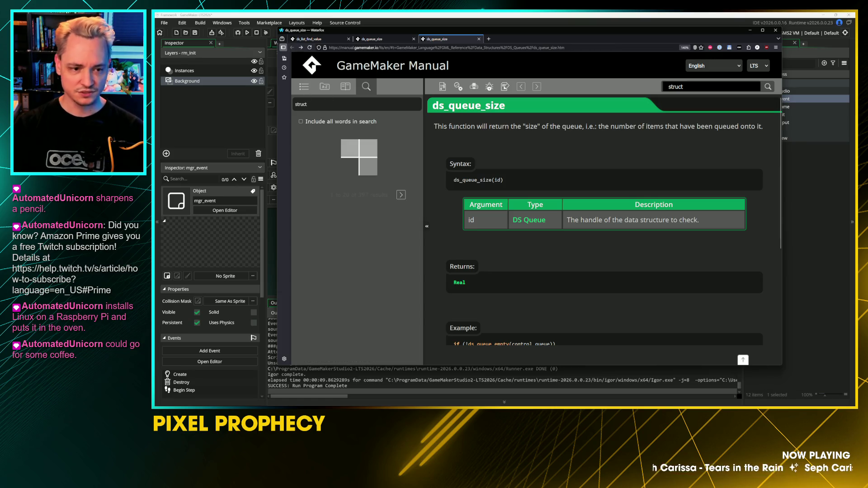
Step: Try 'struct' in the manual's Index and Contents tabs, then go back to the search results
{"action": "left_click", "coordinate": [322, 87]}
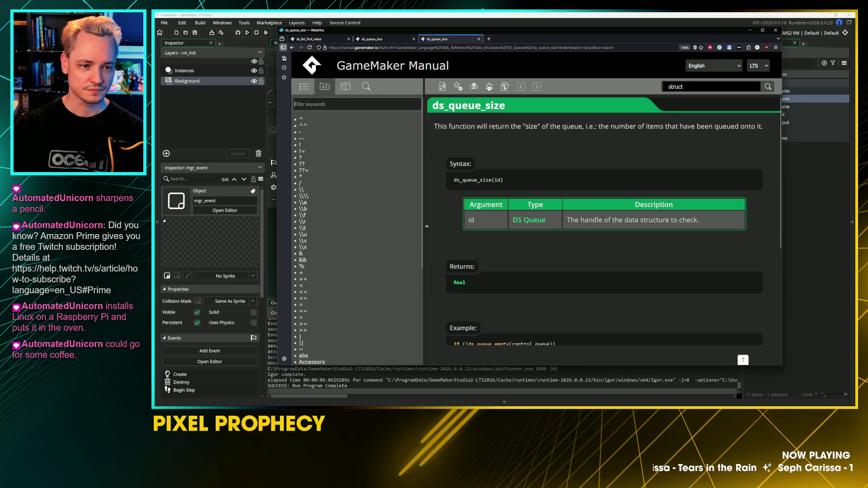
{"action": "type", "text": "struct"}
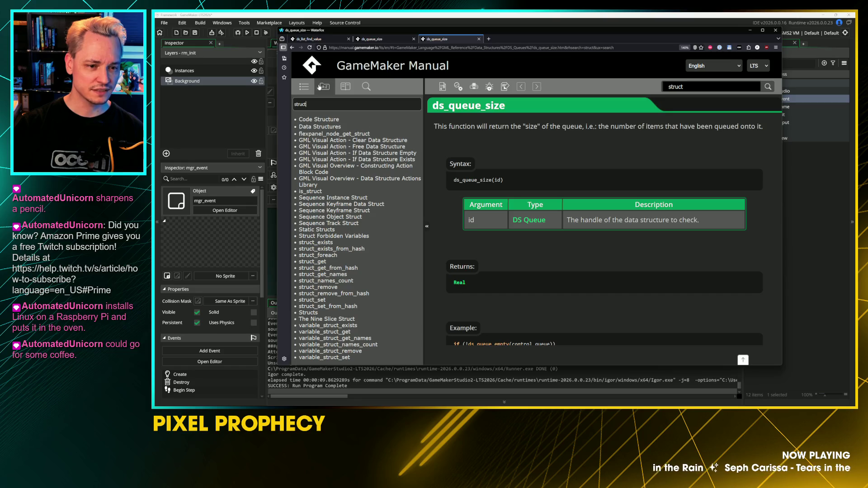
{"action": "left_click", "coordinate": [304, 86]}
{"action": "left_click", "coordinate": [367, 89]}
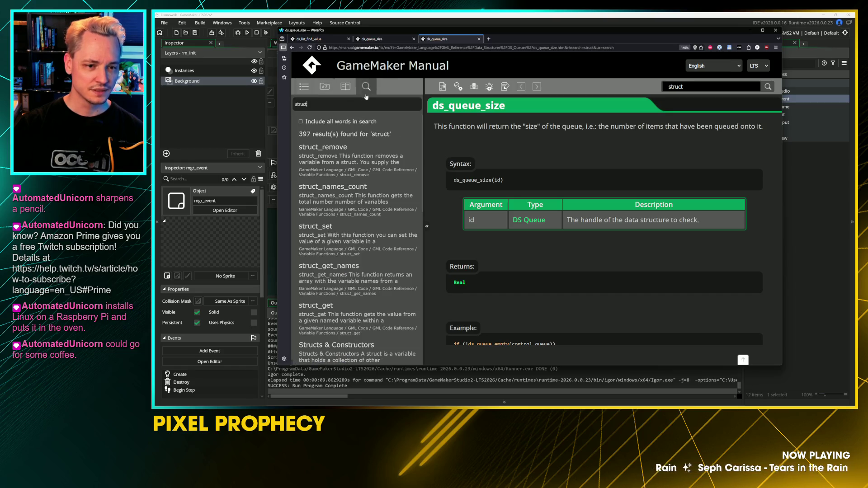
{"action": "key", "text": "ctrl+a"}
{"action": "scroll", "coordinate": [351, 246], "scroll_direction": "down", "scroll_amount": 2}
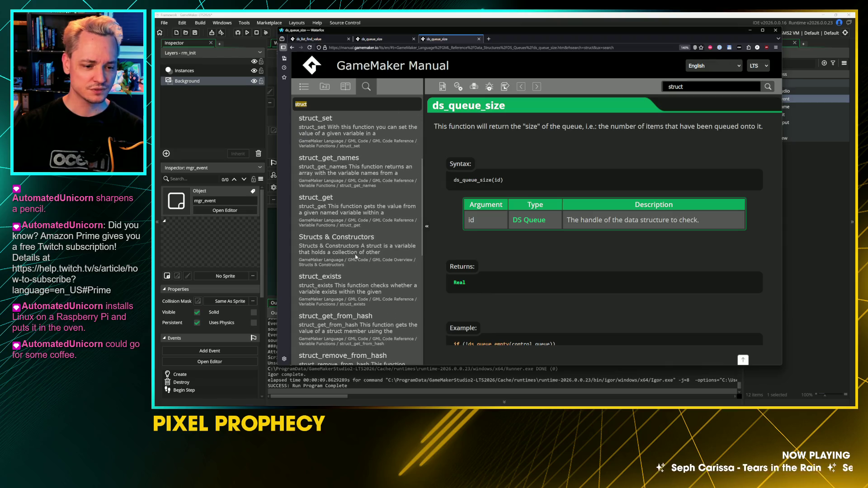
Step: Open the Structs & Constructors page and select its mystruct example code
{"action": "left_click", "coordinate": [351, 246]}
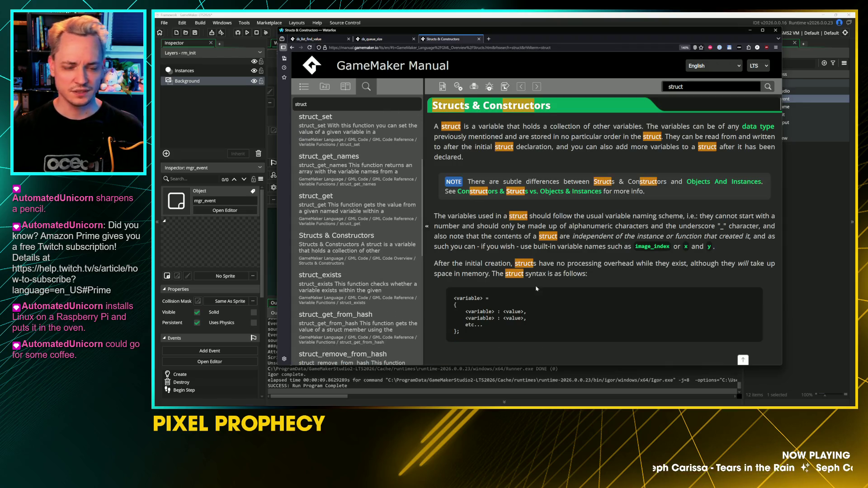
{"action": "scroll", "coordinate": [551, 286], "scroll_direction": "down", "scroll_amount": 4}
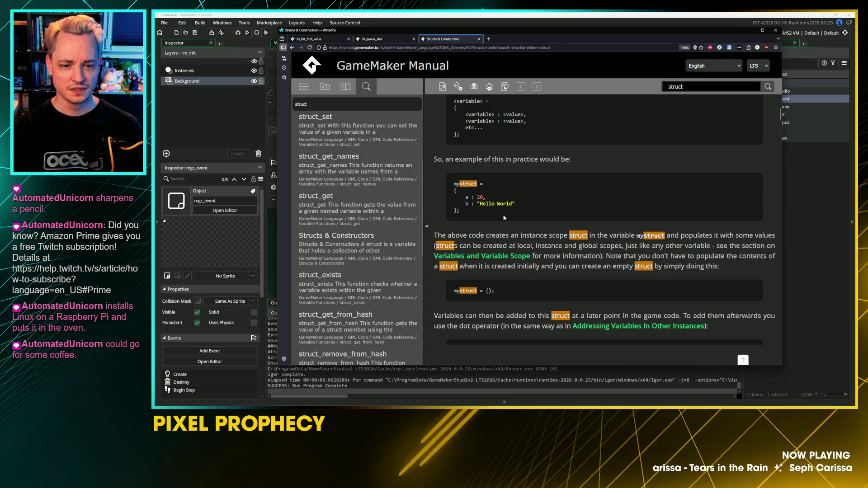
{"action": "left_click_drag", "start_coordinate": [463, 216], "coordinate": [441, 185]}
{"action": "key", "text": "ctrl+c"}
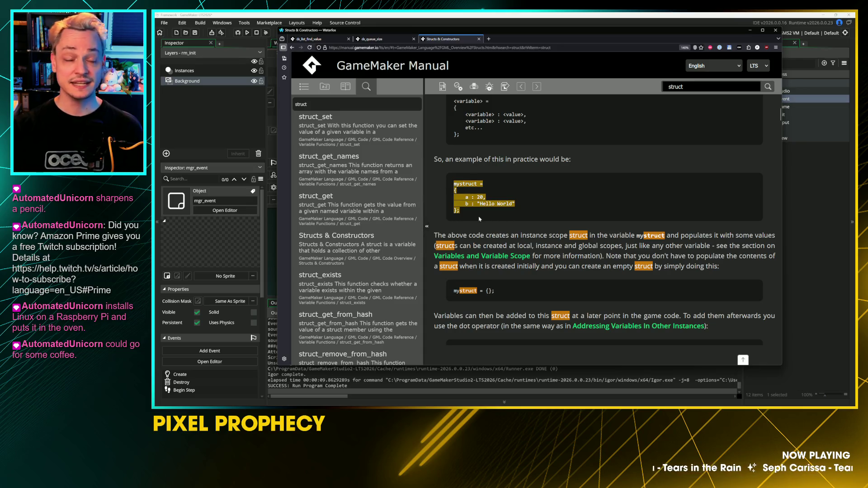
{"action": "key", "text": "alt+Tab"}
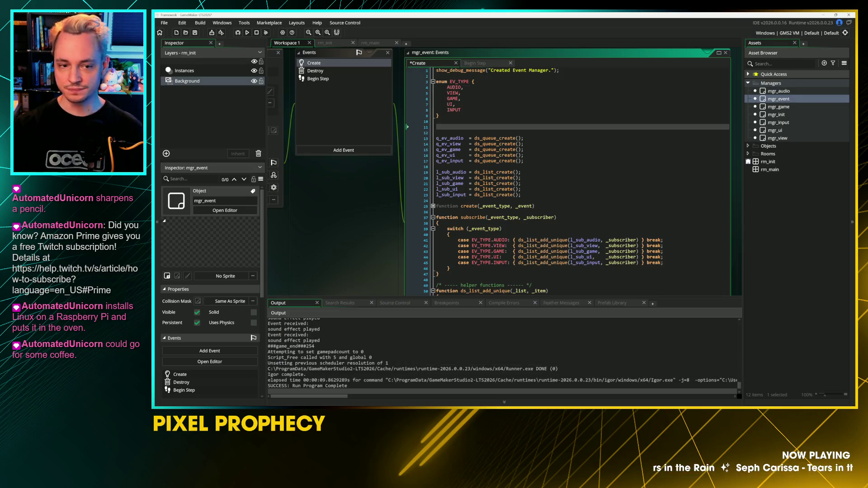
Step: Paste the mystruct example into the Create code and rename it event_struct
{"action": "key", "text": "ctrl+v"}
{"action": "scroll", "coordinate": [440, 109], "scroll_direction": "up", "scroll_amount": 3}
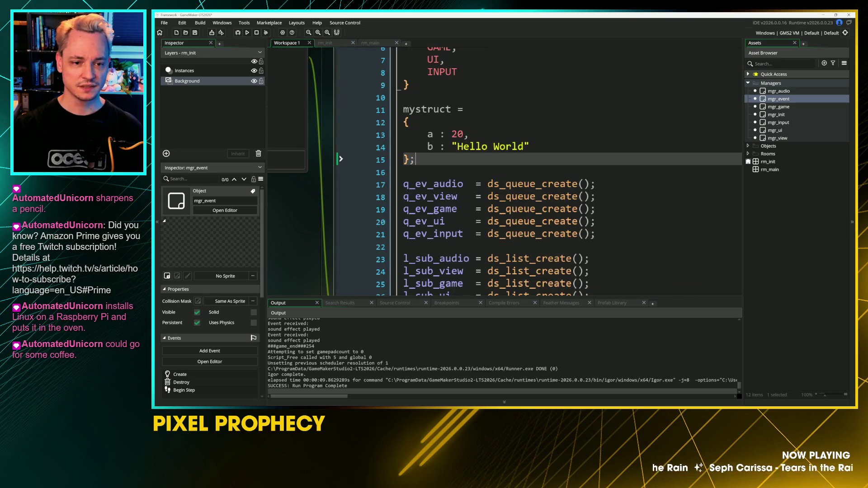
{"action": "double_click", "coordinate": [439, 109]}
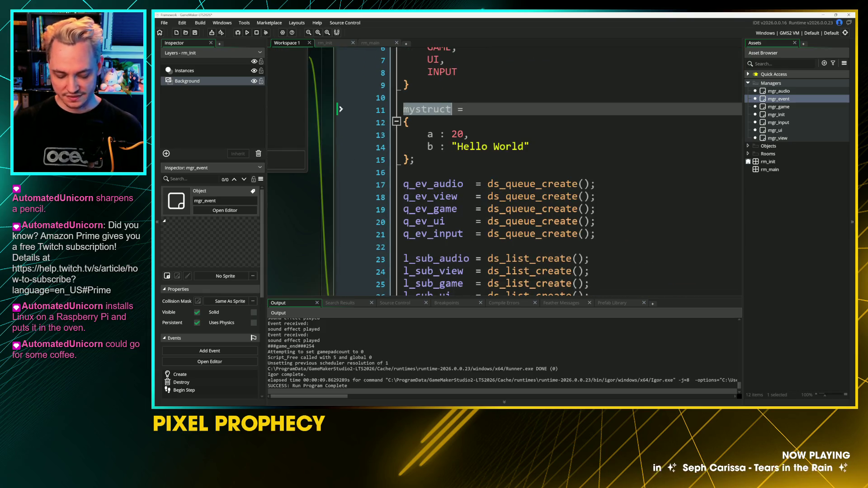
{"action": "type", "text": "event"}
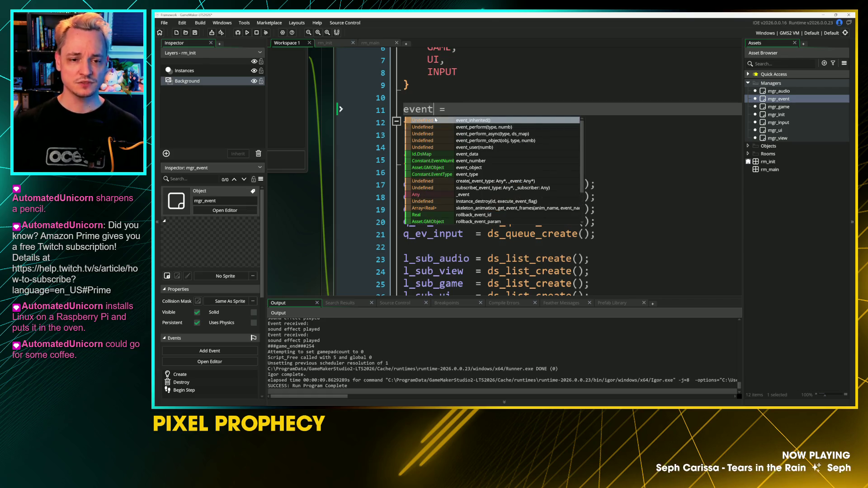
{"action": "type", "text": "_Struct"}
{"action": "key", "text": "Left"}
{"action": "key", "text": "Left"}
{"action": "key", "text": "BackSpace"}
{"action": "type", "text": "s"}
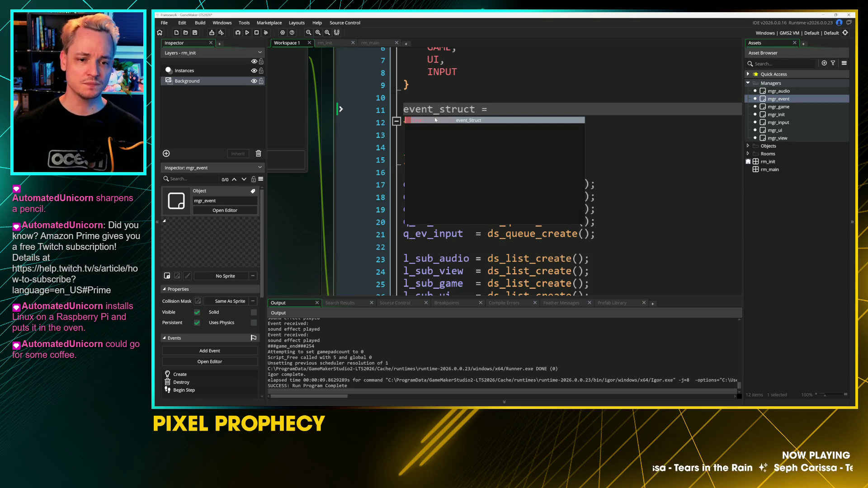
{"action": "key", "text": "ctrl+v"}
Step: Rename the struct's first field to type and set its value to EV_TYPE.ANY
{"action": "key", "text": "Up"}
{"action": "key", "text": "Delete"}
{"action": "type", "text": "tpye"}
{"action": "key", "text": "Delete"}
{"action": "key", "text": "Delete"}
{"action": "key", "text": "Delete"}
{"action": "type", "text": "ype"}
{"action": "key", "text": "Right"}
{"action": "key", "text": "Right"}
{"action": "key", "text": "Right"}
{"action": "key", "text": "shift+End"}
{"action": "key", "text": "BackSpace"}
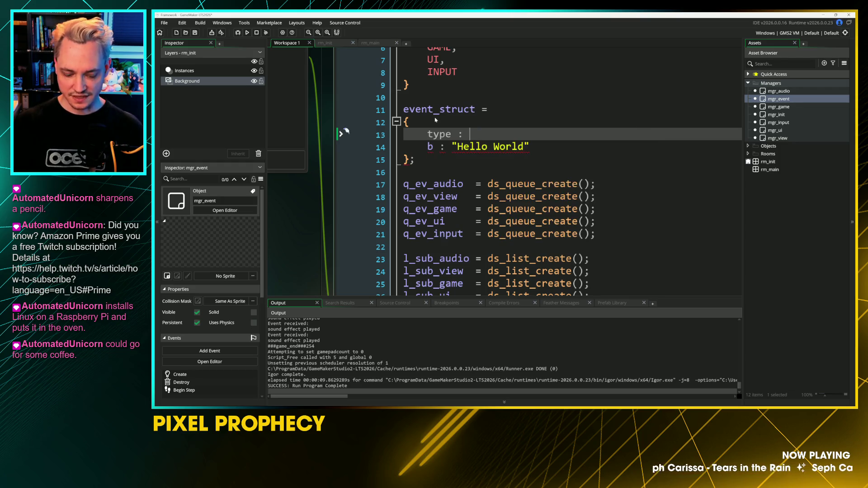
{"action": "type", "text": "EV"}
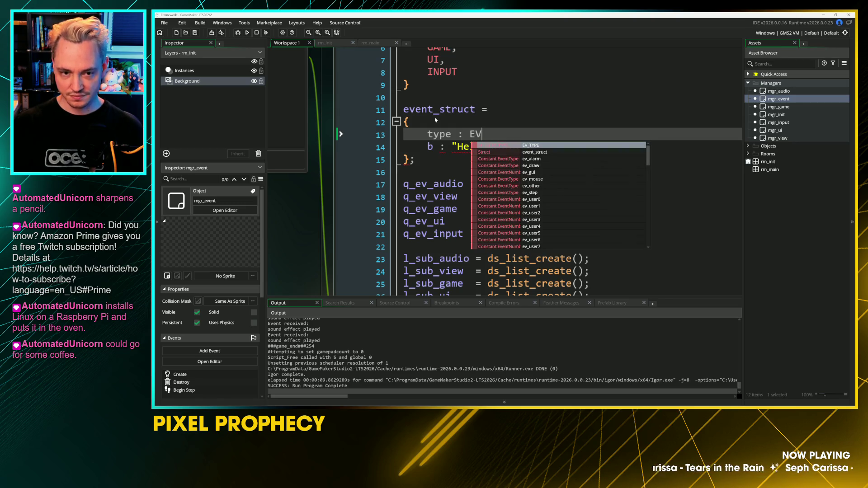
{"action": "key", "text": "Return"}
{"action": "type", "text": "."}
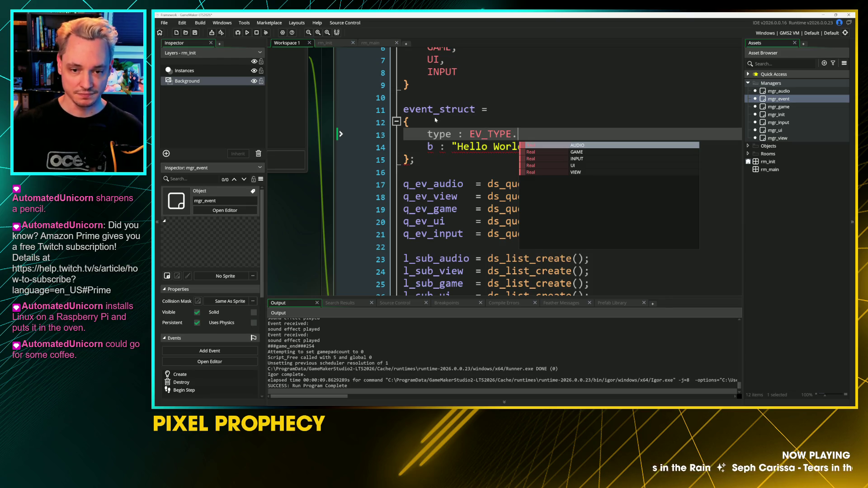
{"action": "type", "text": "ANY"}
Step: Add ANY as a new entry after INPUT in the EV_TYPE enum
{"action": "key", "text": "Up"}
{"action": "key", "text": "Up"}
{"action": "key", "text": "Up"}
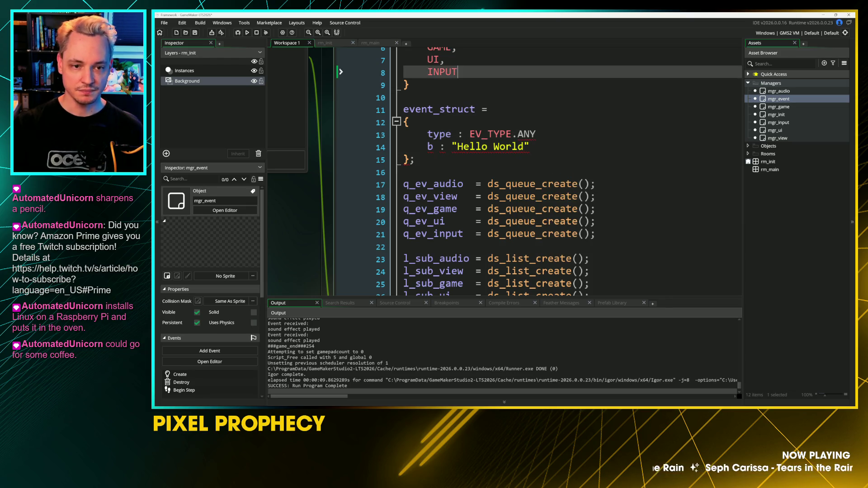
{"action": "type", "text": ","}
{"action": "key", "text": "Return"}
{"action": "type", "text": "ANY"}
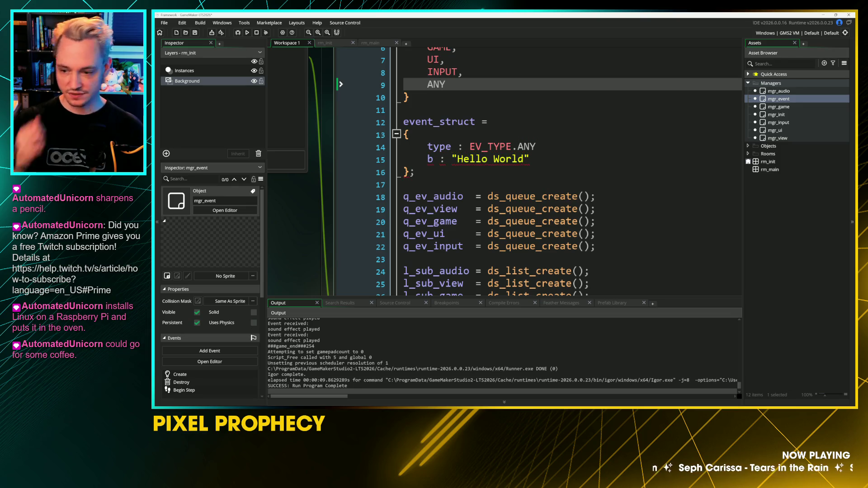
Step: Delete the b : "Hello World" field line from event_struct
{"action": "key", "text": "Down"}
{"action": "key", "text": "Down"}
{"action": "key", "text": "Down"}
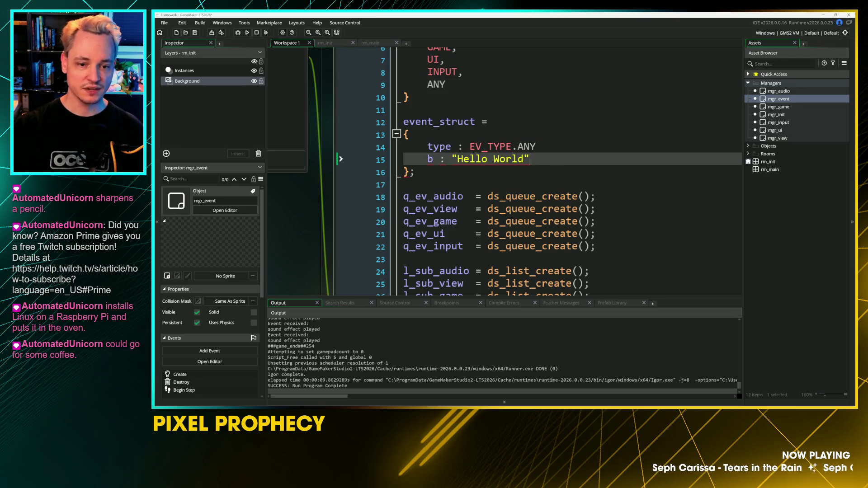
{"action": "key", "text": "End"}
{"action": "key", "text": "shift+Home"}
{"action": "key", "text": "Delete"}
{"action": "key", "text": "Up"}
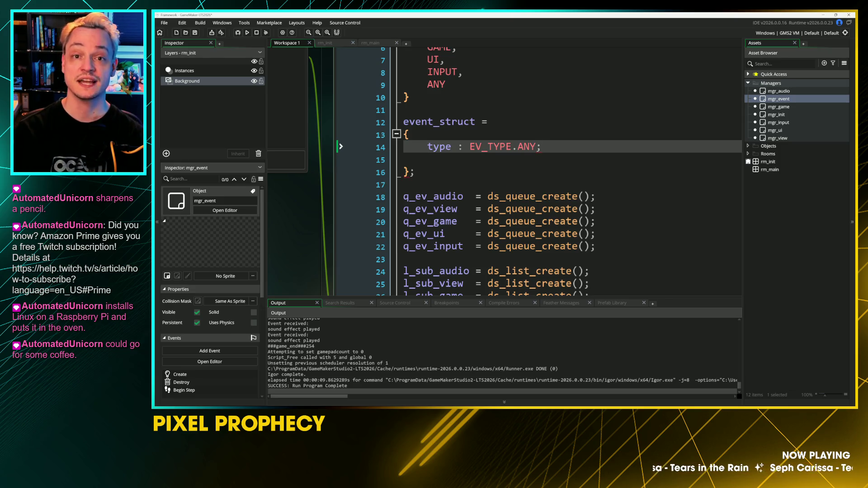
Step: Change the semicolon after EV_TYPE.ANY to a comma and rename the struct event_audio_struct
{"action": "key", "text": "End"}
{"action": "key", "text": "BackSpace"}
{"action": "type", "text": ","}
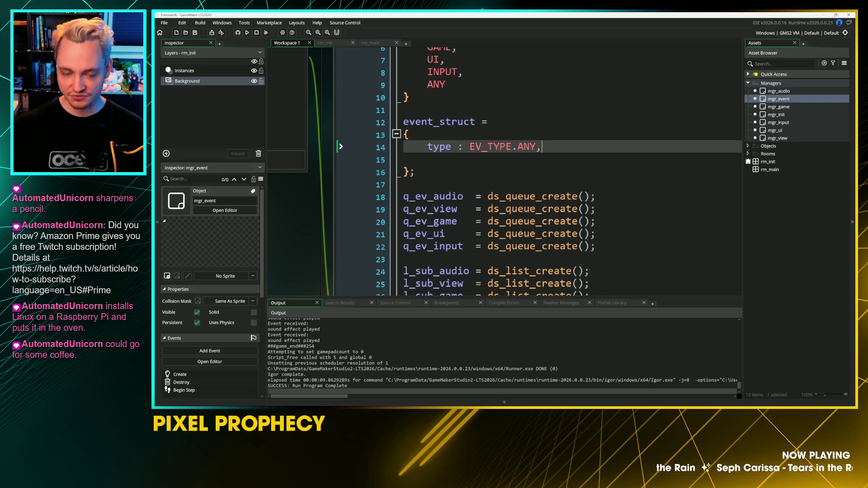
{"action": "key", "text": "Return"}
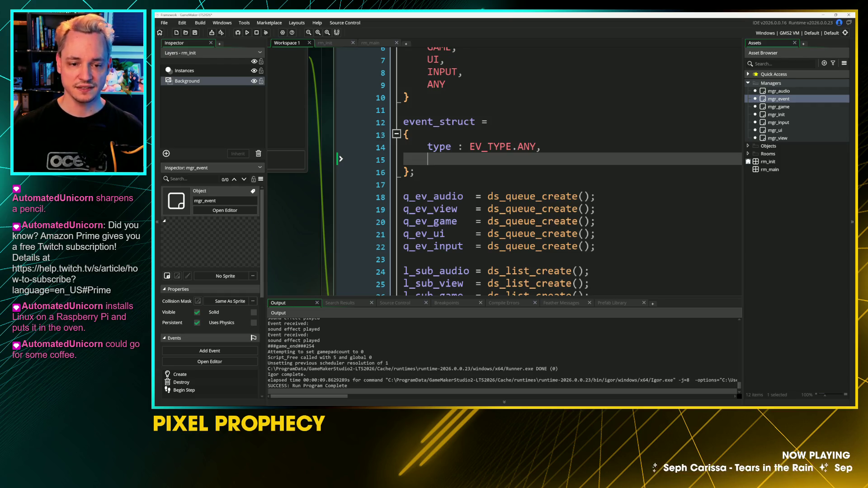
{"action": "key", "text": "BackSpace"}
{"action": "key", "text": "Up"}
{"action": "key", "text": "Up"}
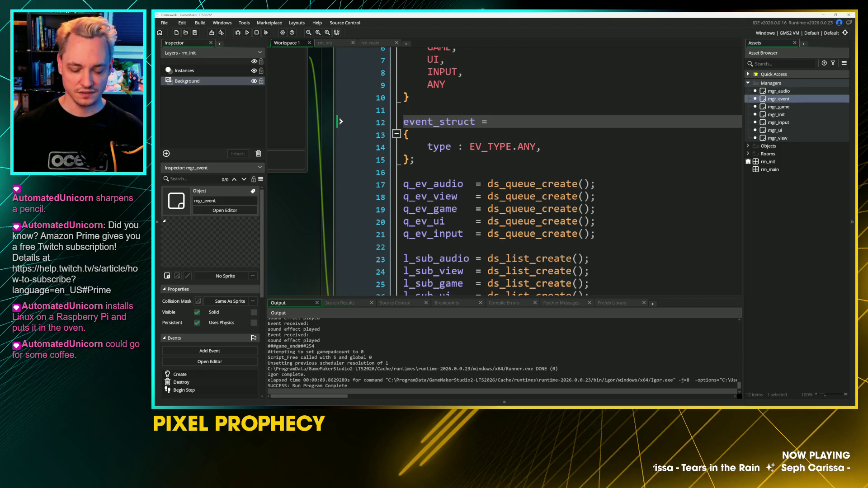
{"action": "type", "text": "audio_"}
{"action": "key", "text": "Down"}
{"action": "key", "text": "Down"}
{"action": "key", "text": "Down"}
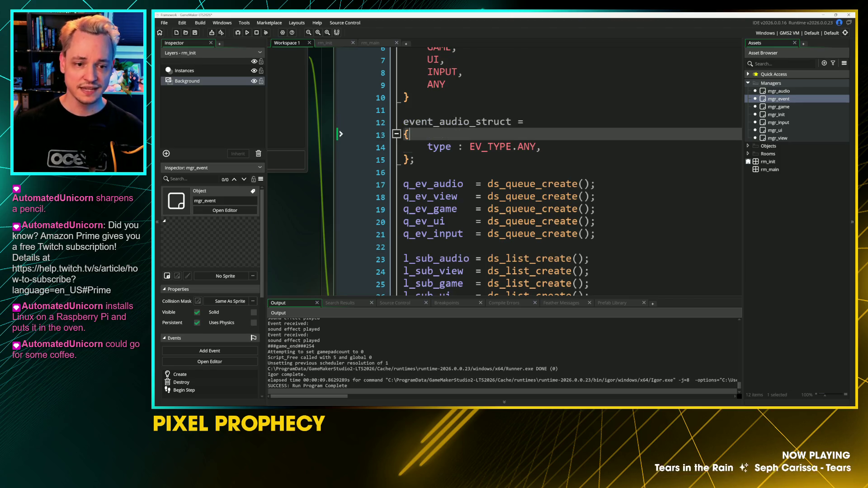
{"action": "key", "text": "Return"}
{"action": "key", "text": "Return"}
{"action": "key", "text": "Return"}
Step: Paste a copy of event_audio_struct below it and rename the copy event_game_struct
{"action": "mouse_move", "coordinate": [341, 196]}
{"action": "left_mouse_down"}
{"action": "mouse_move", "coordinate": [341, 123]}
{"action": "mouse_move", "coordinate": [341, 159]}
{"action": "left_mouse_up"}
{"action": "key", "text": "ctrl+c"}
{"action": "left_click", "coordinate": [341, 109]}
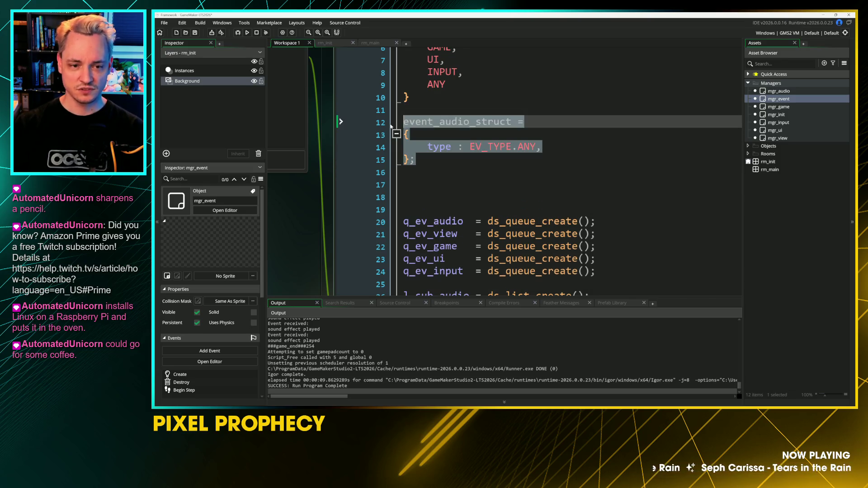
{"action": "left_click", "coordinate": [341, 158]}
{"action": "key", "text": "Return"}
{"action": "key", "text": "Return"}
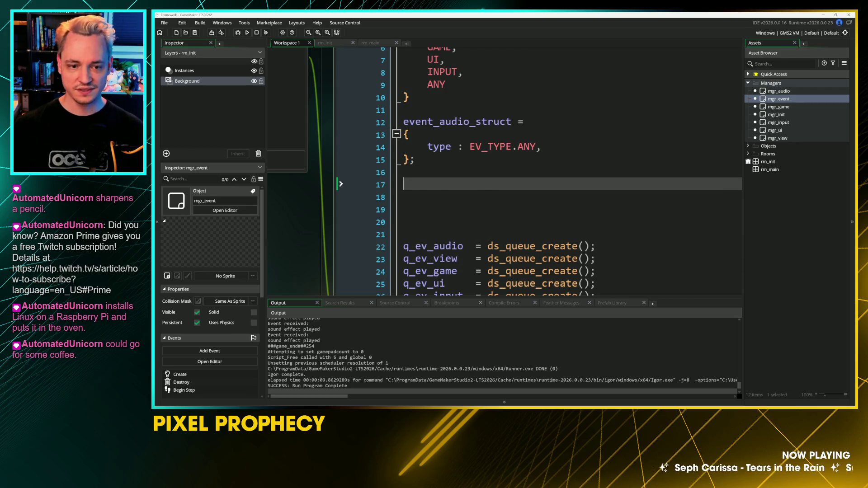
{"action": "key", "text": "ctrl+v"}
{"action": "left_click", "coordinate": [341, 184]}
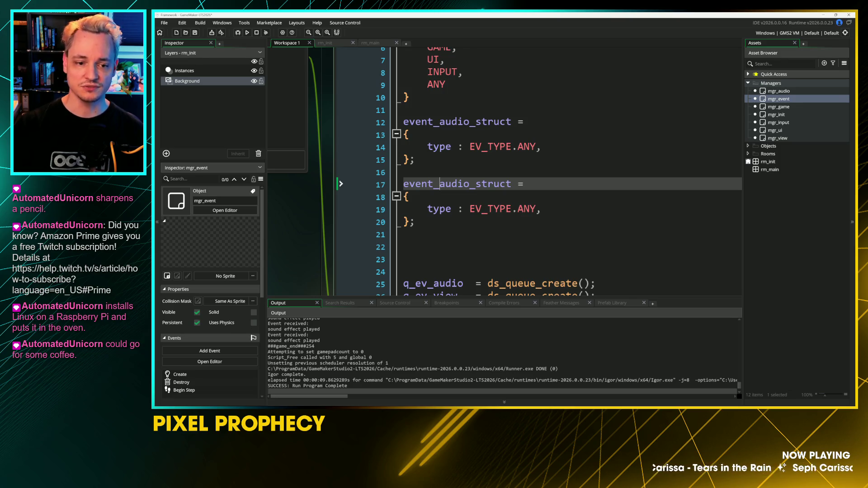
{"action": "key", "text": "shift+Right"}
{"action": "key", "text": "shift+Right"}
{"action": "key", "text": "shift+Right"}
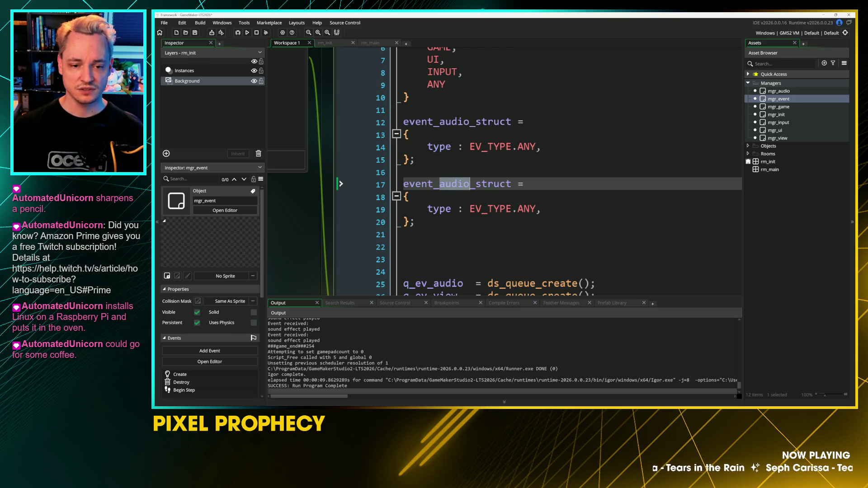
{"action": "type", "text": "input"}
{"action": "key", "text": "BackSpace"}
{"action": "key", "text": "BackSpace"}
{"action": "key", "text": "BackSpace"}
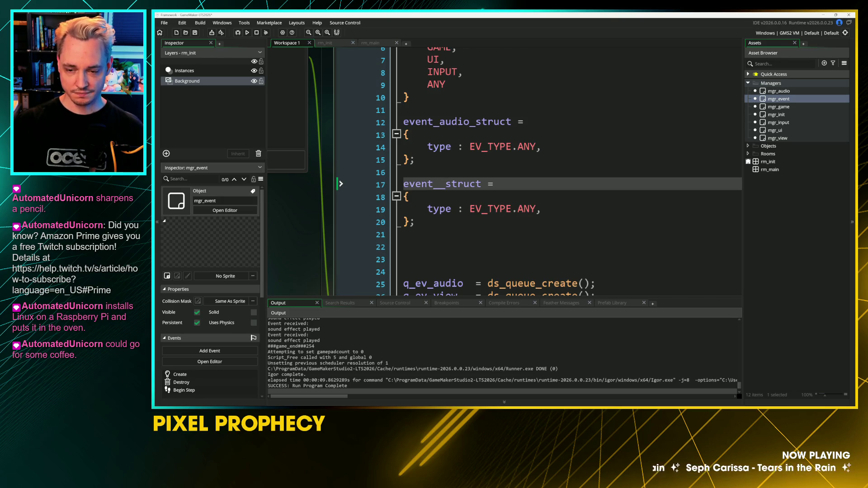
{"action": "type", "text": "game"}
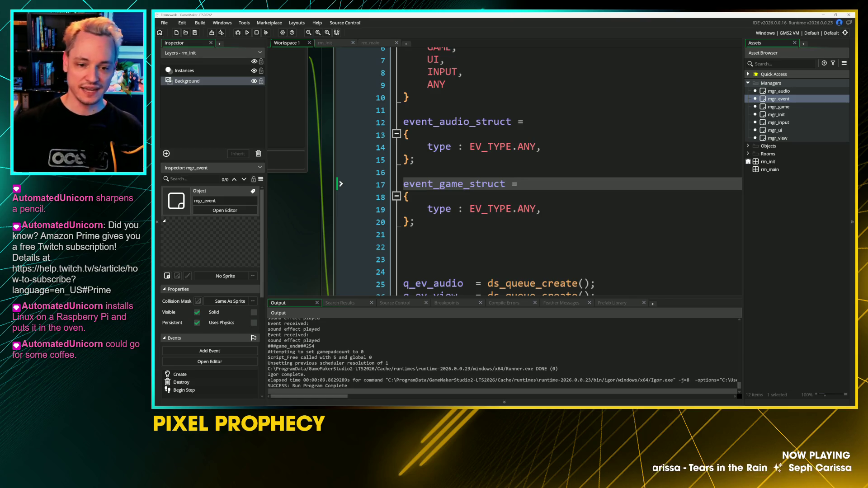
Step: Set event_game_struct's type to EV_TYPE.GAME and add an empty-string field s : ""
{"action": "left_click", "coordinate": [410, 196]}
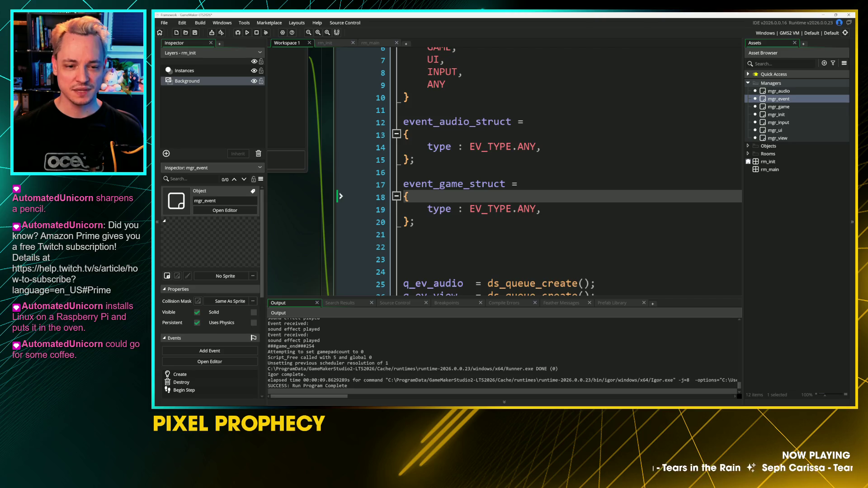
{"action": "left_click", "coordinate": [469, 208]}
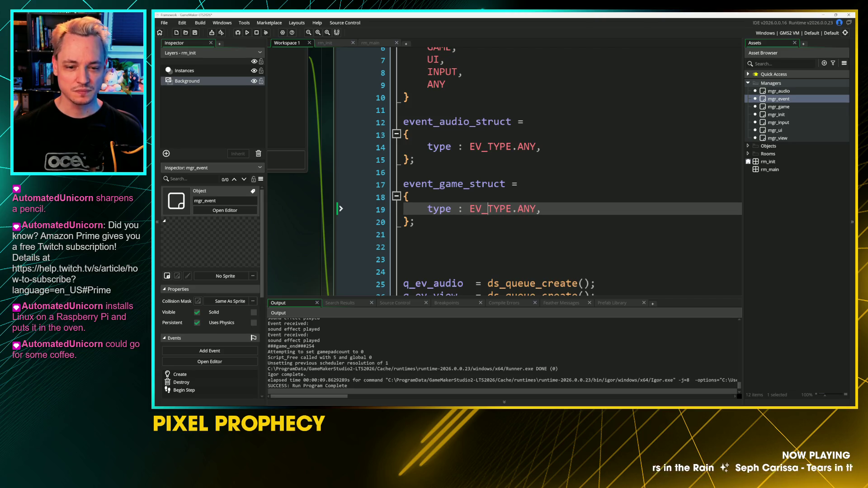
{"action": "left_click_drag", "start_coordinate": [516, 209], "coordinate": [536, 209]}
{"action": "type", "text": "GAME"}
{"action": "key", "text": "Return"}
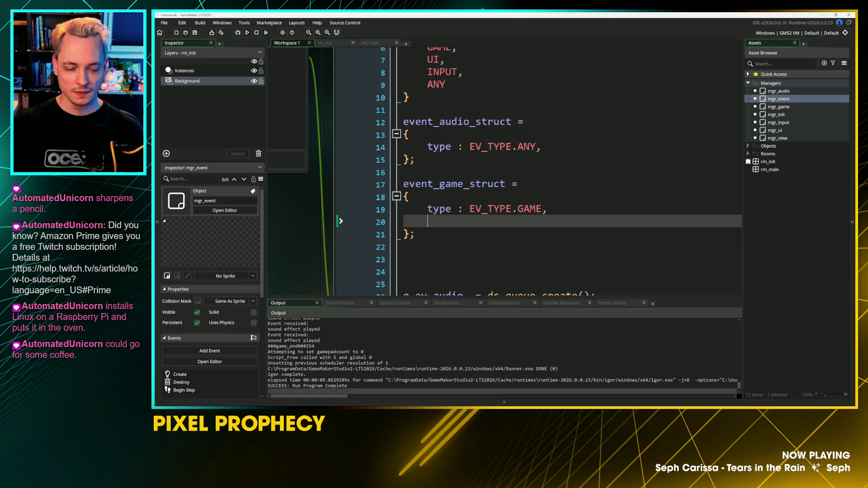
{"action": "type", "text": "string"}
{"action": "key", "text": "BackSpace"}
{"action": "key", "text": "BackSpace"}
{"action": "key", "text": "BackSpace"}
{"action": "key", "text": "BackSpace"}
{"action": "type", "text": ": \"\","}
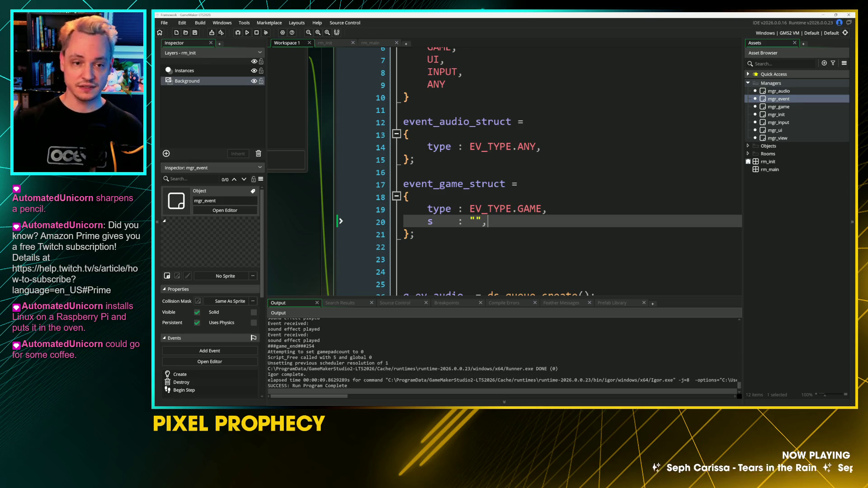
Step: Scroll up to check the EV_TYPE enum, then return to event_game_struct's type line
{"action": "left_click", "coordinate": [332, 147]}
{"action": "scroll", "coordinate": [332, 172], "scroll_direction": "up", "scroll_amount": 1}
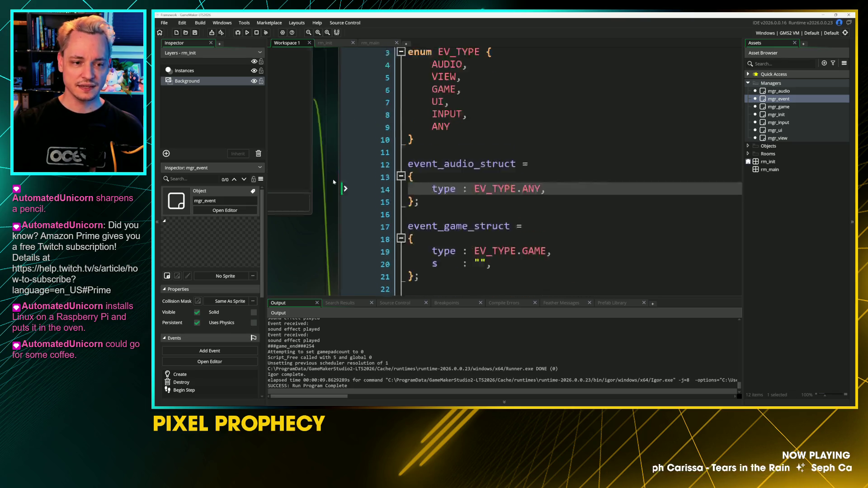
{"action": "scroll", "coordinate": [333, 172], "scroll_direction": "up", "scroll_amount": 3}
{"action": "left_click", "coordinate": [353, 104]}
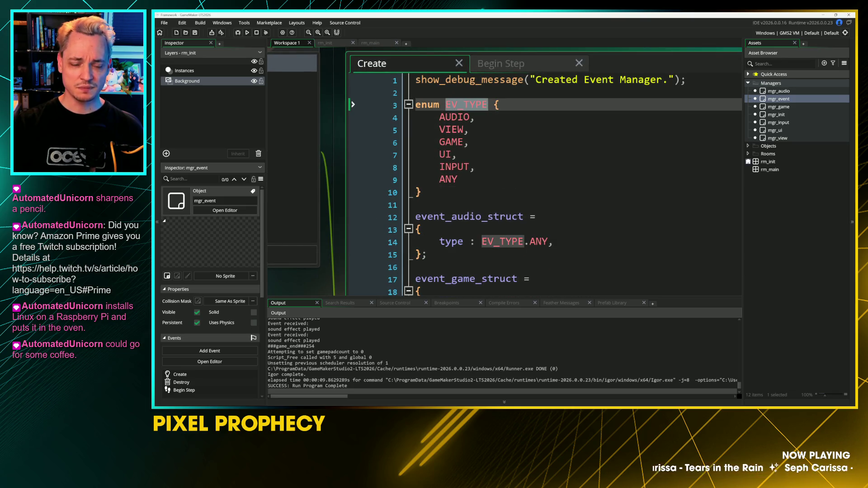
{"action": "scroll", "coordinate": [353, 104], "scroll_direction": "down", "scroll_amount": 3}
{"action": "left_click", "coordinate": [334, 123]}
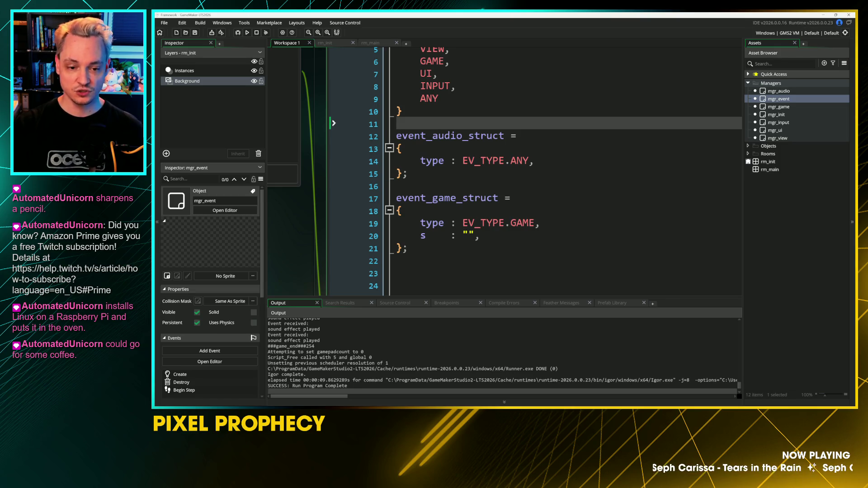
{"action": "left_click", "coordinate": [462, 223]}
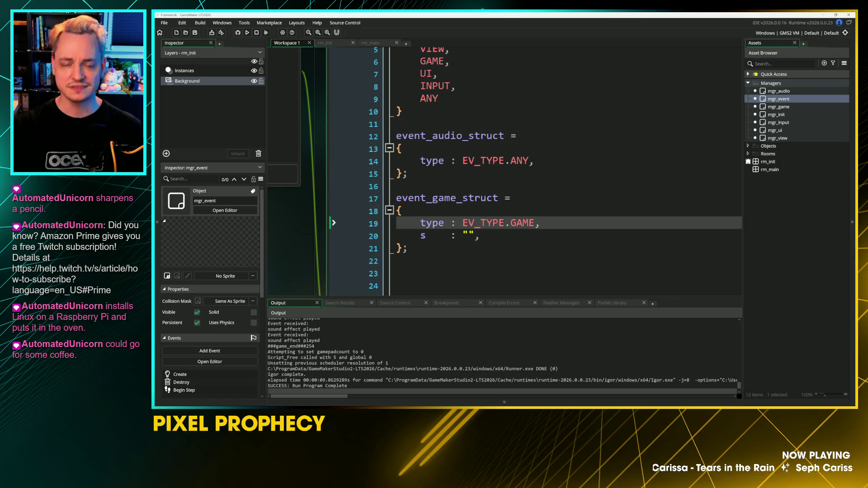
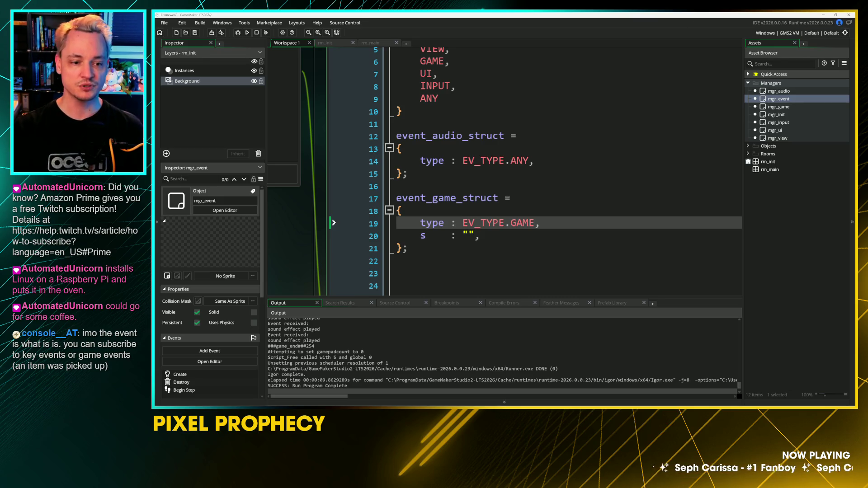
Step: Shrink the code font and open the mgr_input object editor
{"action": "key", "text": "ctrl+minus"}
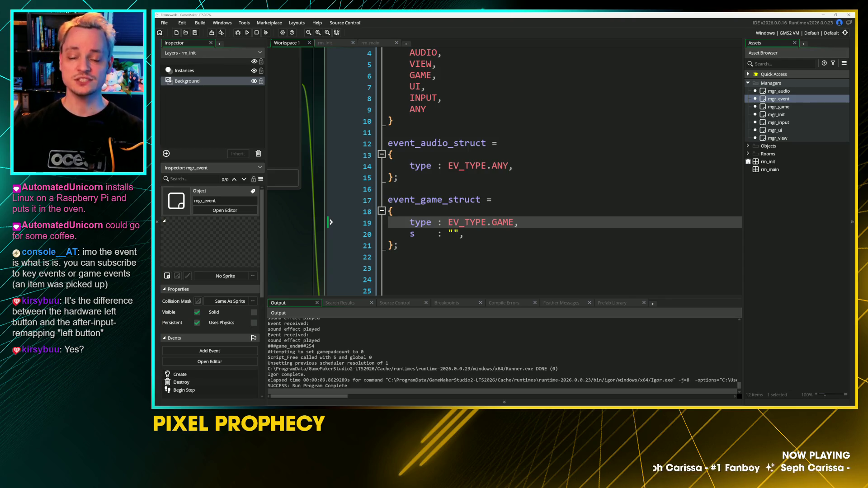
{"action": "left_click", "coordinate": [764, 123]}
{"action": "double_click", "coordinate": [764, 123]}
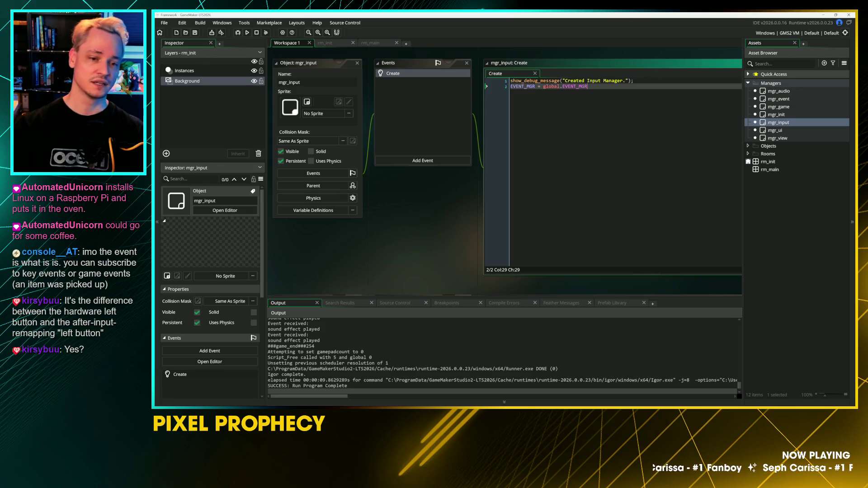
Step: Add a Step > Step event to mgr_input and focus its empty code
{"action": "left_click", "coordinate": [422, 160]}
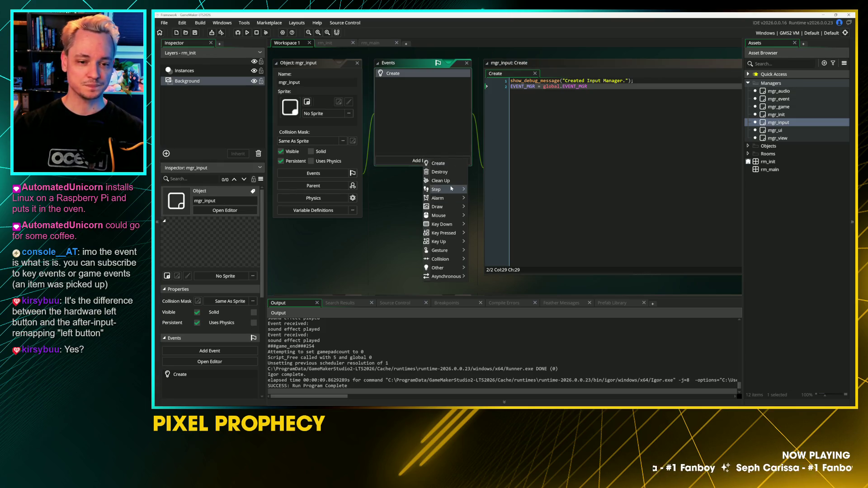
{"action": "mouse_move", "coordinate": [451, 188]}
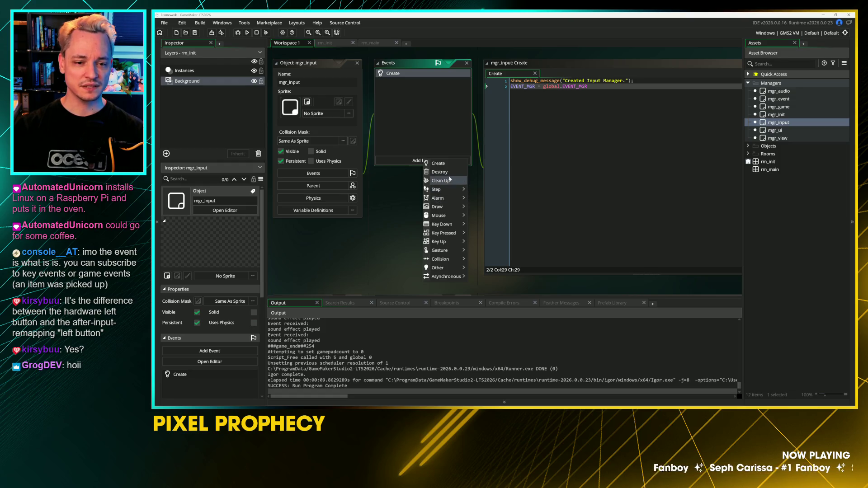
{"action": "left_click", "coordinate": [475, 189]}
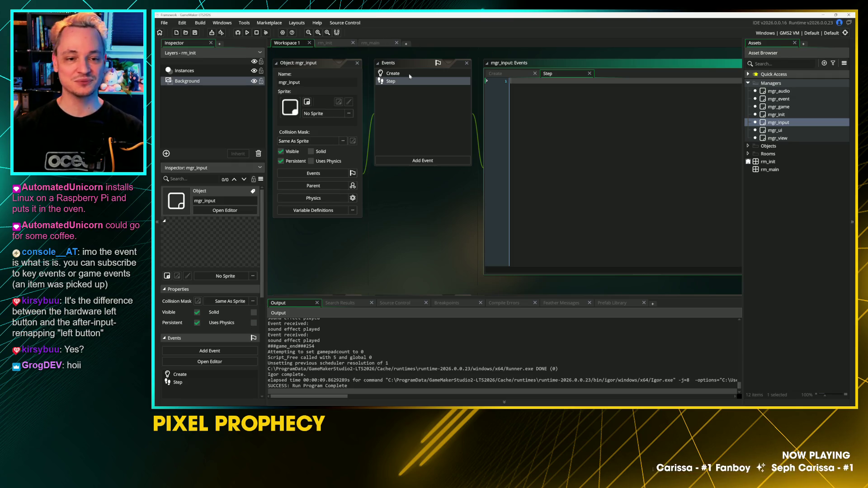
{"action": "scroll", "coordinate": [413, 184], "scroll_direction": "up", "scroll_amount": 2}
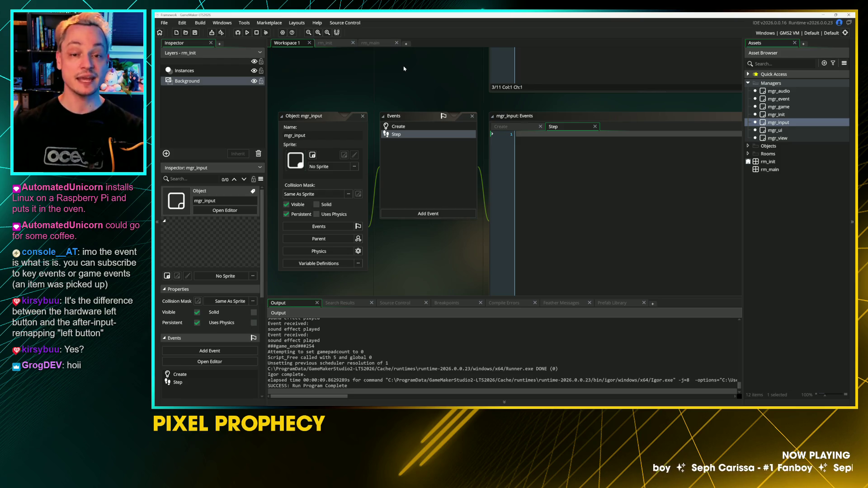
{"action": "mouse_move", "coordinate": [403, 68]}
{"action": "left_mouse_down"}
{"action": "mouse_move", "coordinate": [354, 96]}
{"action": "mouse_move", "coordinate": [363, 113]}
{"action": "left_mouse_up"}
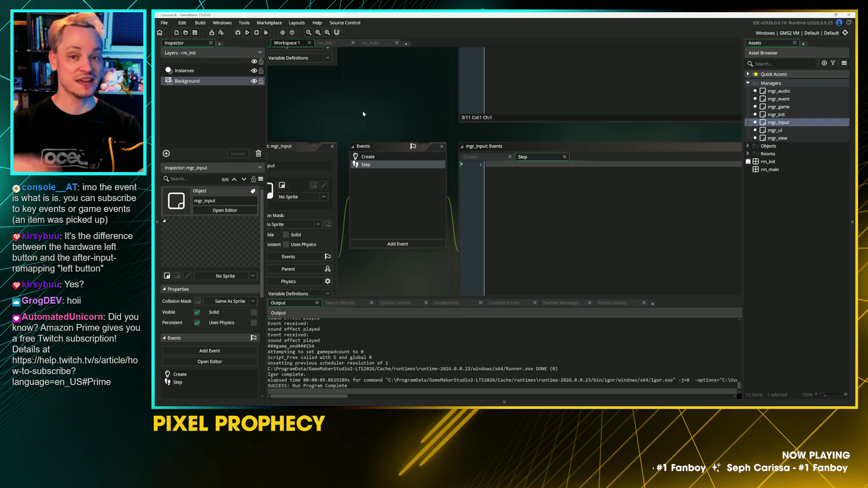
{"action": "left_click_drag", "start_coordinate": [352, 108], "coordinate": [385, 70]}
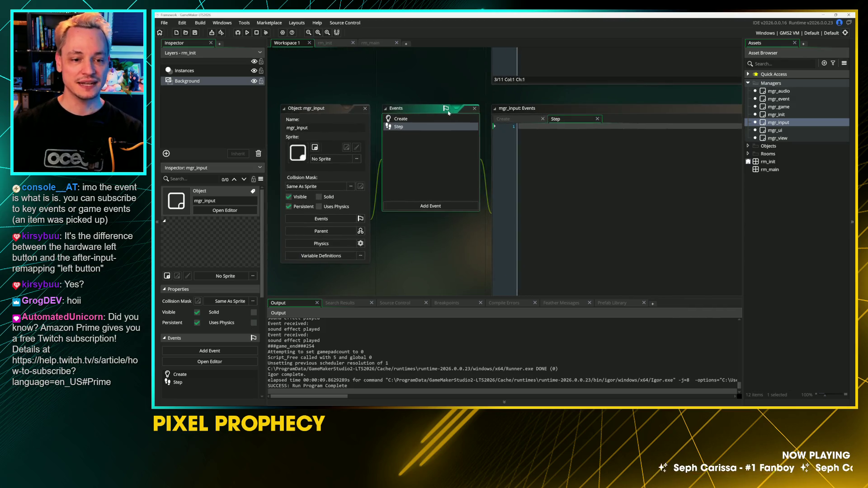
{"action": "left_click", "coordinate": [588, 158]}
Step: Write if (keyboard_check_pressed(vk_escape)) { action_cancel = true; } in the Step code
{"action": "key", "text": "Return"}
{"action": "key", "text": "Return"}
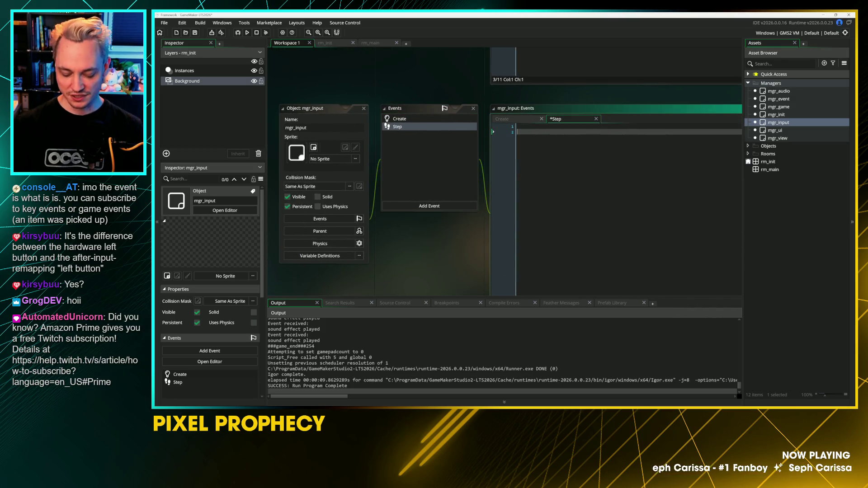
{"action": "type", "text": "if(keybo"}
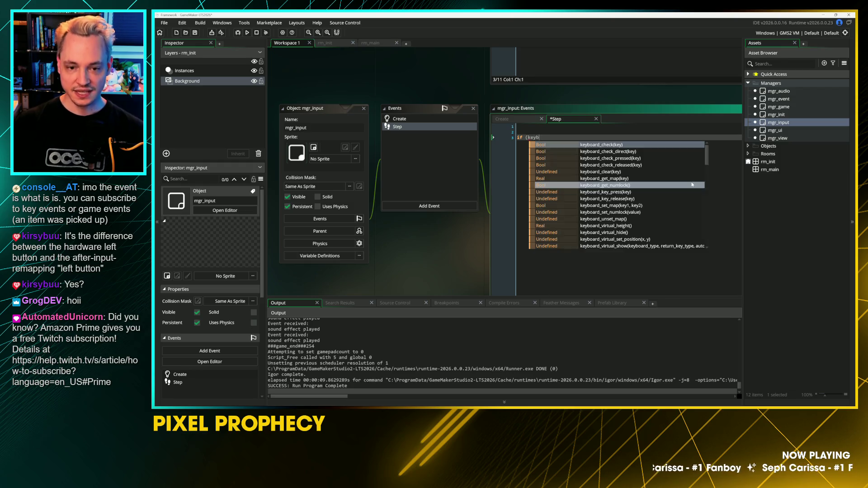
{"action": "key", "text": "Down"}
{"action": "key", "text": "Down"}
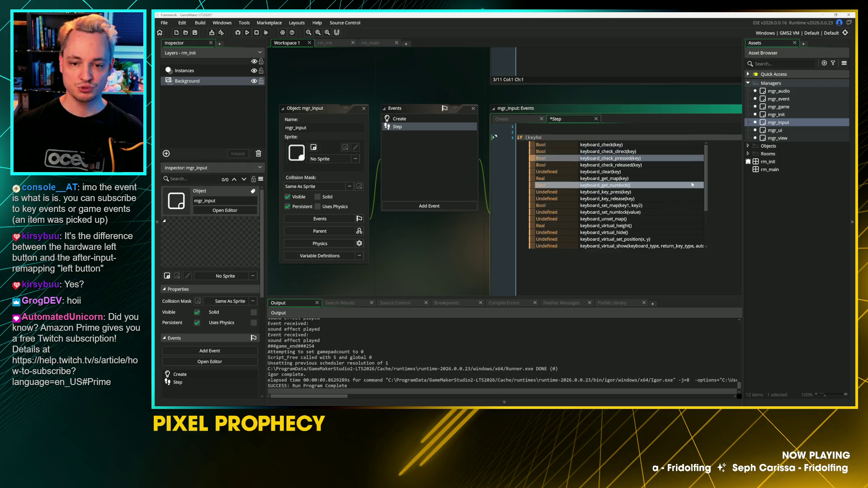
{"action": "key", "text": "Return"}
{"action": "type", "text": "vk_"}
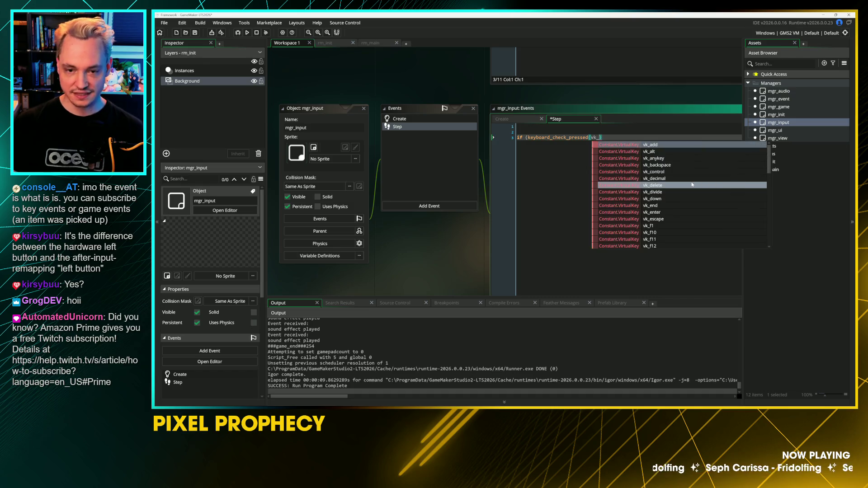
{"action": "type", "text": "exc"}
{"action": "key", "text": "BackSpace"}
{"action": "key", "text": "BackSpace"}
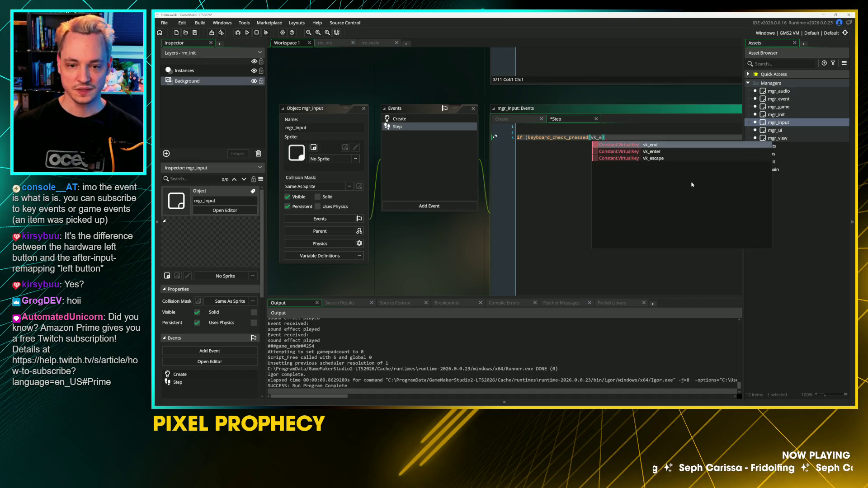
{"action": "key", "text": "Down"}
{"action": "key", "text": "Down"}
{"action": "key", "text": "Return"}
{"action": "type", "text": ")"}
{"action": "key", "text": "Return"}
{"action": "type", "text": "{"}
{"action": "key", "text": "Return"}
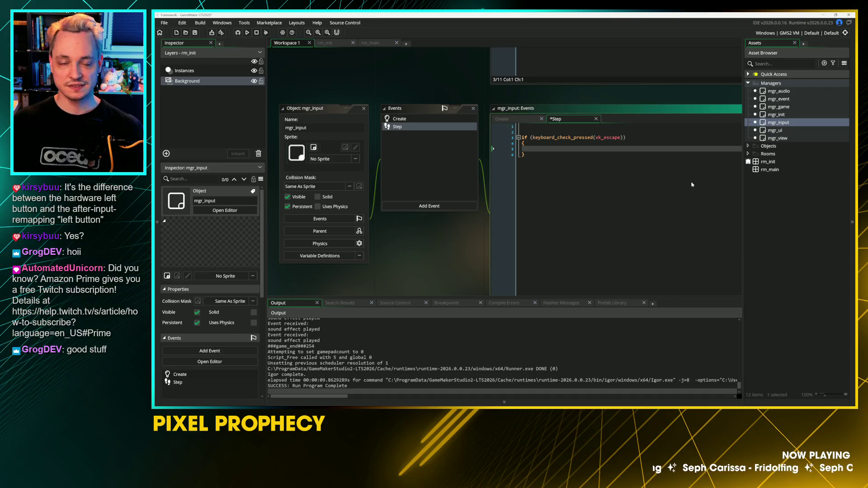
{"action": "type", "text": "action"}
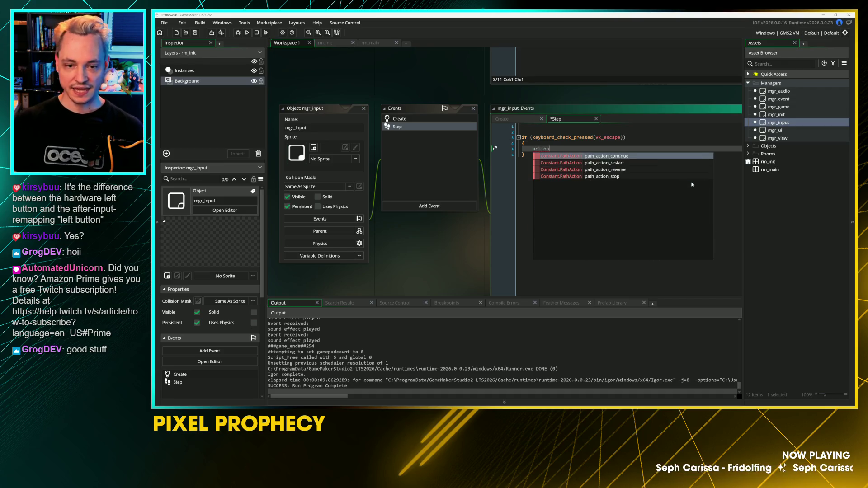
{"action": "type", "text": "_cancel"}
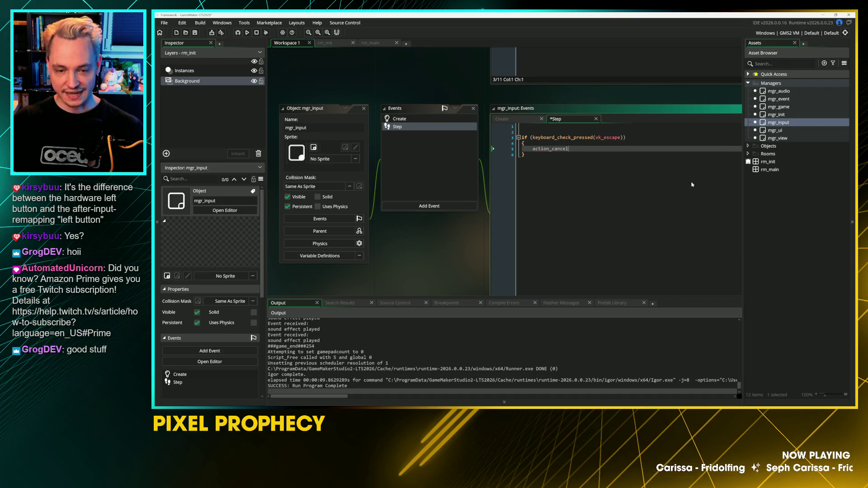
{"action": "type", "text": " = true;"}
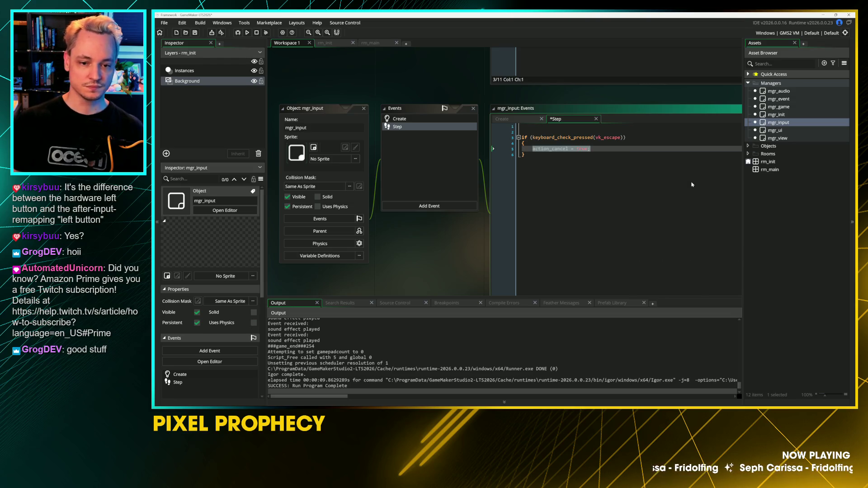
Step: Add action_cancel = false; above the if statement and save the Step code
{"action": "key", "text": "Down"}
{"action": "key", "text": "Up"}
{"action": "key", "text": "Up"}
{"action": "key", "text": "Up"}
{"action": "key", "text": "Return"}
{"action": "key", "text": "Return"}
{"action": "key", "text": "Return"}
{"action": "key", "text": "Up"}
{"action": "key", "text": "Up"}
{"action": "type", "text": "action_cancel = true;"}
{"action": "key", "text": "BackSpace"}
{"action": "key", "text": "BackSpace"}
{"action": "key", "text": "BackSpace"}
{"action": "type", "text": "false;"}
{"action": "key", "text": "ctrl+s"}
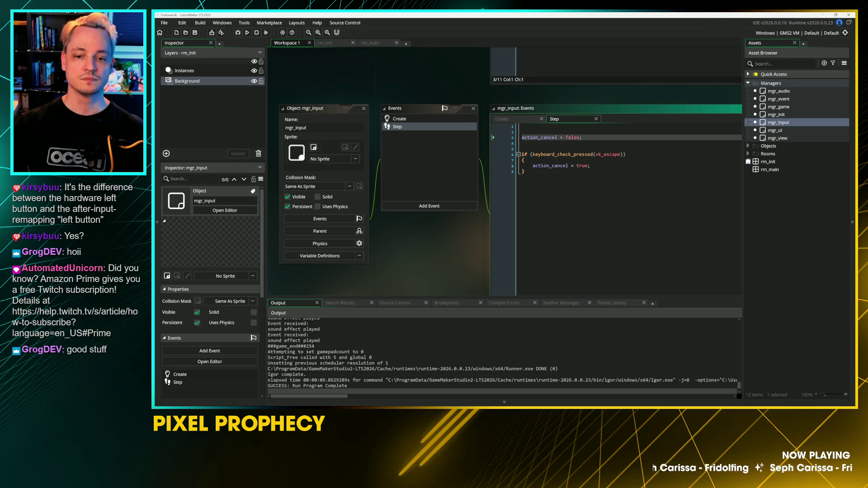
{"action": "left_click", "coordinate": [524, 171]}
{"action": "left_click", "coordinate": [525, 160]}
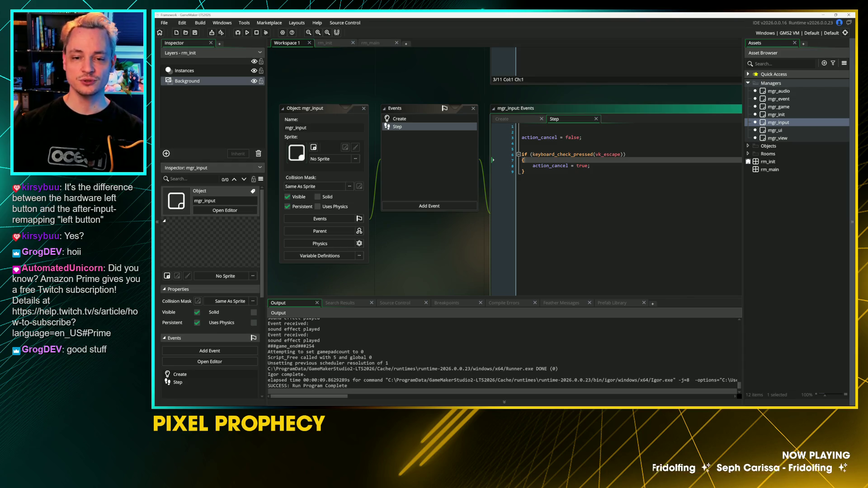
{"action": "left_click", "coordinate": [525, 172]}
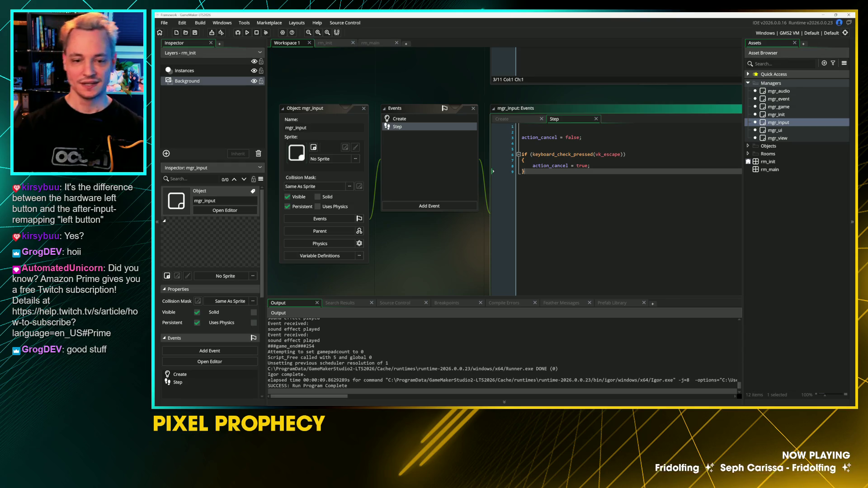
{"action": "scroll", "coordinate": [333, 265], "scroll_direction": "up", "scroll_amount": 3}
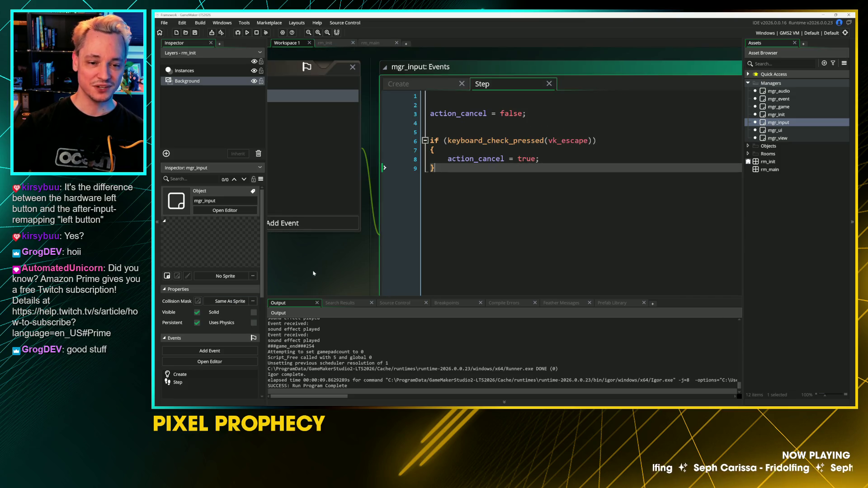
{"action": "scroll", "coordinate": [317, 272], "scroll_direction": "up", "scroll_amount": 1}
{"action": "scroll", "coordinate": [365, 253], "scroll_direction": "down", "scroll_amount": 1}
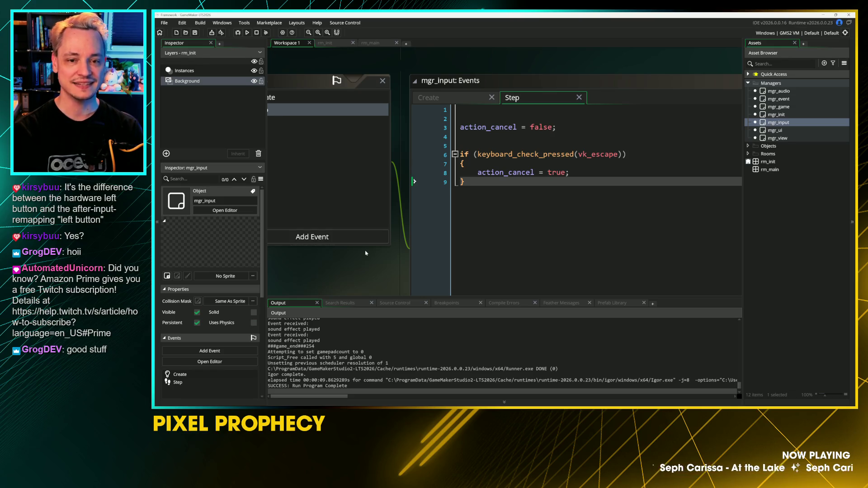
{"action": "scroll", "coordinate": [366, 254], "scroll_direction": "left", "scroll_amount": 2}
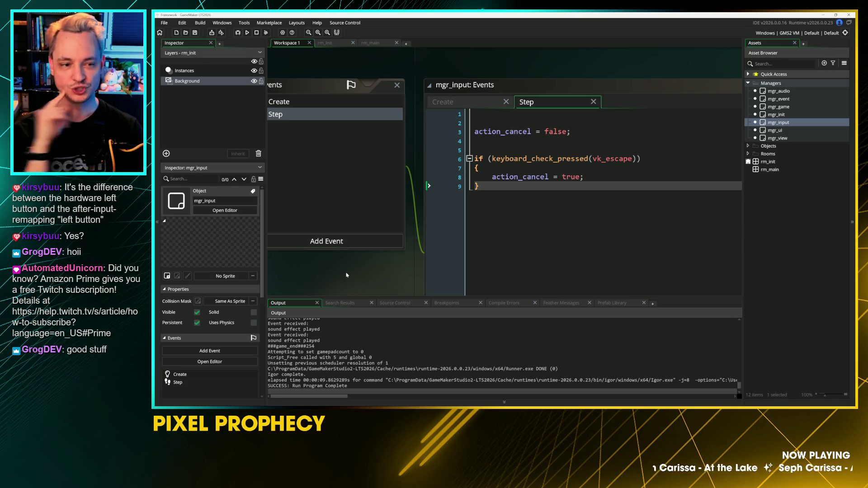
{"action": "mouse_move", "coordinate": [395, 280]}
{"action": "left_mouse_down"}
{"action": "mouse_move", "coordinate": [450, 273]}
{"action": "mouse_move", "coordinate": [424, 274]}
{"action": "left_mouse_up"}
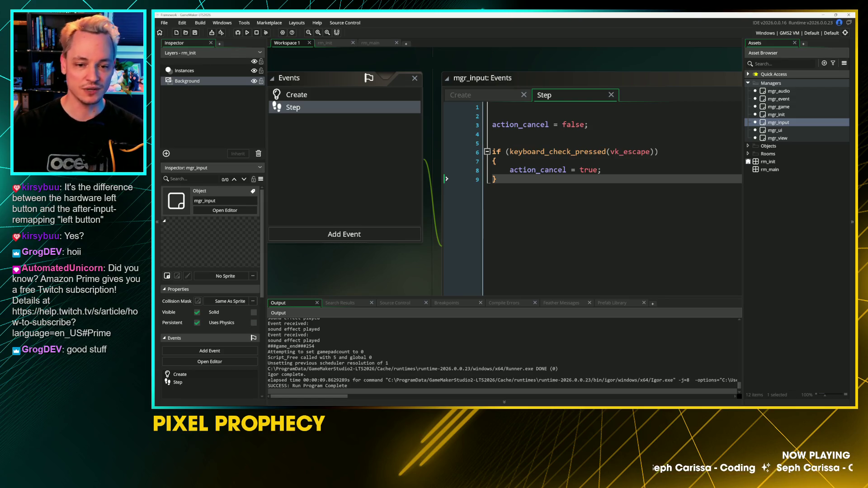
Step: Delete the empty lines at the top so action_cancel = false sits on line 1
{"action": "left_click", "coordinate": [493, 108]}
{"action": "key", "text": "Delete"}
{"action": "key", "text": "Delete"}
{"action": "left_click", "coordinate": [497, 161]}
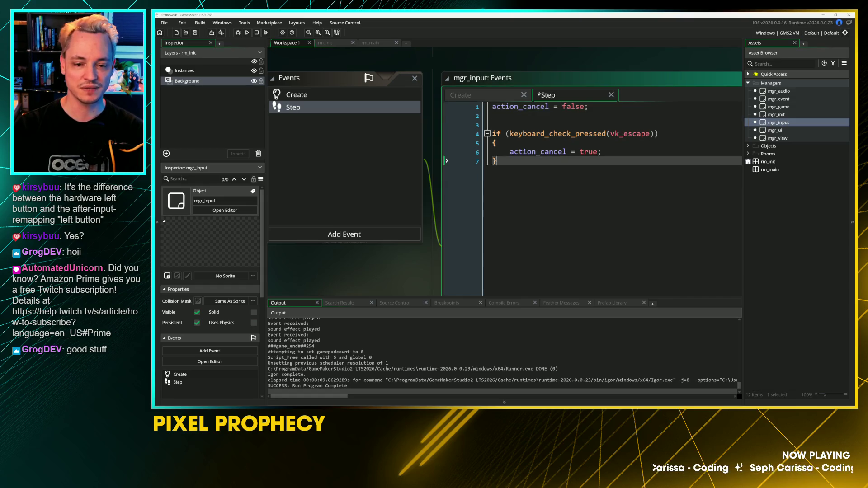
{"action": "key", "text": "Return"}
{"action": "key", "text": "Return"}
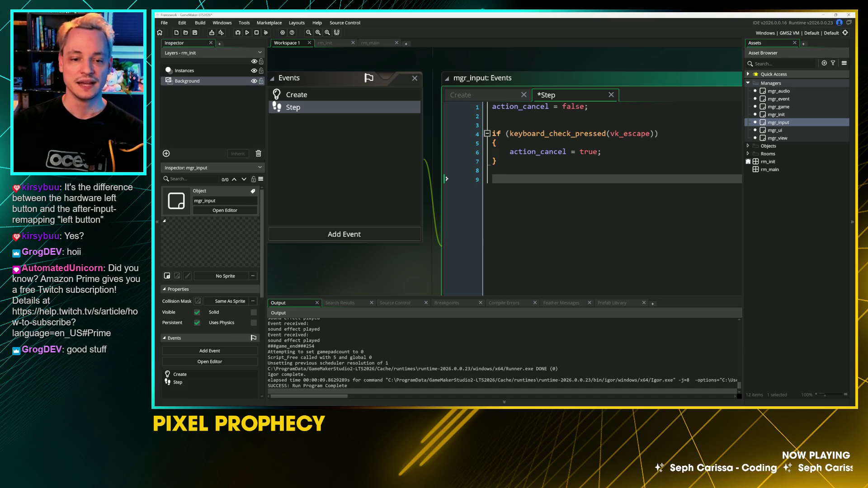
{"action": "left_click", "coordinate": [498, 125]}
{"action": "key", "text": "Delete"}
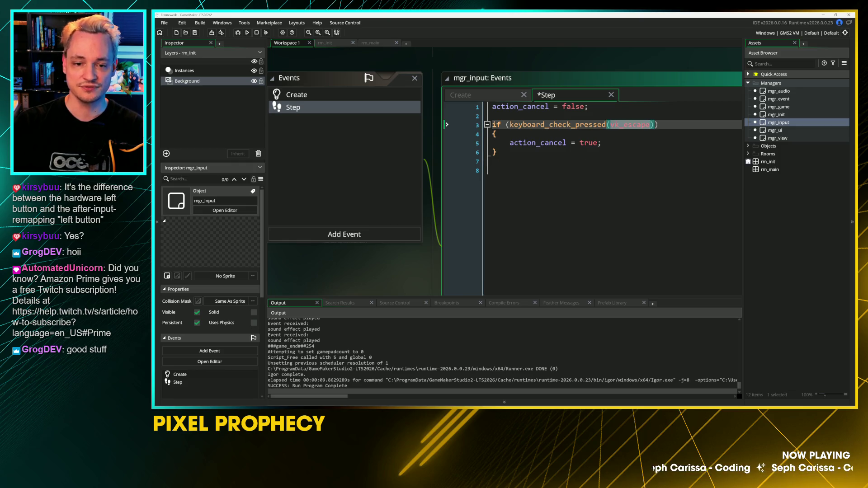
Step: Add blank lines after the vk_escape if block and above the if statement
{"action": "left_click", "coordinate": [498, 152]}
{"action": "key", "text": "Up"}
{"action": "key", "text": "Down"}
{"action": "key", "text": "Return"}
{"action": "key", "text": "Return"}
{"action": "key", "text": "Down"}
{"action": "double_click", "coordinate": [631, 124]}
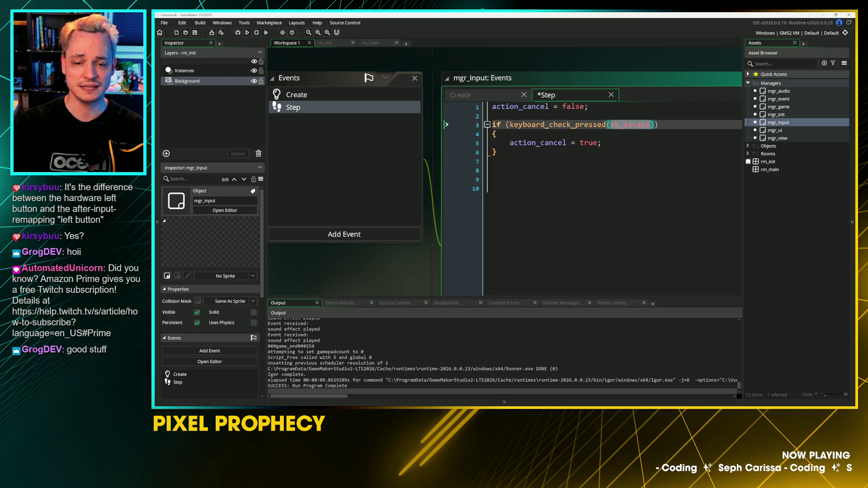
{"action": "key", "text": "Up"}
{"action": "key", "text": "Return"}
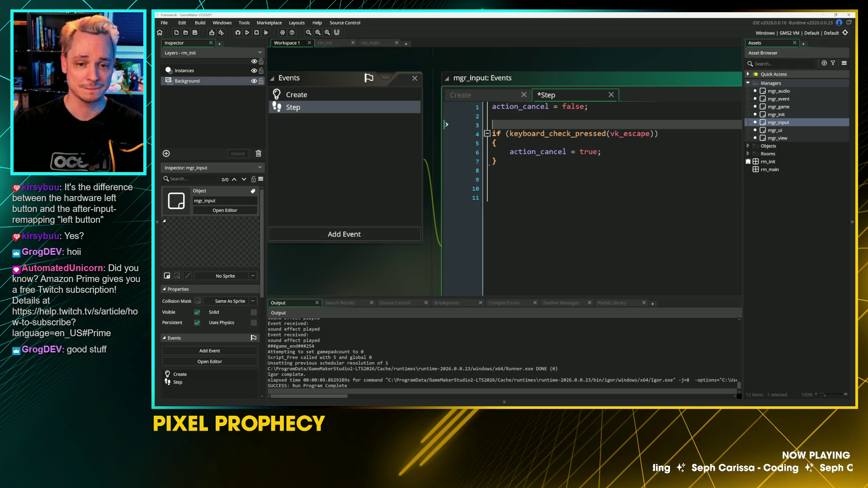
Step: In the Create code, add key_cancel = vk_escape, renaming it from cancel_key
{"action": "left_click", "coordinate": [297, 95]}
{"action": "key", "text": "Return"}
{"action": "key", "text": "Return"}
{"action": "key", "text": "Return"}
{"action": "type", "text": "cancel_key = "}
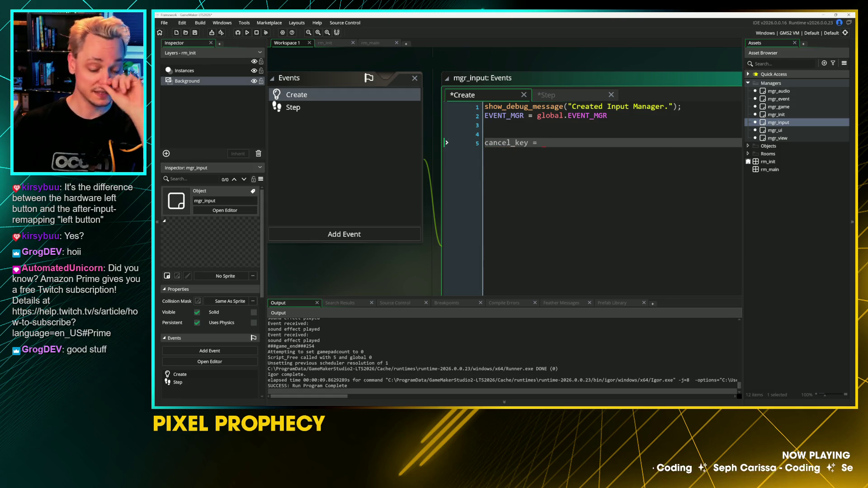
{"action": "type", "text": "vk_"}
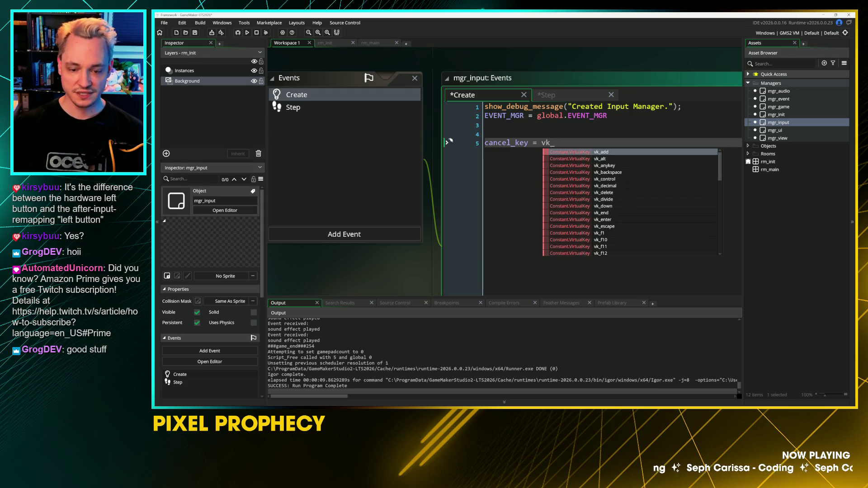
{"action": "type", "text": "space"}
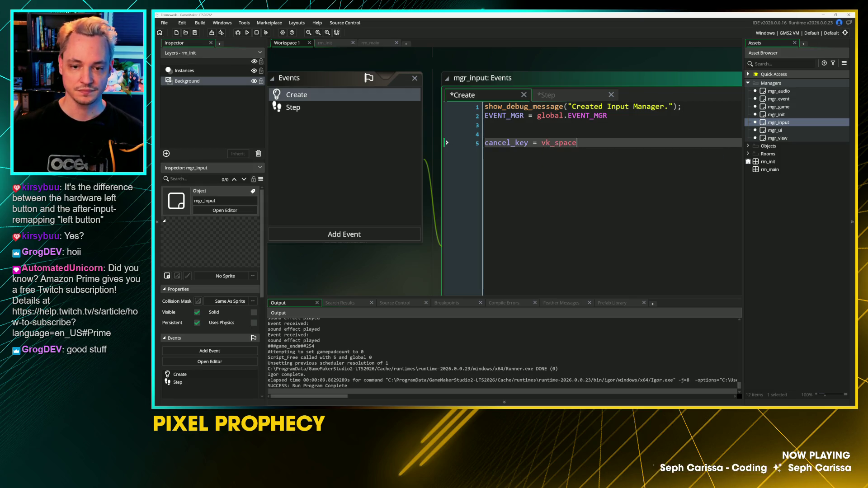
{"action": "key", "text": "BackSpace"}
{"action": "key", "text": "BackSpace"}
{"action": "type", "text": "esc"}
{"action": "key", "text": "Return"}
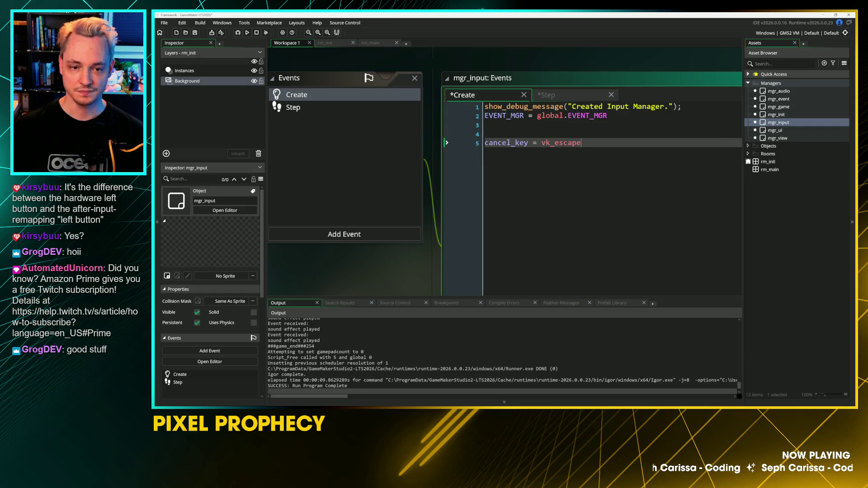
{"action": "left_click", "coordinate": [576, 95]}
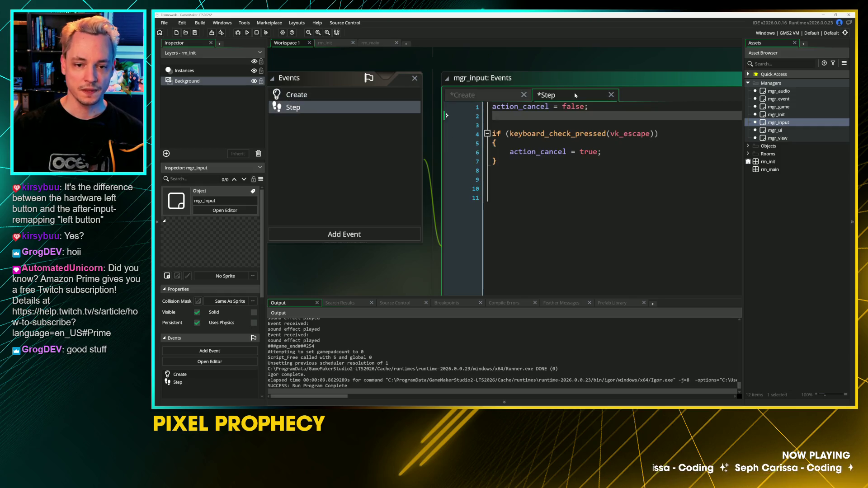
{"action": "left_click", "coordinate": [463, 95]}
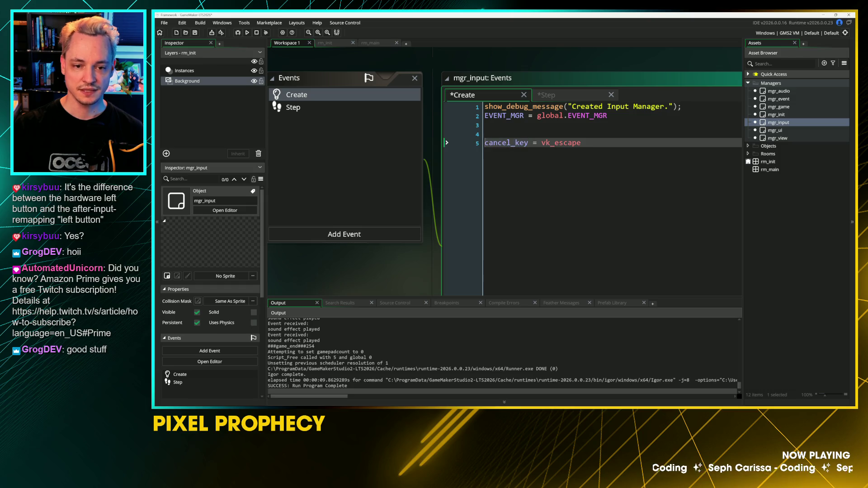
{"action": "type", "text": "key_"}
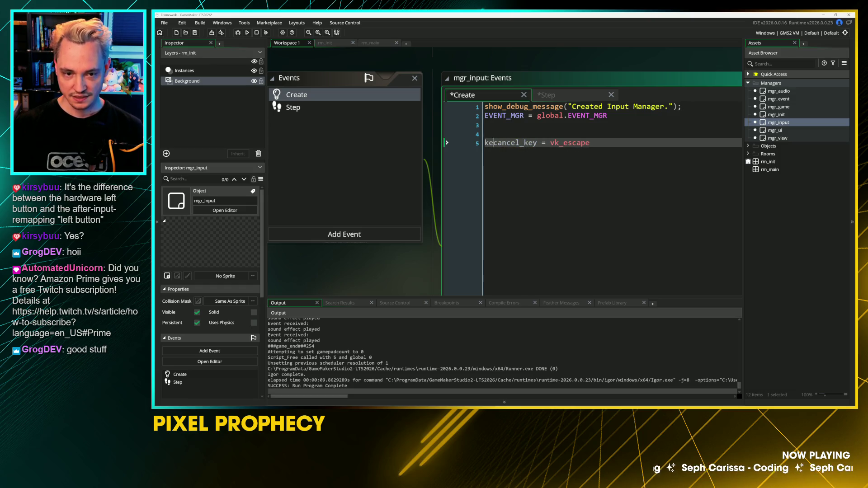
{"action": "key", "text": "BackSpace"}
{"action": "key", "text": "BackSpace"}
{"action": "key", "text": "Delete"}
{"action": "key", "text": "Delete"}
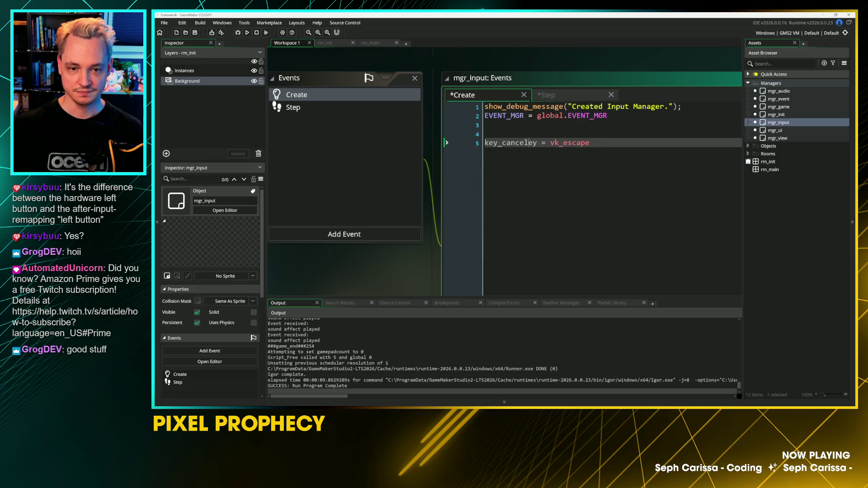
Step: In the Step code, check keyboard_check_pressed(key_cancel) and delete both action_cancel lines
{"action": "left_click", "coordinate": [562, 97]}
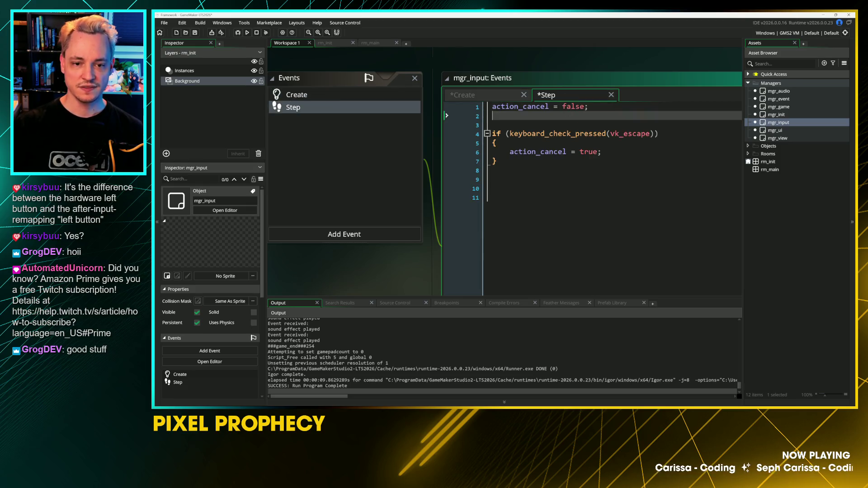
{"action": "left_click", "coordinate": [655, 133]}
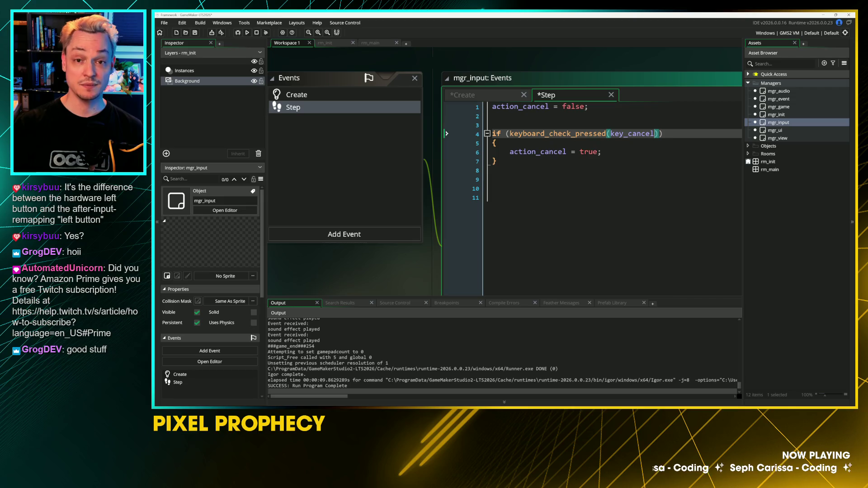
{"action": "key", "text": "Down"}
{"action": "key", "text": "Down"}
{"action": "key", "text": "Down"}
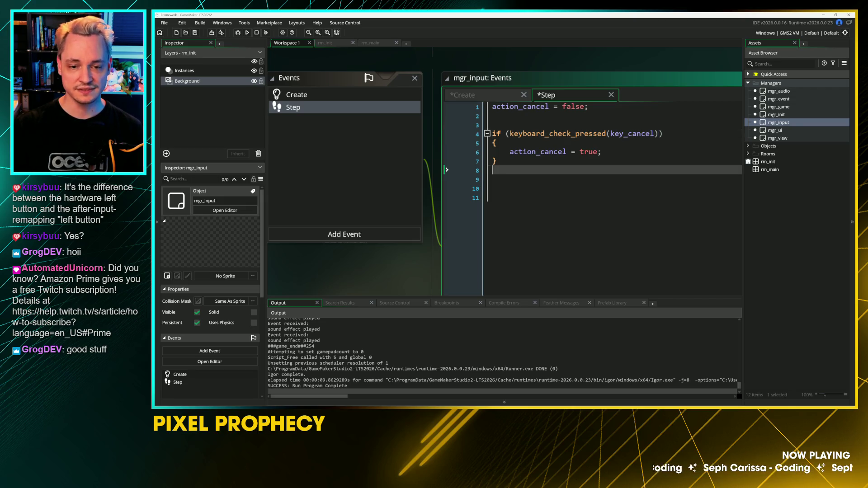
{"action": "key", "text": "Up"}
{"action": "key", "text": "Up"}
{"action": "key", "text": "Up"}
{"action": "key", "text": "ctrl+d"}
{"action": "key", "text": "ctrl+d"}
{"action": "key", "text": "ctrl+d"}
{"action": "key", "text": "Down"}
{"action": "key", "text": "Down"}
{"action": "key", "text": "Down"}
{"action": "key", "text": "BackSpace"}
{"action": "key", "text": "BackSpace"}
{"action": "key", "text": "BackSpace"}
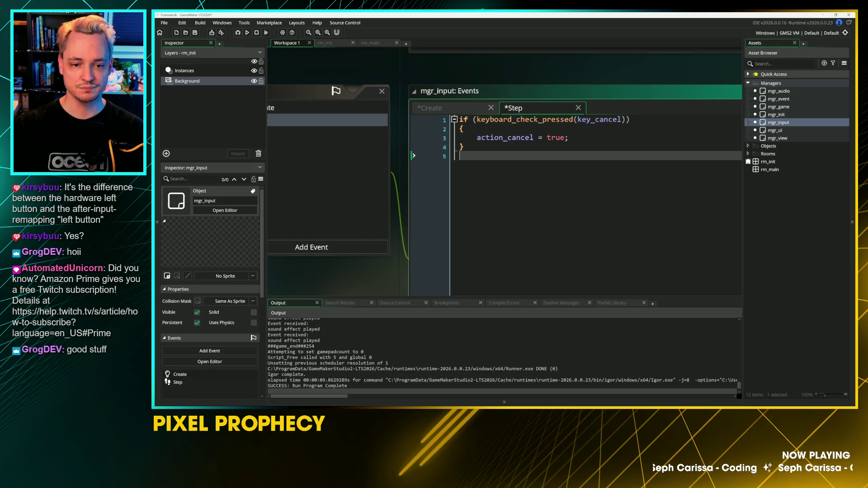
{"action": "key", "text": "Up"}
{"action": "key", "text": "Up"}
{"action": "key", "text": "shift+End"}
{"action": "key", "text": "Delete"}
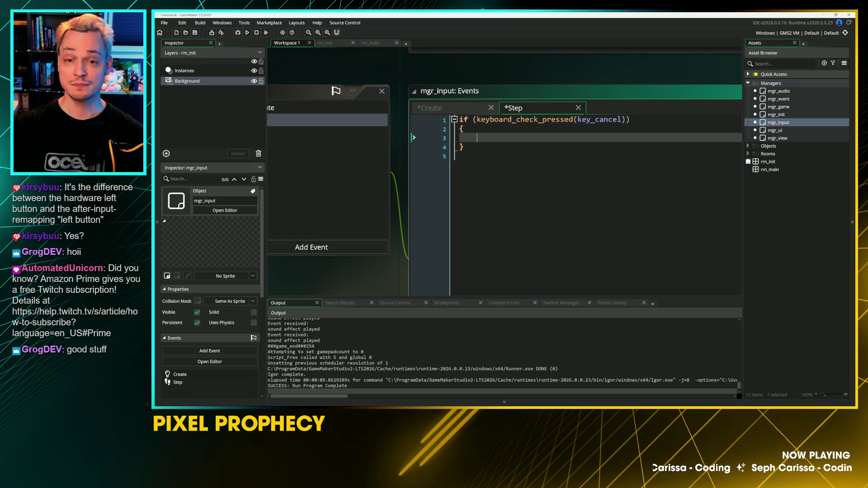
Step: Recheck the vk_escape value in the Create code and save the object's code
{"action": "left_click", "coordinate": [426, 109]}
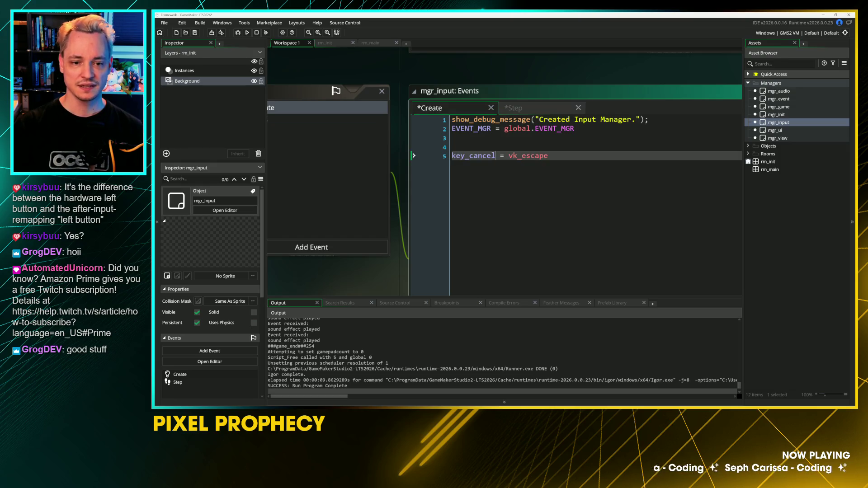
{"action": "double_click", "coordinate": [527, 155]}
{"action": "left_click", "coordinate": [549, 156]}
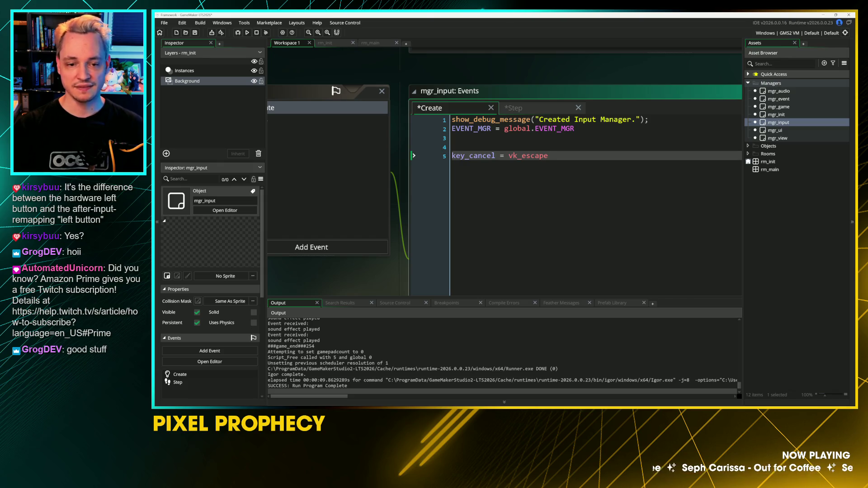
{"action": "left_click", "coordinate": [519, 109]}
{"action": "key", "text": "ctrl+s"}
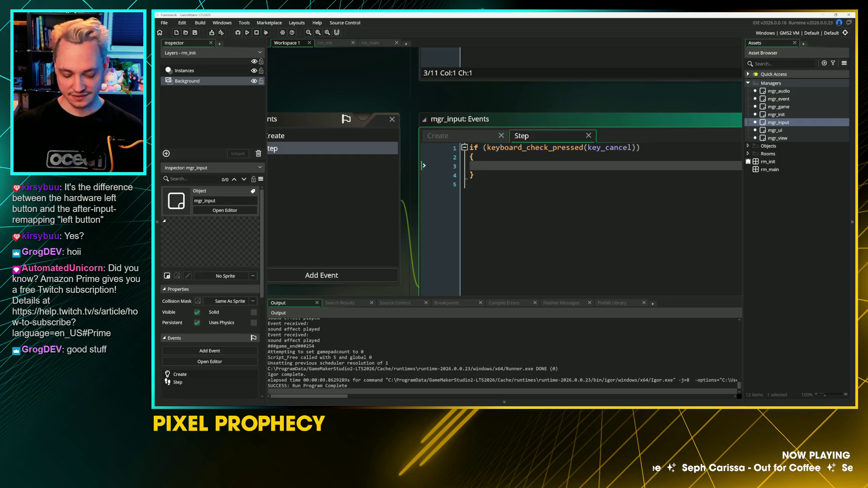
Step: Add EVENT_MGR.create(EV_TYPE.INPUT, "cancel"); inside the key_cancel if block and save
{"action": "type", "text": "EVENT_MGR.cr"}
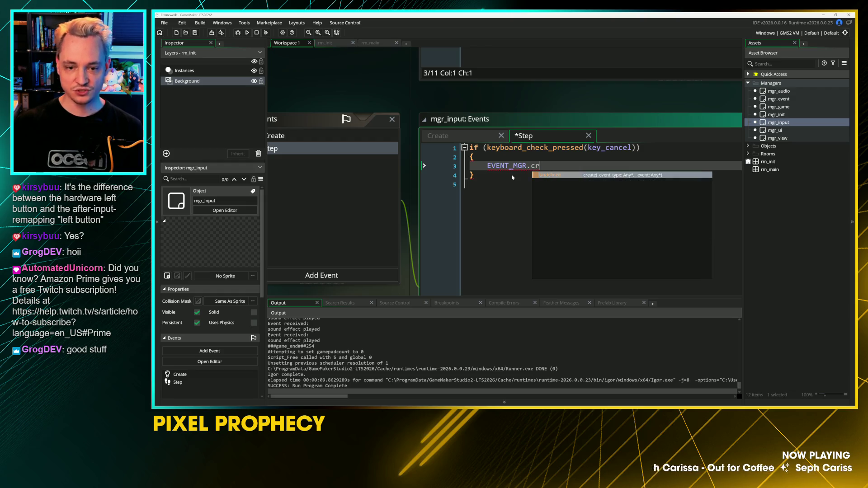
{"action": "key", "text": "Return"}
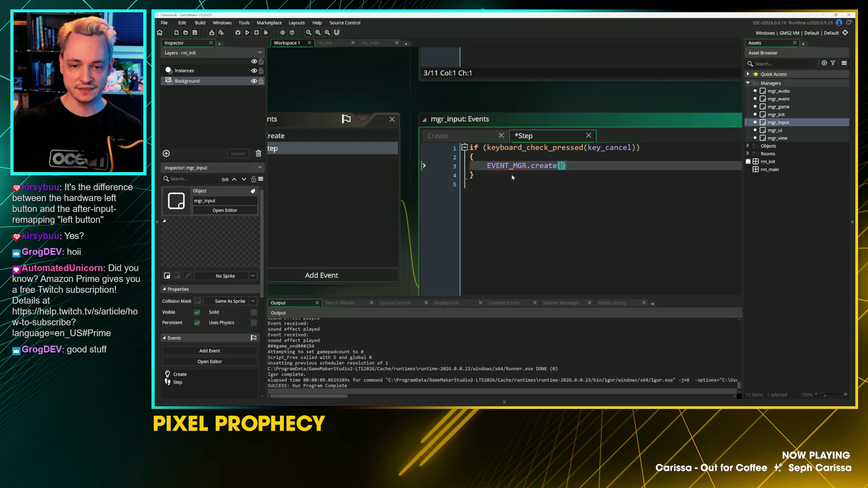
{"action": "type", "text": "EV_TY"}
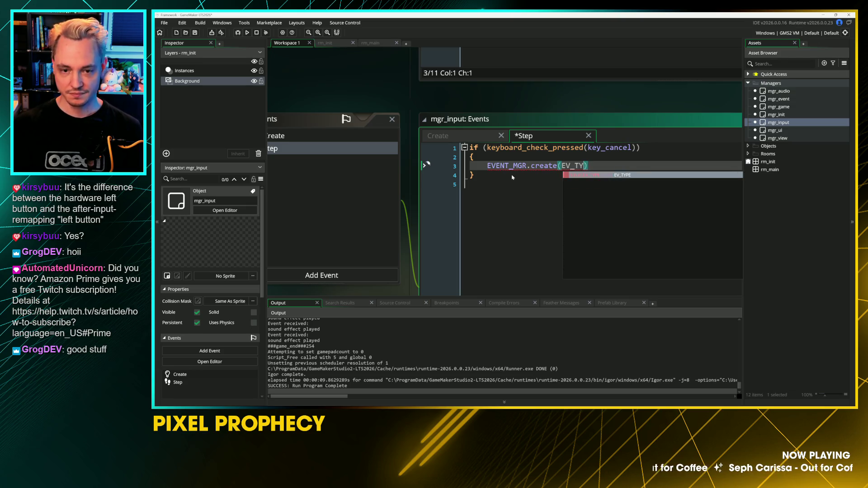
{"action": "key", "text": "Return"}
{"action": "type", "text": "."}
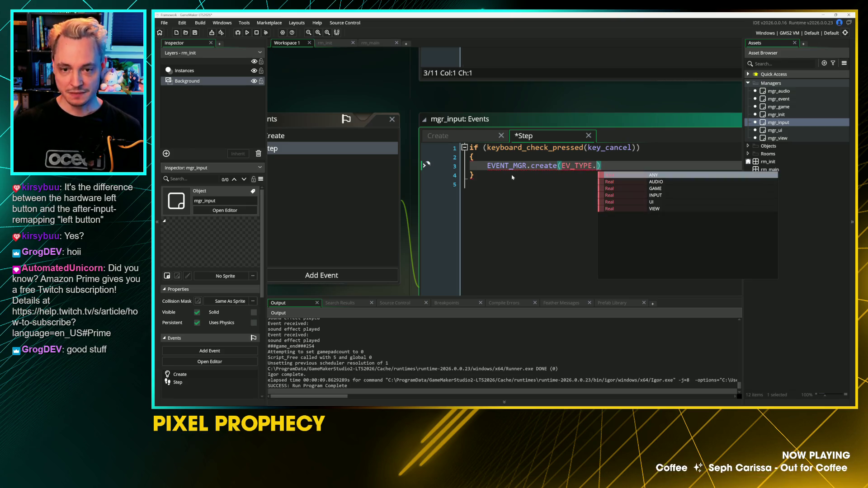
{"action": "key", "text": "Down"}
{"action": "key", "text": "Down"}
{"action": "key", "text": "Down"}
{"action": "key", "text": "Return"}
{"action": "type", "text": ", \"cancel\")"}
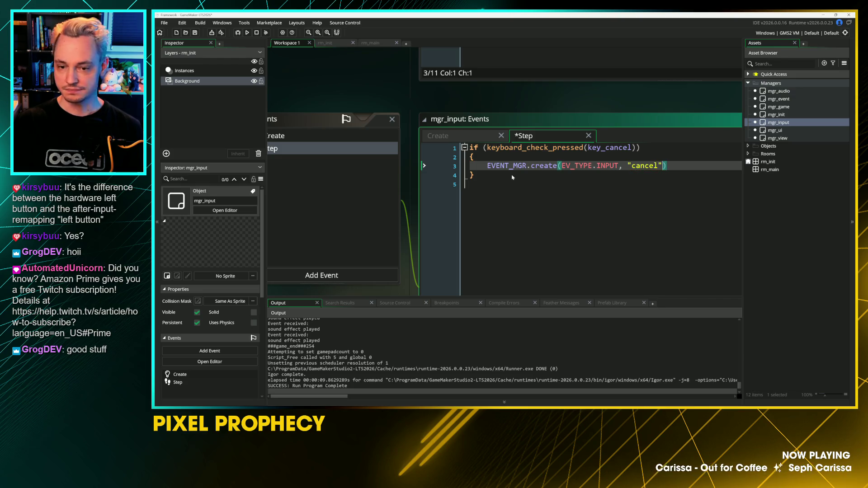
{"action": "type", "text": ";"}
{"action": "key", "text": "ctrl+s"}
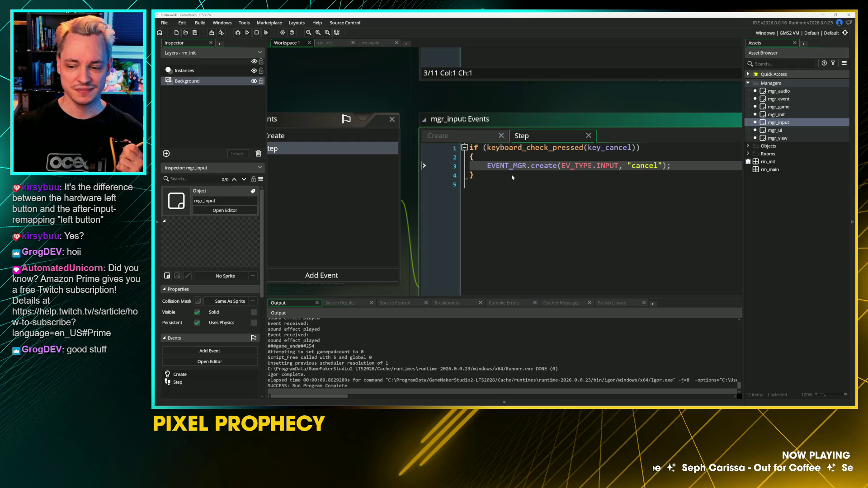
{"action": "left_click", "coordinate": [472, 175]}
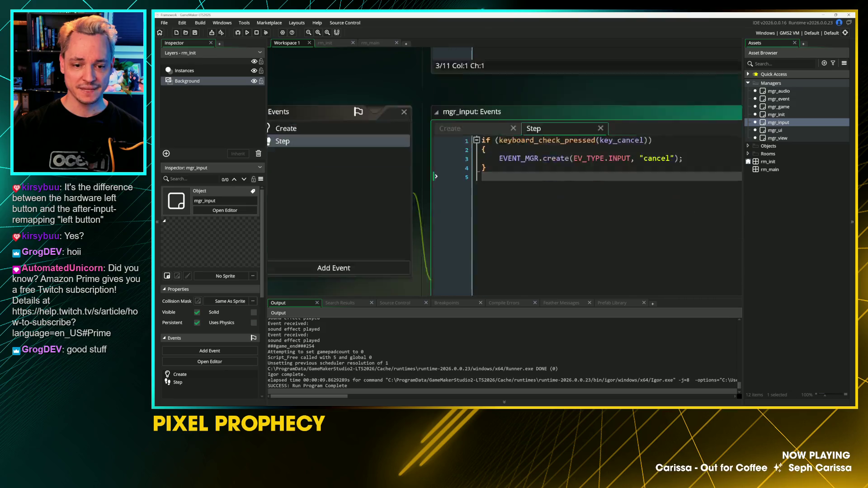
Step: Check the mgr_input Create code, then close the mgr_input editors
{"action": "left_click", "coordinate": [522, 120]}
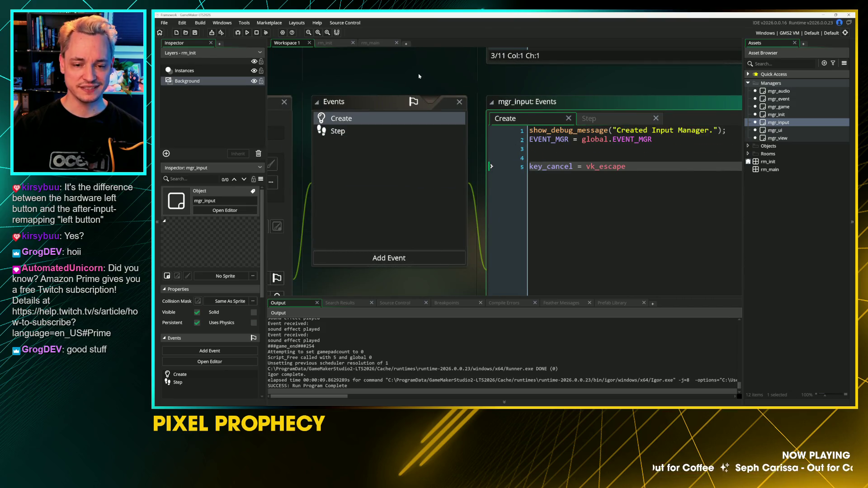
{"action": "scroll", "coordinate": [434, 145], "scroll_direction": "up", "scroll_amount": 5}
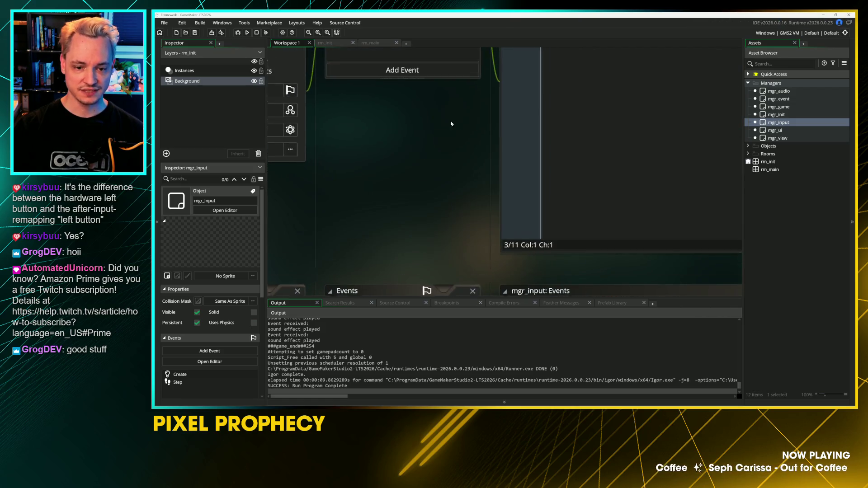
{"action": "scroll", "coordinate": [438, 155], "scroll_direction": "down", "scroll_amount": 4}
{"action": "scroll", "coordinate": [438, 155], "scroll_direction": "left", "scroll_amount": 3}
{"action": "left_click", "coordinate": [375, 128]}
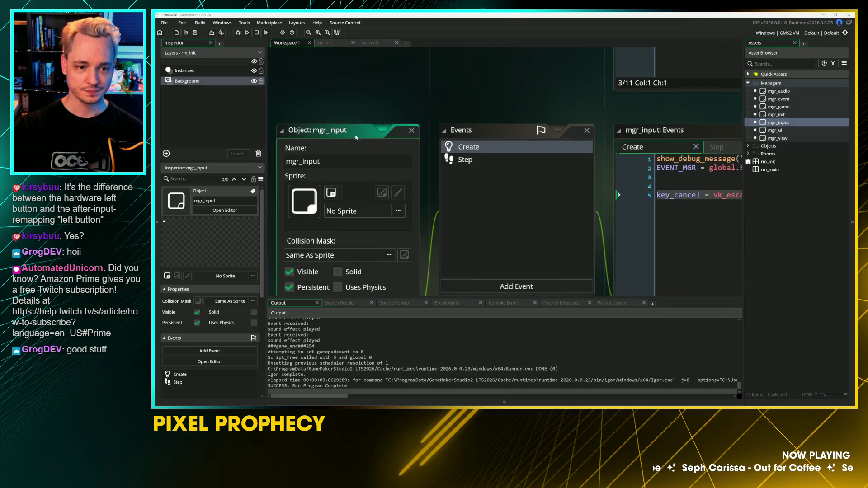
{"action": "key", "text": "ctrl+w"}
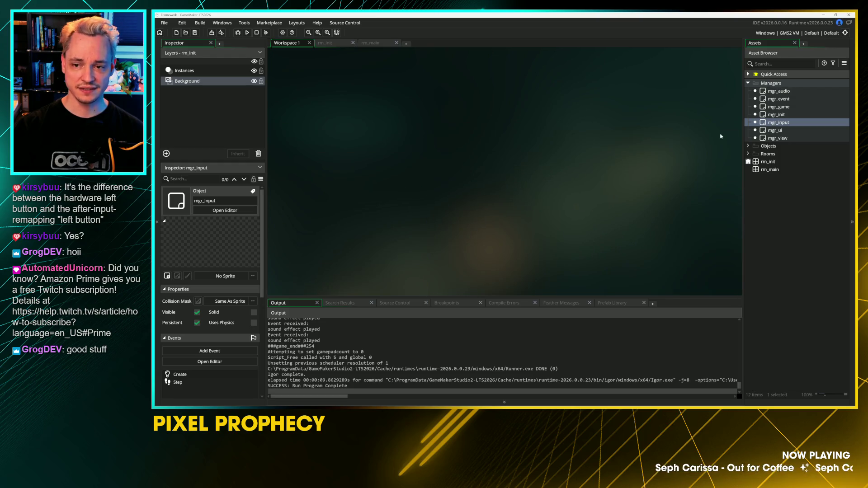
{"action": "left_click", "coordinate": [791, 114]}
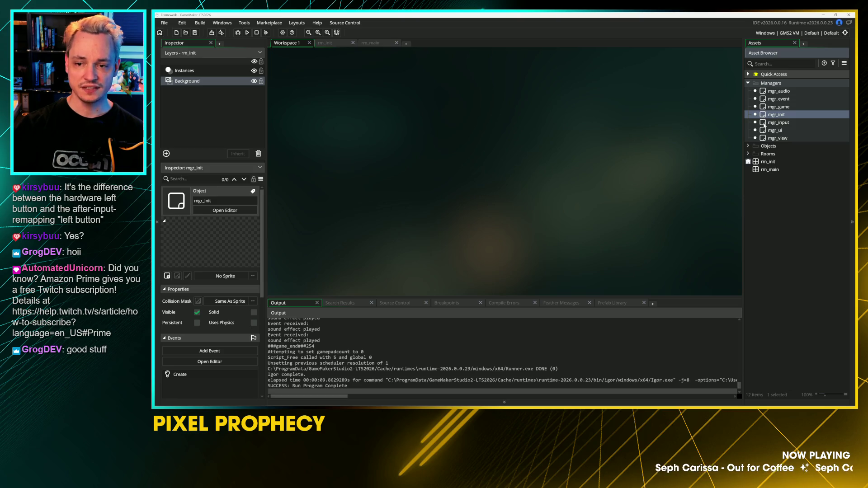
Step: Reopen mgr_input to inspect key_cancel, EVENT_MGR and INPUT in the Step code, then close it
{"action": "double_click", "coordinate": [762, 123]}
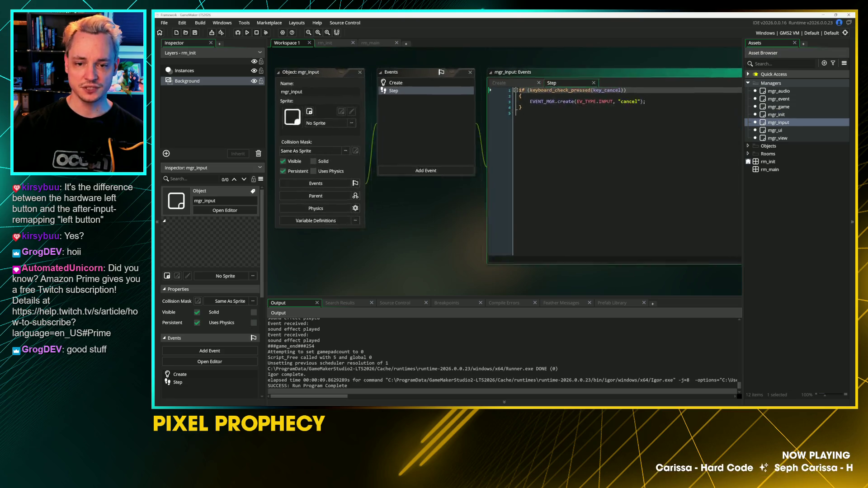
{"action": "scroll", "coordinate": [477, 98], "scroll_direction": "up", "scroll_amount": 2, "text": "ctrl"}
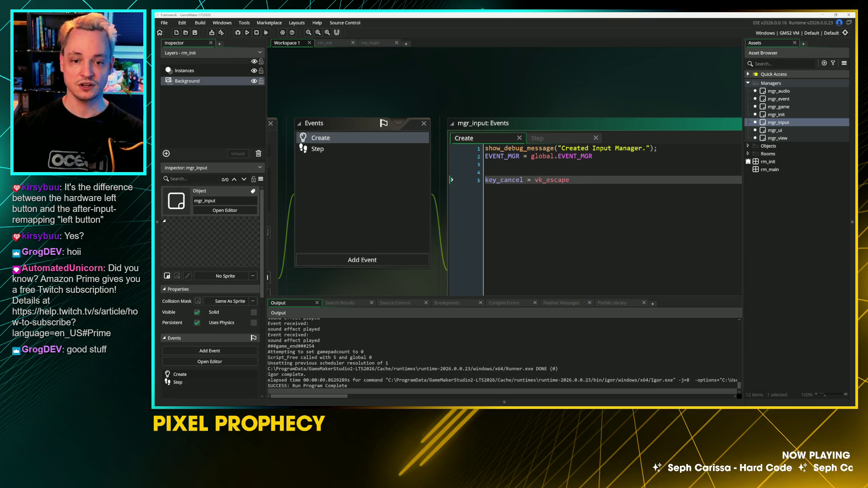
{"action": "left_click", "coordinate": [538, 138]}
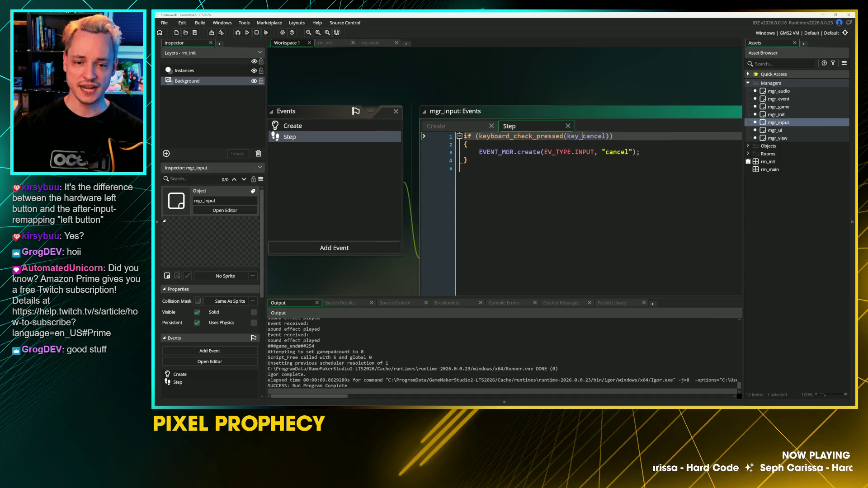
{"action": "double_click", "coordinate": [586, 136]}
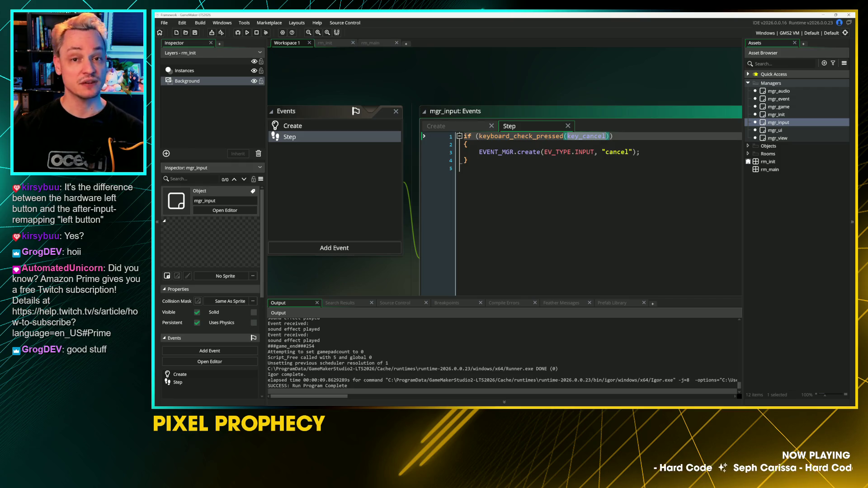
{"action": "left_click", "coordinate": [466, 168]}
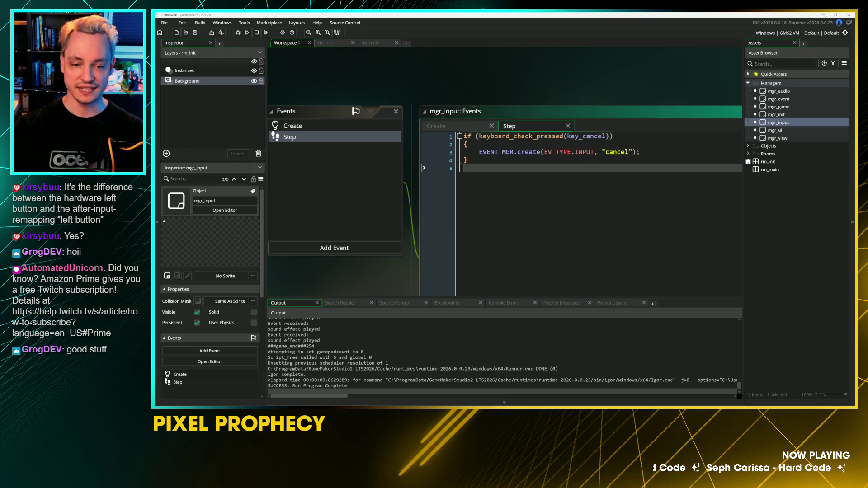
{"action": "double_click", "coordinate": [496, 152]}
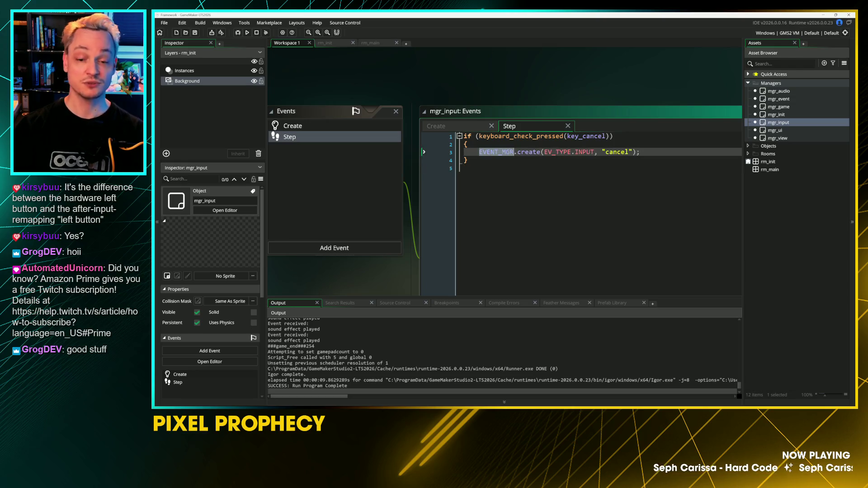
{"action": "left_click_drag", "start_coordinate": [547, 152], "coordinate": [589, 154]}
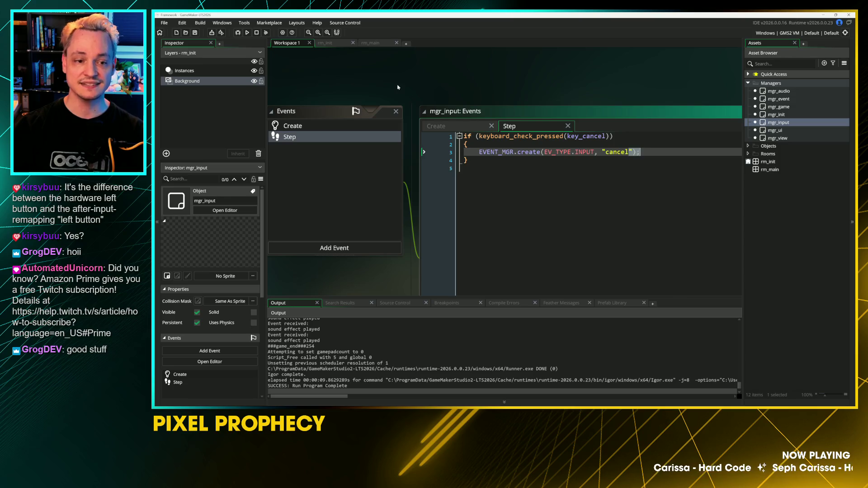
{"action": "left_click_drag", "start_coordinate": [401, 89], "coordinate": [618, 137]}
{"action": "left_click", "coordinate": [460, 159]}
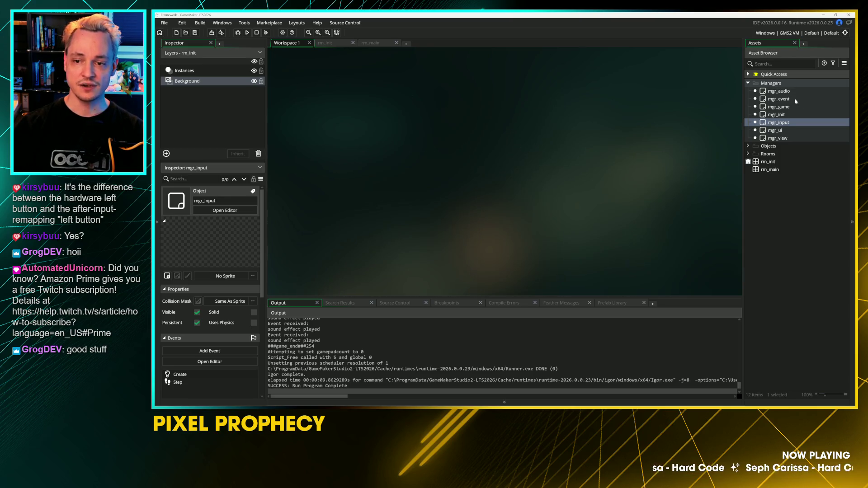
Step: Open mgr_event's Begin Step code and select the notify-subscribers block
{"action": "double_click", "coordinate": [779, 98]}
{"action": "left_click_drag", "start_coordinate": [543, 154], "coordinate": [481, 237]}
{"action": "left_click", "coordinate": [506, 146]}
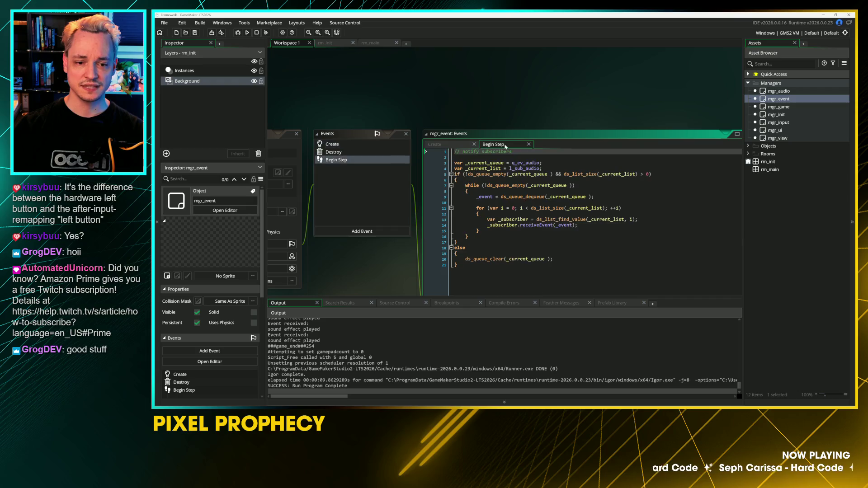
{"action": "scroll", "coordinate": [520, 190], "scroll_direction": "up", "scroll_amount": 2}
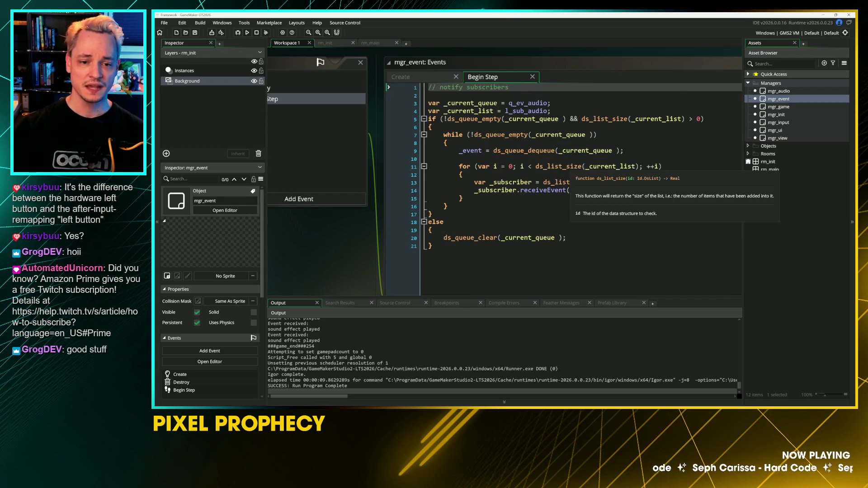
{"action": "left_click", "coordinate": [512, 111]}
{"action": "left_click_drag", "start_coordinate": [407, 248], "coordinate": [402, 102]}
{"action": "key", "text": "ctrl+c"}
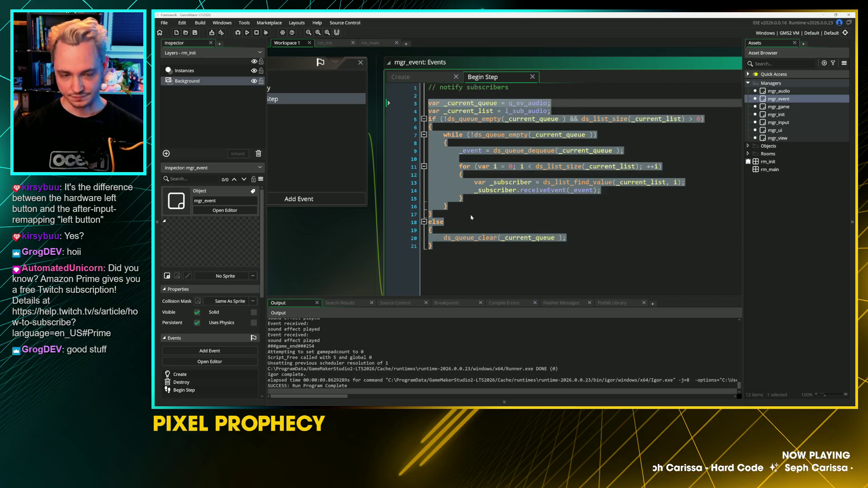
{"action": "left_click", "coordinate": [538, 103]}
Step: Paste a duplicate of the notify-subscribers block below the original
{"action": "key", "text": "ctrl+End"}
{"action": "key", "text": "Return"}
{"action": "key", "text": "Return"}
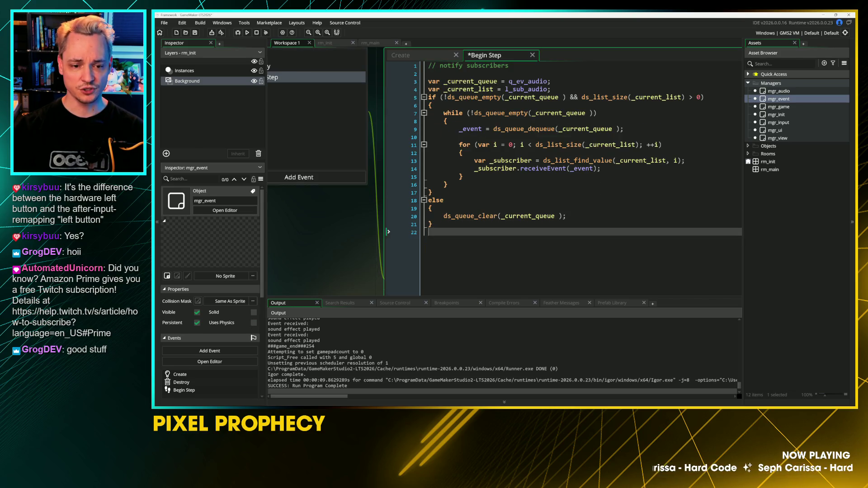
{"action": "key", "text": "ctrl+v"}
{"action": "key", "text": "ctrl+z"}
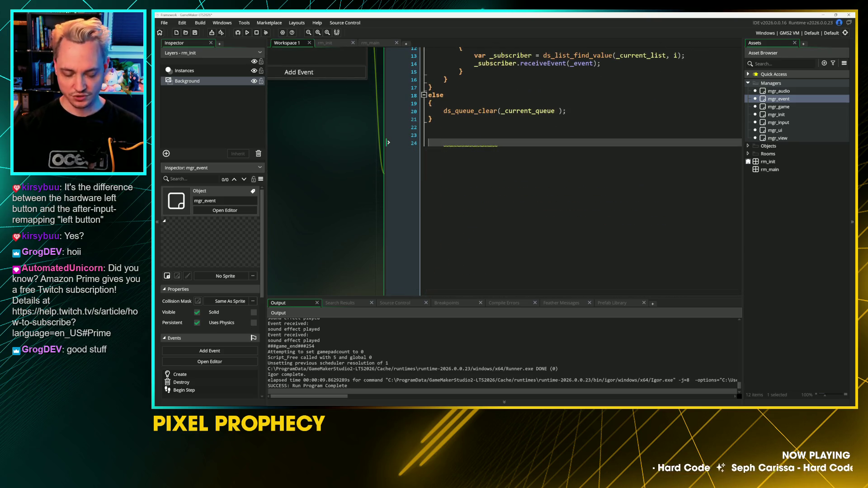
{"action": "key", "text": "Return"}
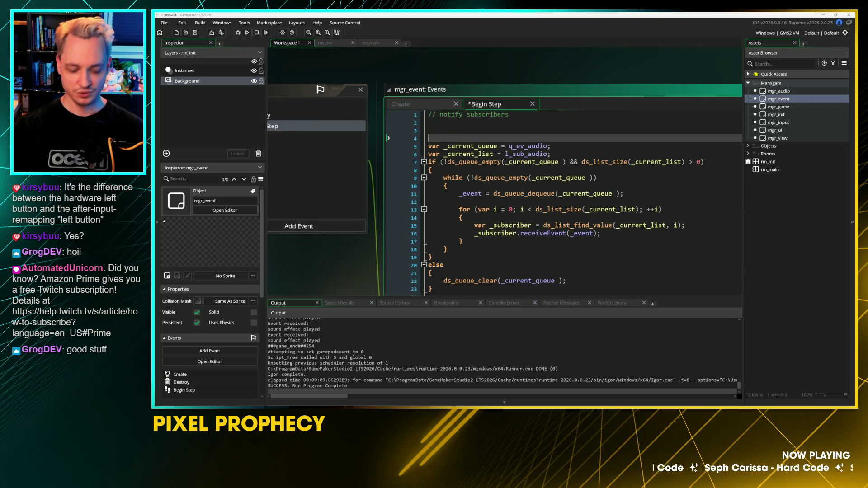
{"action": "key", "text": "ctrl+v"}
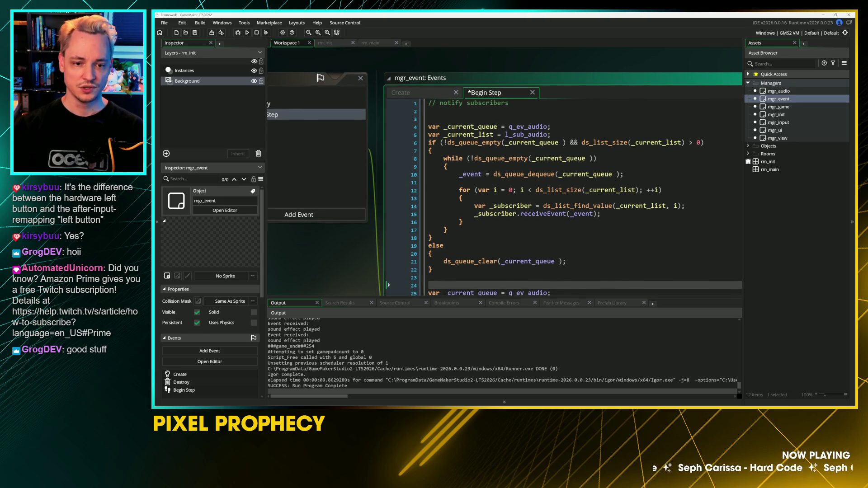
Step: Remove 'var ' from the copy's _current_queue and _current_list lines 25–26
{"action": "scroll", "coordinate": [388, 139], "scroll_direction": "down", "scroll_amount": 1}
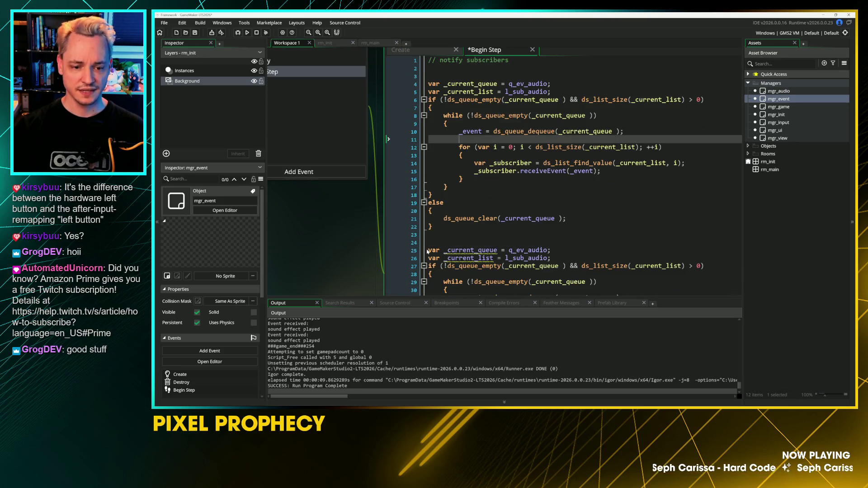
{"action": "left_click", "coordinate": [389, 250]}
{"action": "left_click", "coordinate": [389, 257]}
{"action": "left_click", "coordinate": [388, 250]}
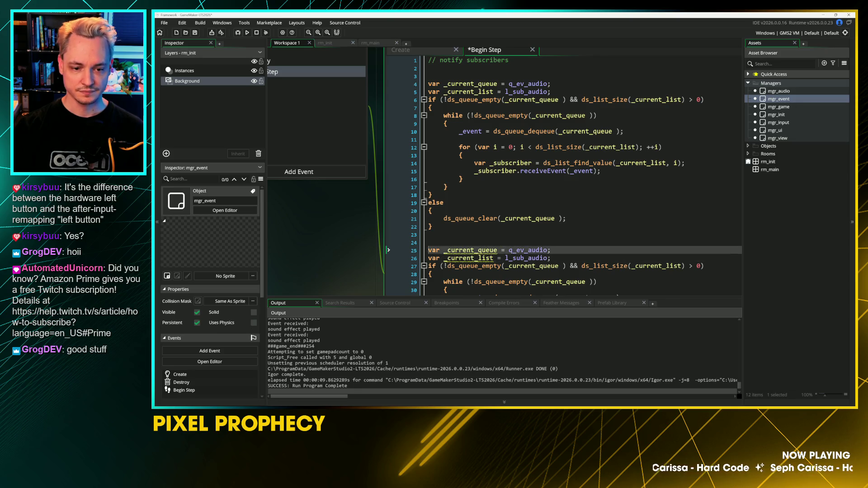
{"action": "key", "text": "Delete"}
{"action": "key", "text": "Delete"}
{"action": "key", "text": "Delete"}
{"action": "left_click", "coordinate": [388, 258]}
{"action": "key", "text": "Delete"}
{"action": "key", "text": "Delete"}
{"action": "key", "text": "Delete"}
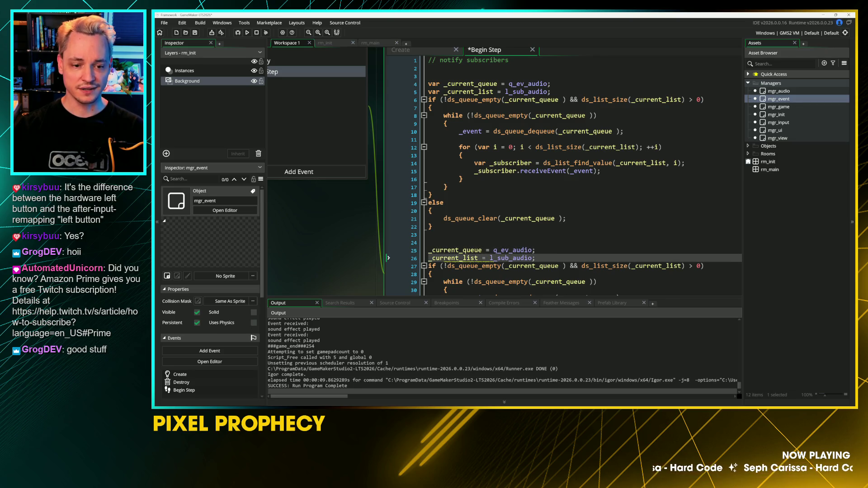
{"action": "left_click", "coordinate": [388, 91]}
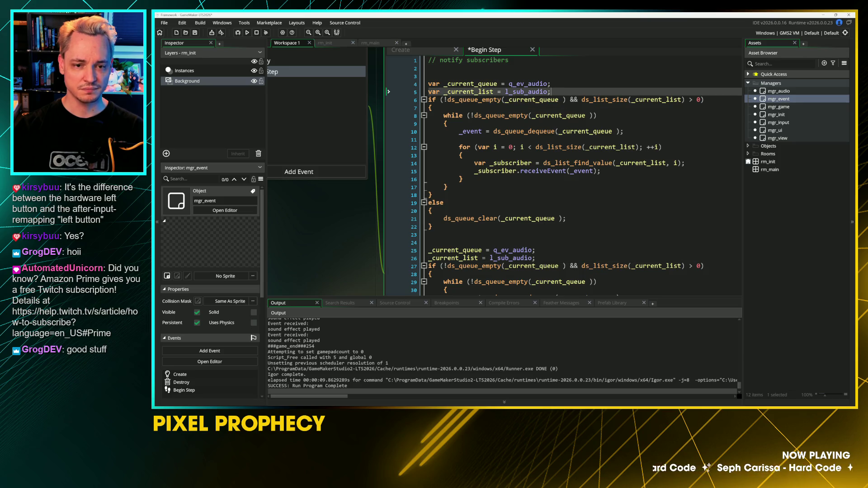
Step: Duplicate the _current_queue and _current_list lines and trim the copies to bare var declarations
{"action": "left_click_drag", "start_coordinate": [388, 91], "coordinate": [400, 88]}
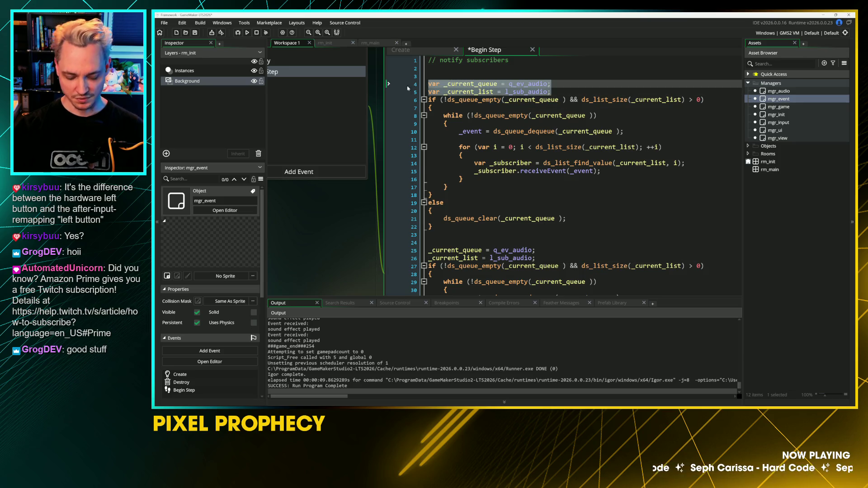
{"action": "key", "text": "ctrl+d"}
{"action": "key", "text": "Right"}
{"action": "key", "text": "Return"}
{"action": "key", "text": "Return"}
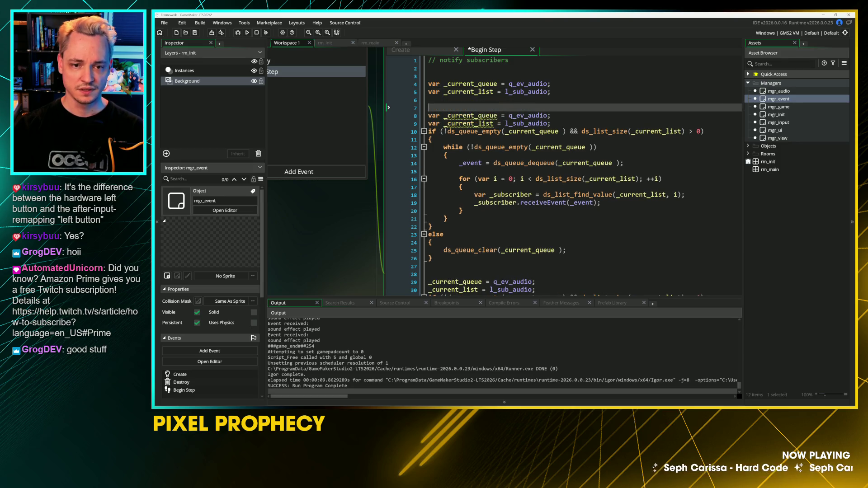
{"action": "key", "text": "Up"}
{"action": "key", "text": "Up"}
{"action": "key", "text": "Up"}
{"action": "key", "text": "End"}
{"action": "key", "text": "ctrl+shift+Left"}
{"action": "key", "text": "ctrl+shift+Left"}
{"action": "key", "text": "ctrl+shift+Left"}
{"action": "key", "text": "BackSpace"}
{"action": "key", "text": "Down"}
{"action": "key", "text": "ctrl+shift+Left"}
{"action": "key", "text": "ctrl+shift+Left"}
{"action": "key", "text": "ctrl+shift+Left"}
{"action": "key", "text": "BackSpace"}
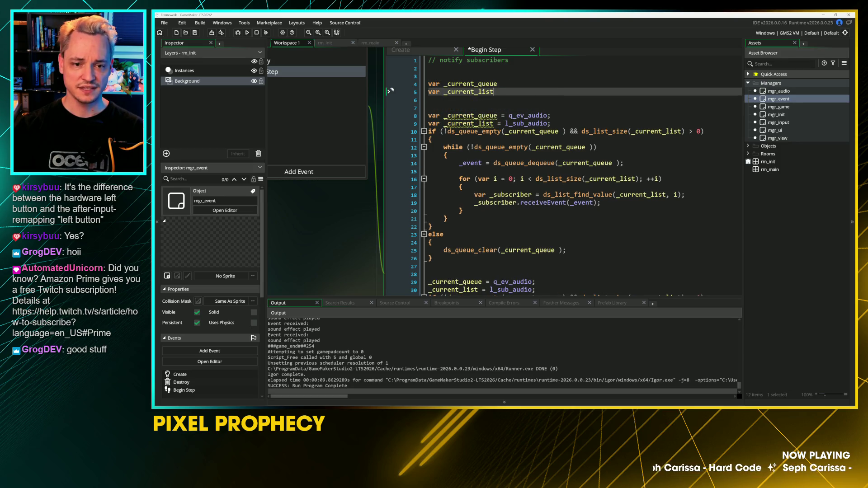
Step: Remove the var keyword from the assignments on lines 8 and 9
{"action": "key", "text": "Down"}
{"action": "key", "text": "Down"}
{"action": "key", "text": "Down"}
{"action": "key", "text": "Home"}
{"action": "key", "text": "alt+shift+Down"}
{"action": "key", "text": "ctrl+shift+Right"}
{"action": "key", "text": "BackSpace"}
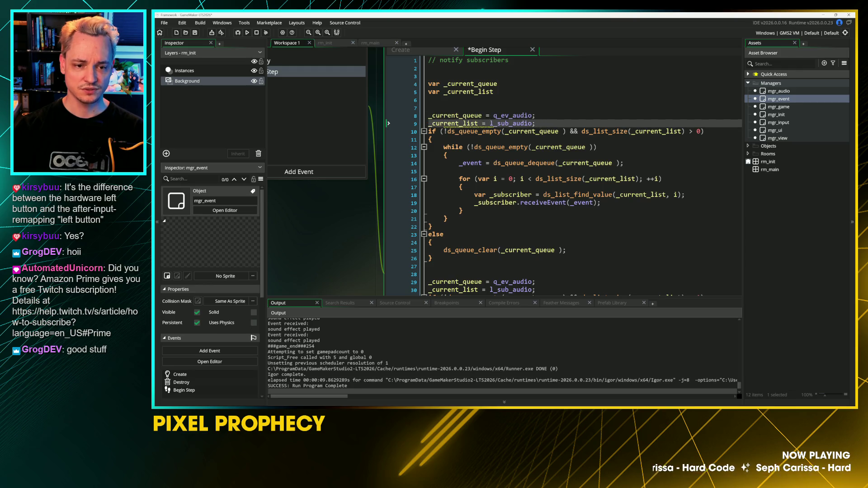
Step: Rename q_ev_audio to q_ev_input and start changing l_sub_audio to l_sub_input
{"action": "left_click", "coordinate": [493, 123]}
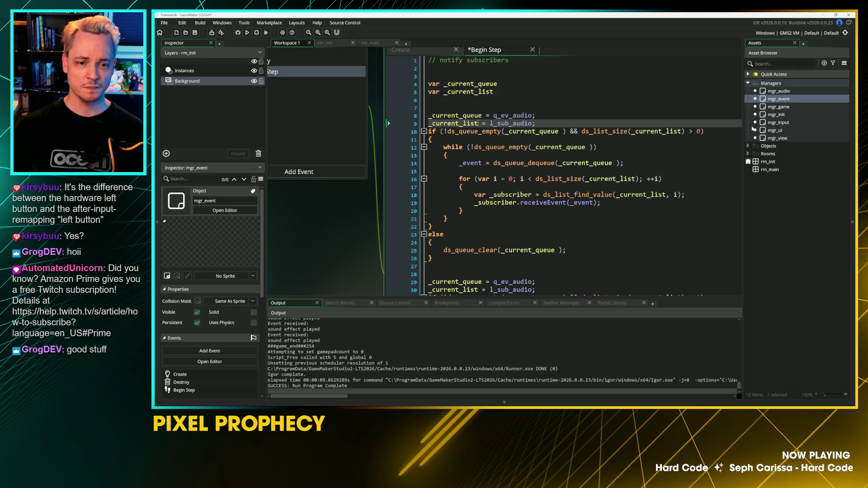
{"action": "key", "text": "Up"}
{"action": "key", "text": "ctrl+Right"}
{"action": "key", "text": "BackSpace"}
{"action": "key", "text": "BackSpace"}
{"action": "key", "text": "BackSpace"}
{"action": "type", "text": "input"}
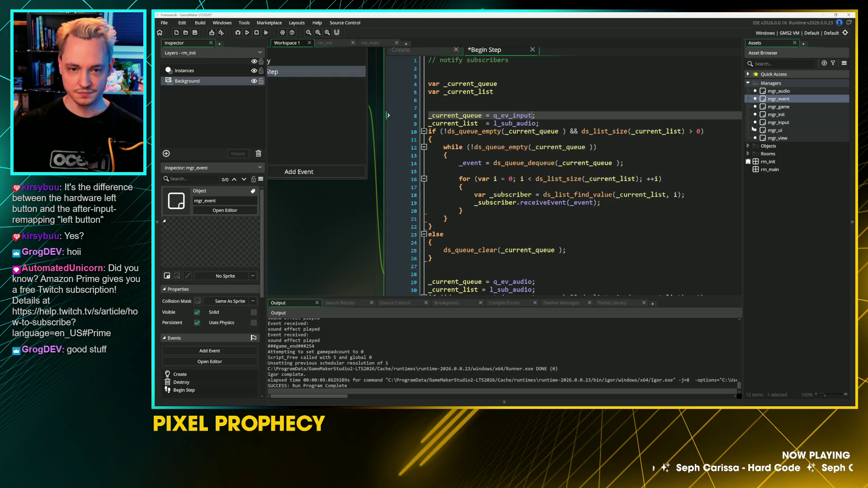
{"action": "key", "text": "Down"}
{"action": "key", "text": "Delete"}
{"action": "key", "text": "Delete"}
{"action": "key", "text": "Delete"}
{"action": "type", "text": "inp"}
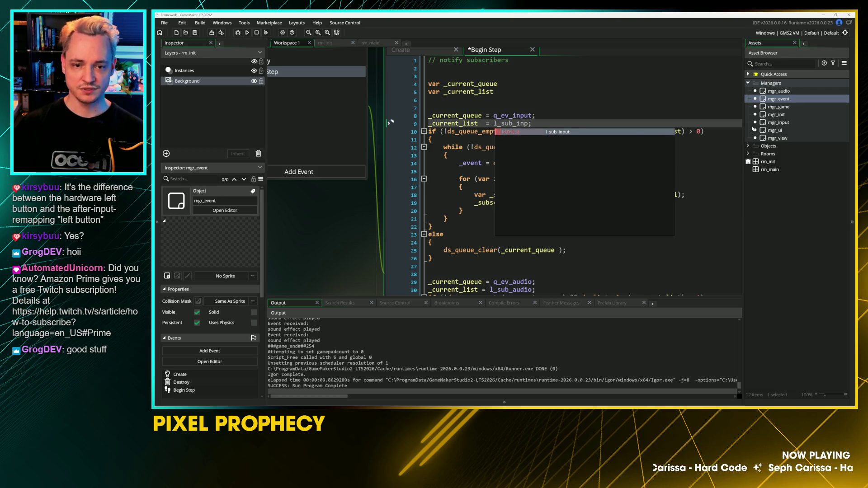
{"action": "key", "text": "Escape"}
Step: Finish the l_sub_input name and save mgr_event's Begin Step code
{"action": "type", "text": "ut"}
{"action": "key", "text": "ctrl+s"}
{"action": "left_click", "coordinate": [765, 181]}
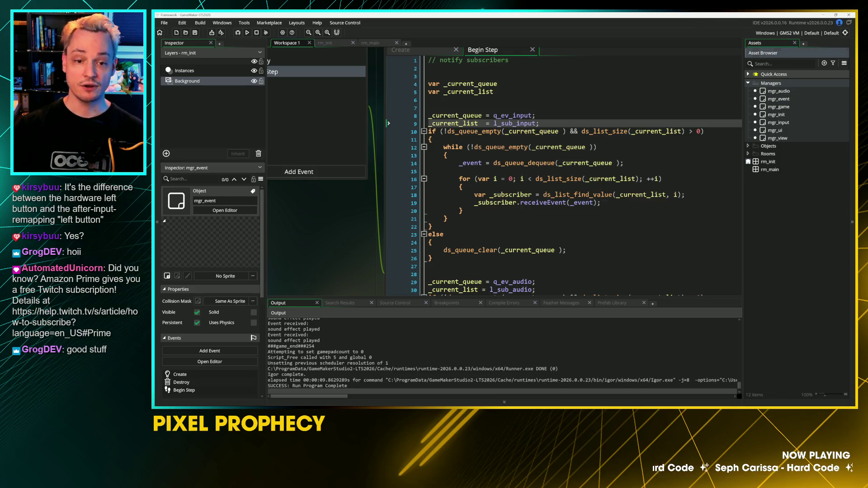
Step: Open mgr_game's Create code and delete the unfinished switch line in receiveEvent
{"action": "double_click", "coordinate": [778, 106]}
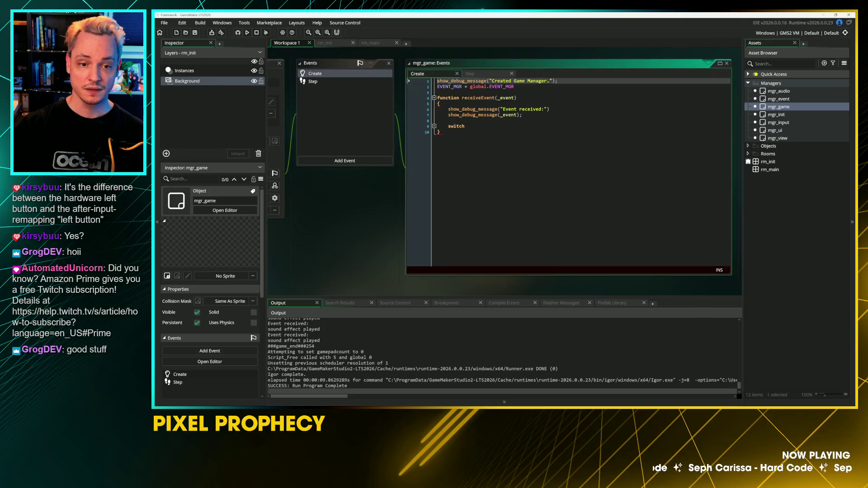
{"action": "left_click", "coordinate": [439, 132]}
{"action": "key", "text": "Up"}
{"action": "key", "text": "Up"}
{"action": "key", "text": "Up"}
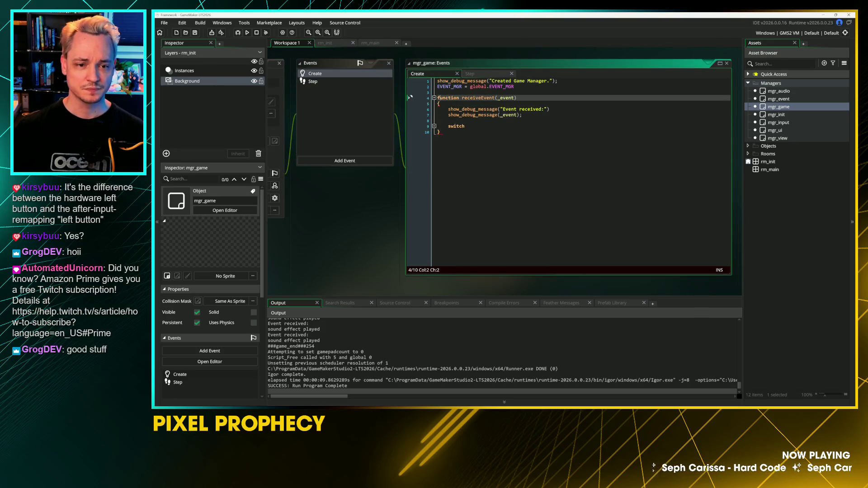
{"action": "key", "text": "Down"}
{"action": "key", "text": "Down"}
{"action": "key", "text": "Down"}
{"action": "key", "text": "End"}
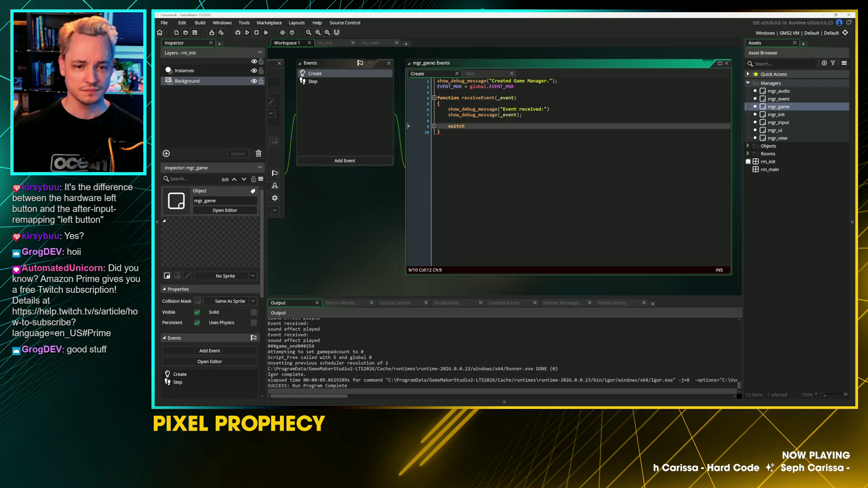
{"action": "key", "text": "ctrl+BackSpace"}
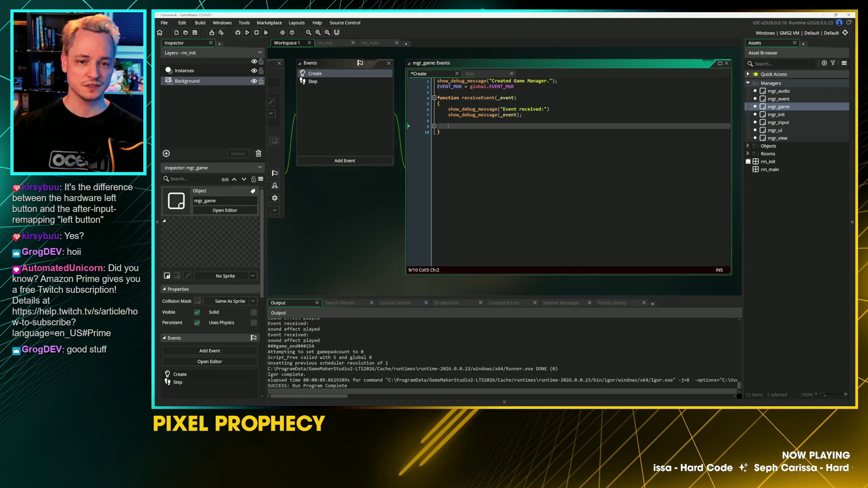
Step: Insert two blank lines after the EVENT_MGR setup on line 2
{"action": "left_click", "coordinate": [514, 87]}
{"action": "key", "text": "Return"}
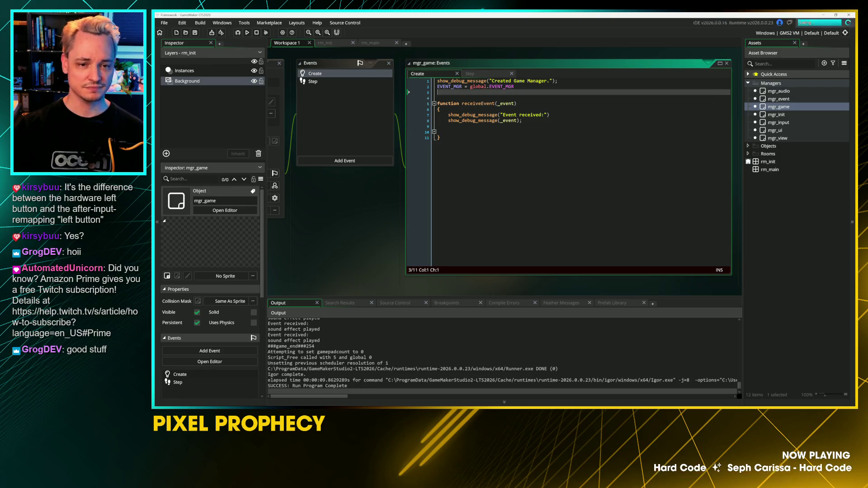
{"action": "key", "text": "Return"}
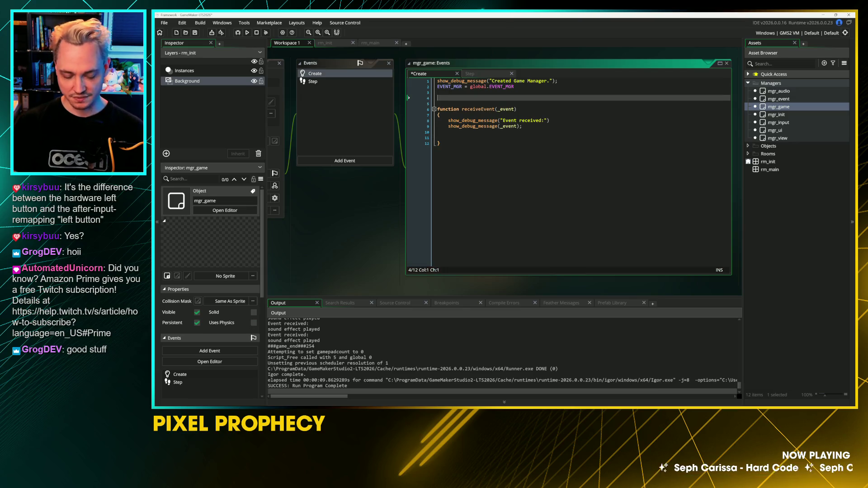
Step: Add EVENT_MGR.subscribe(EV_TYPE.INPUT, id); below the setup line, remove the blank line, and save
{"action": "type", "text": "EVENT_MGR"}
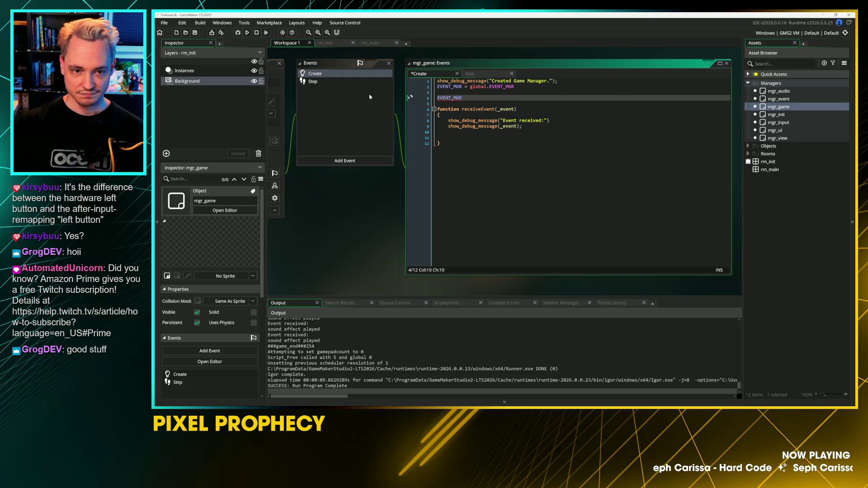
{"action": "scroll", "coordinate": [373, 92], "scroll_direction": "up", "scroll_amount": 3}
{"action": "key", "text": "Down"}
{"action": "left_click", "coordinate": [534, 153]}
{"action": "type", "text": ".sub"}
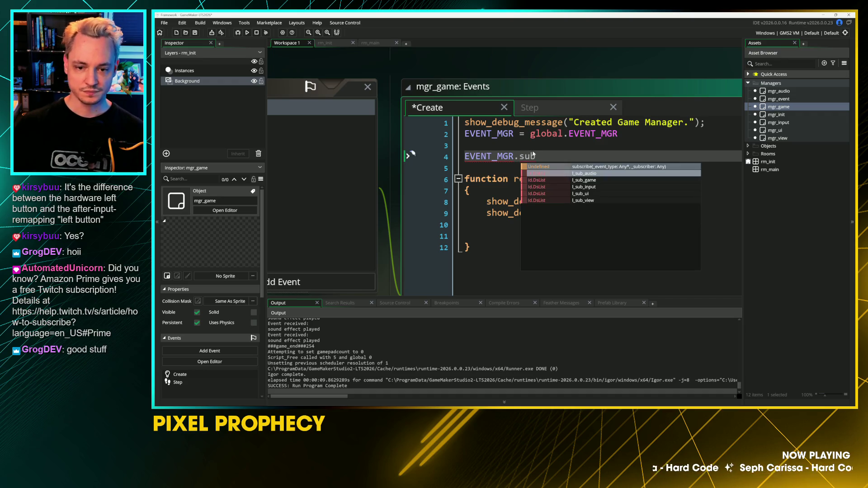
{"action": "key", "text": "Return"}
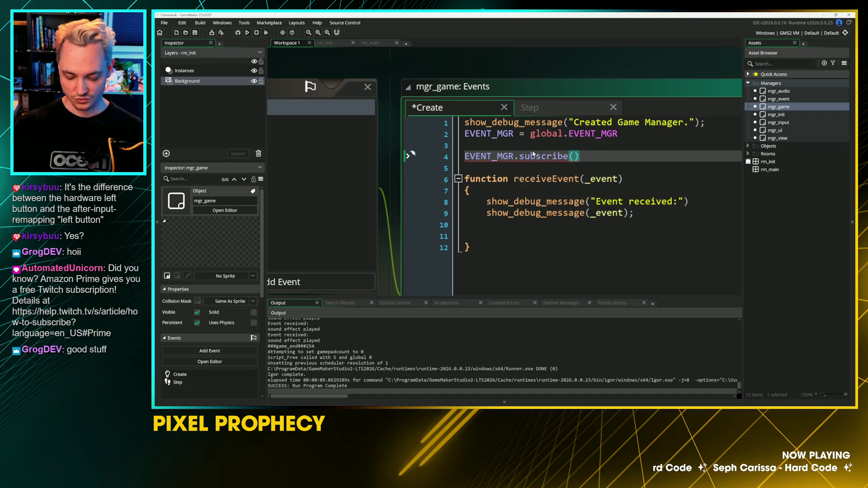
{"action": "type", "text": "EV_"}
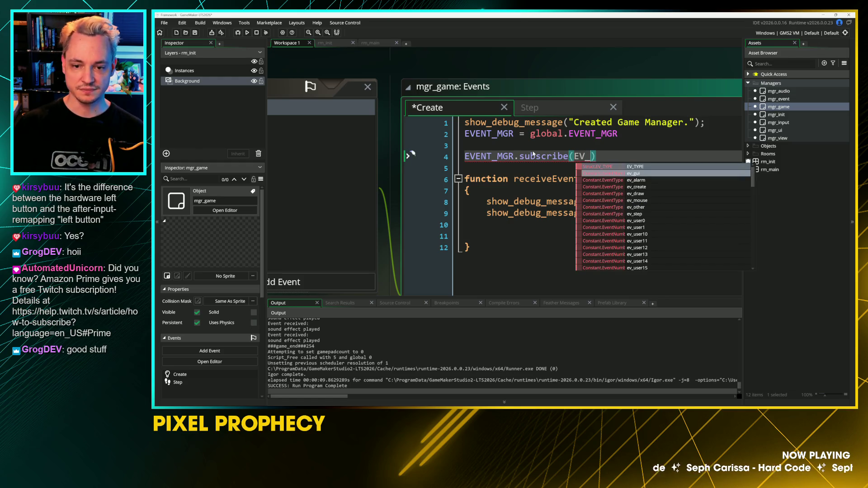
{"action": "type", "text": "TYPE.INPUT, id);"}
{"action": "key", "text": "Up"}
{"action": "key", "text": "Up"}
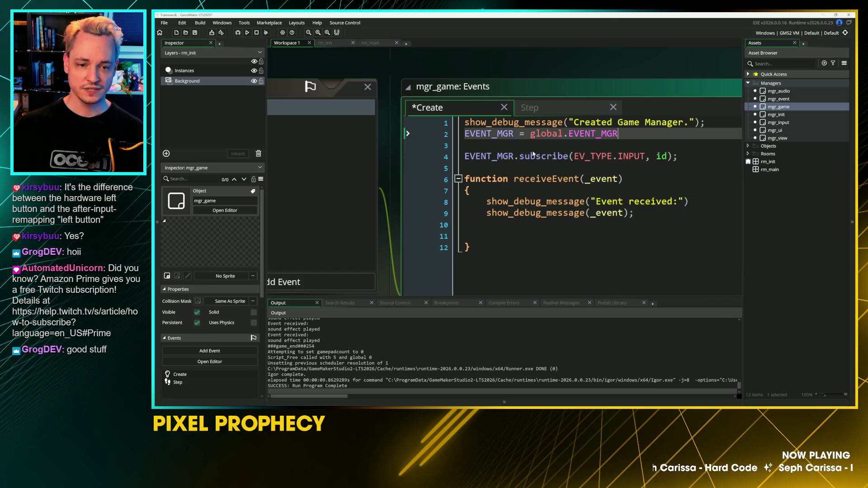
{"action": "key", "text": "Down"}
{"action": "key", "text": "Delete"}
{"action": "key", "text": "ctrl+s"}
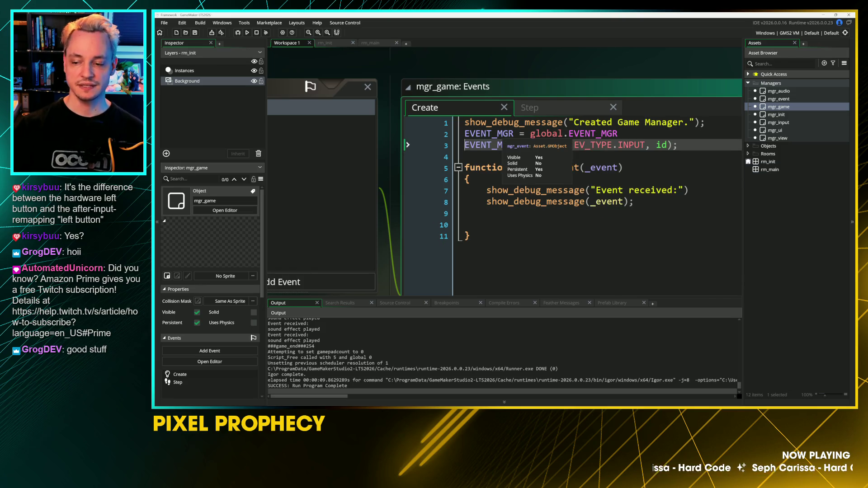
Step: Insert a new empty line inside receiveEvent for the switch statement
{"action": "left_click", "coordinate": [497, 225]}
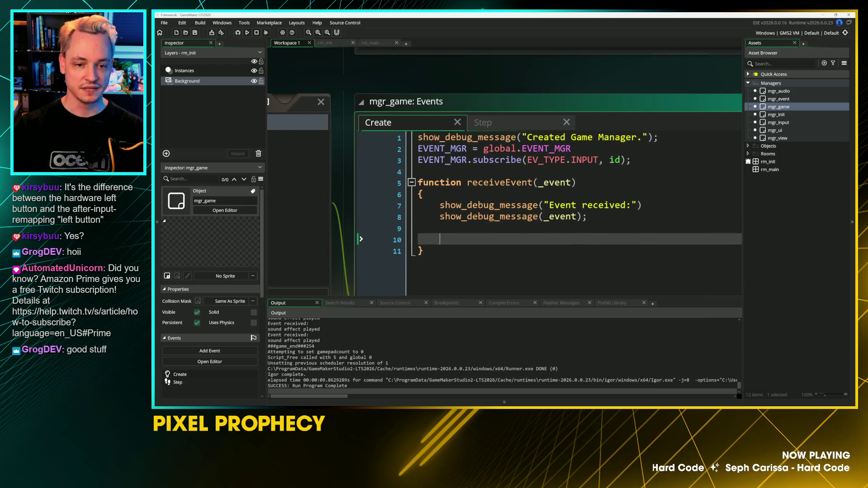
{"action": "key", "text": "Up"}
{"action": "key", "text": "Up"}
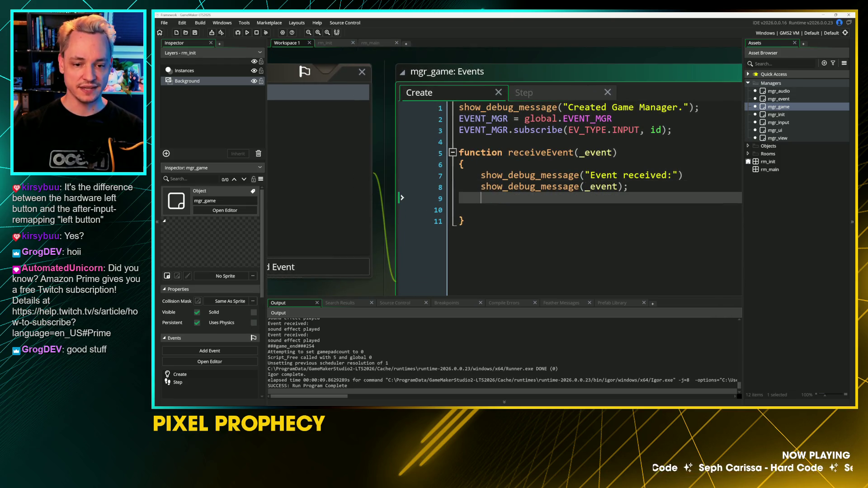
{"action": "key", "text": "Down"}
{"action": "key", "text": "Return"}
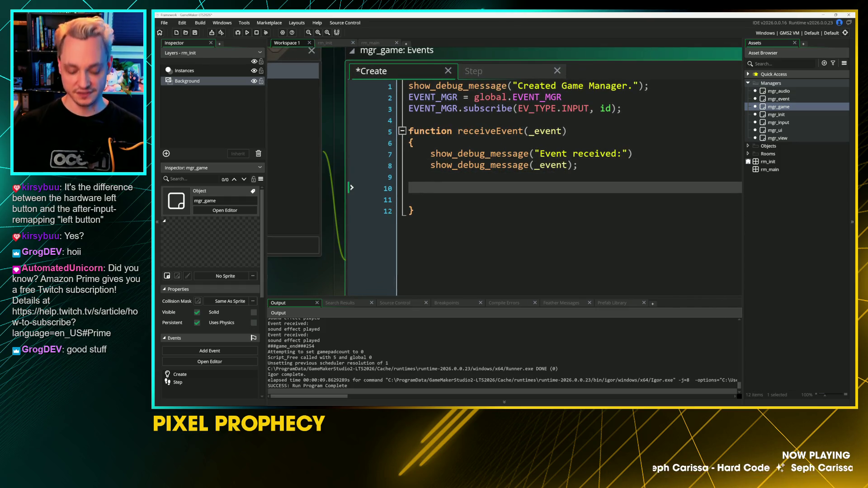
Step: Type 'switch (_event.' in receiveEvent and check mgr_event's structs for the type field name
{"action": "type", "text": "switch"}
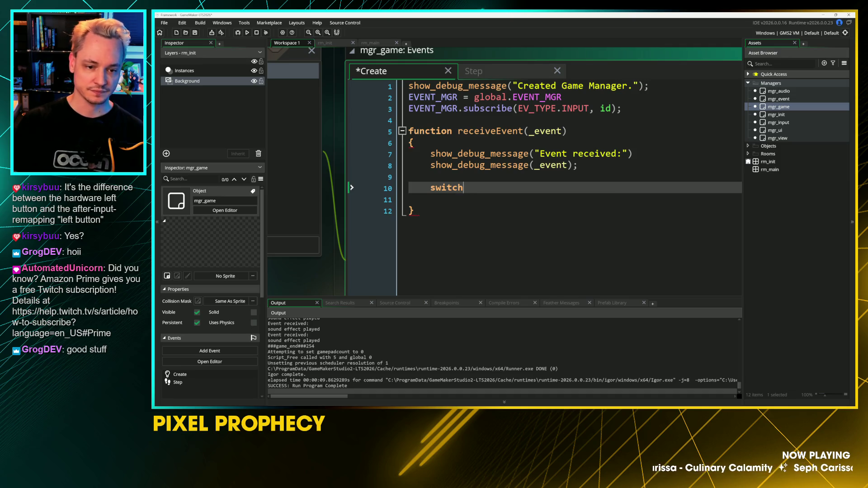
{"action": "type", "text": " ("}
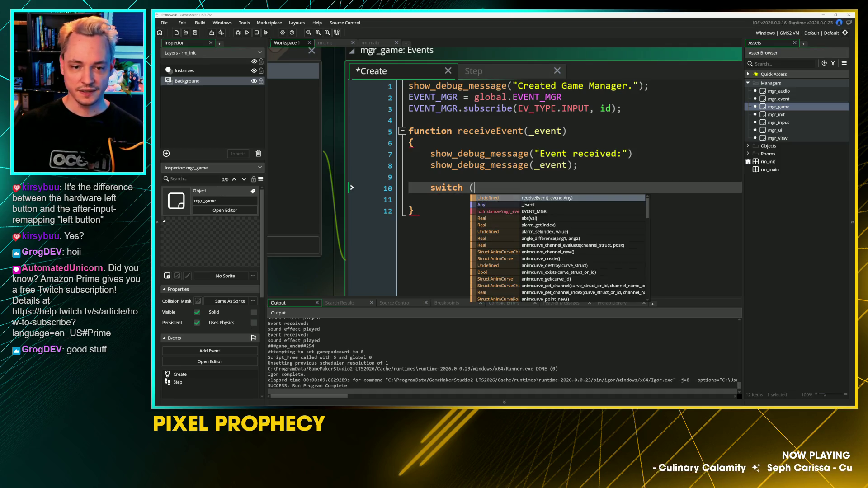
{"action": "type", "text": "_event."}
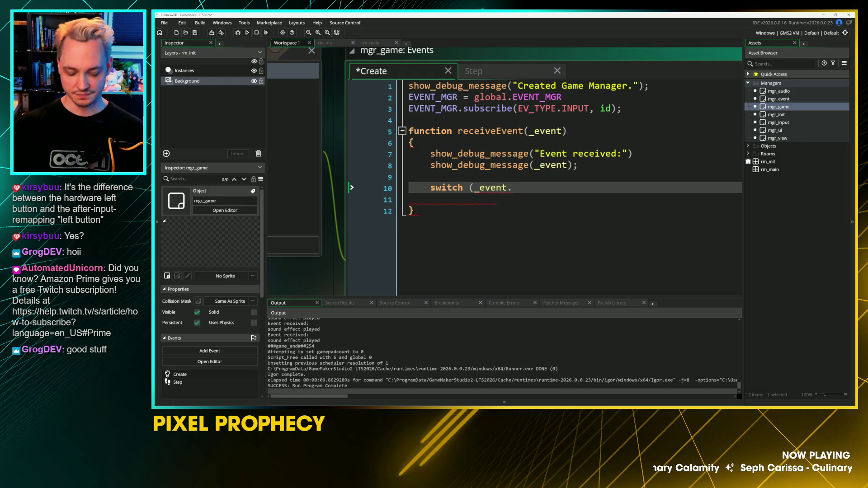
{"action": "key", "text": "ctrl+s"}
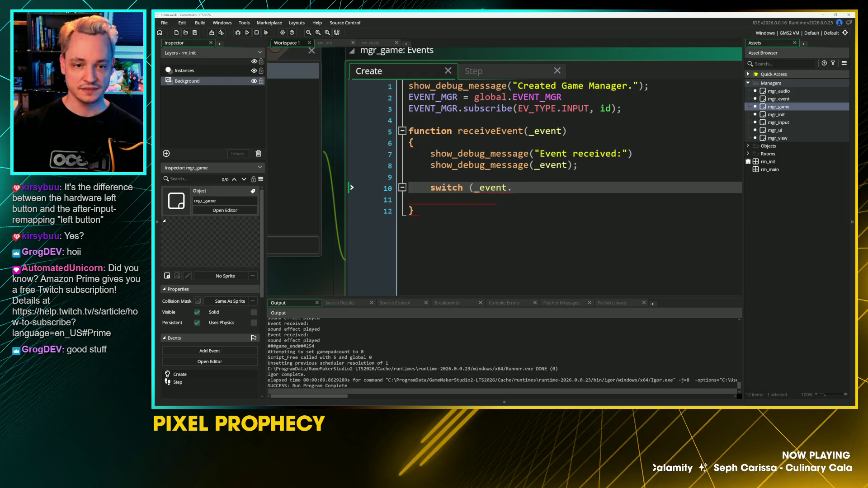
{"action": "key", "text": "ctrl+Tab"}
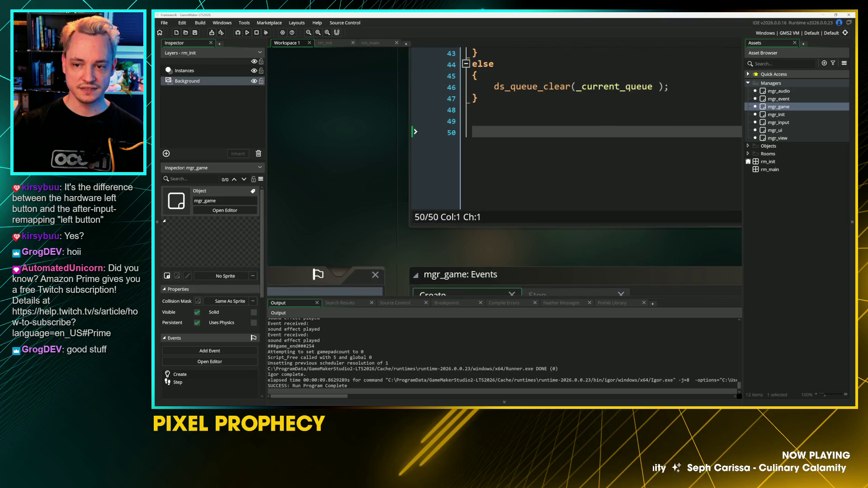
{"action": "double_click", "coordinate": [782, 99]}
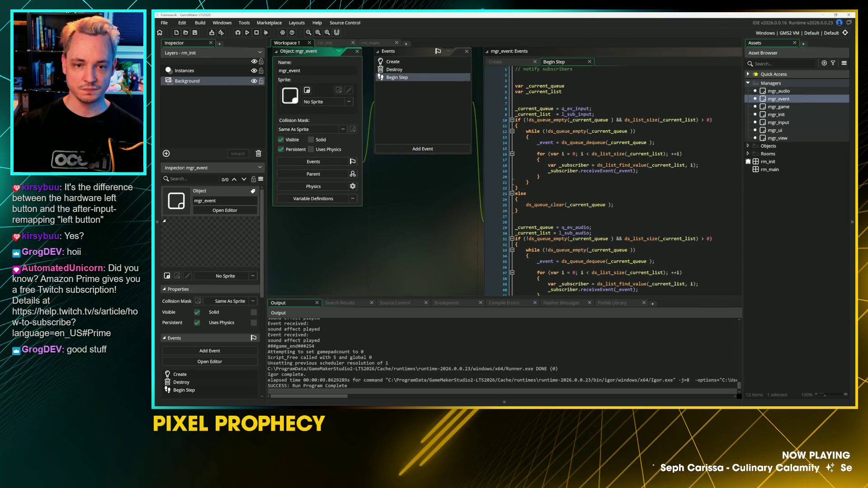
{"action": "key", "text": "ctrl+Tab"}
{"action": "scroll", "coordinate": [384, 184], "scroll_direction": "up", "scroll_amount": 5}
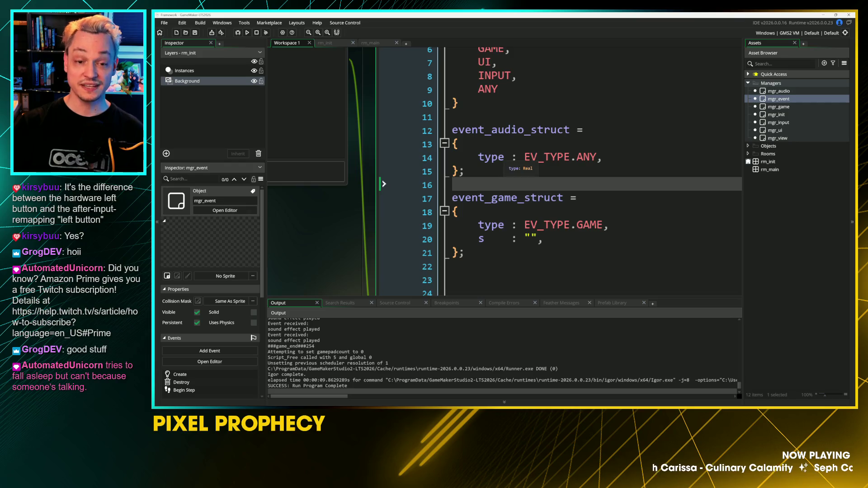
{"action": "left_click", "coordinate": [383, 157]}
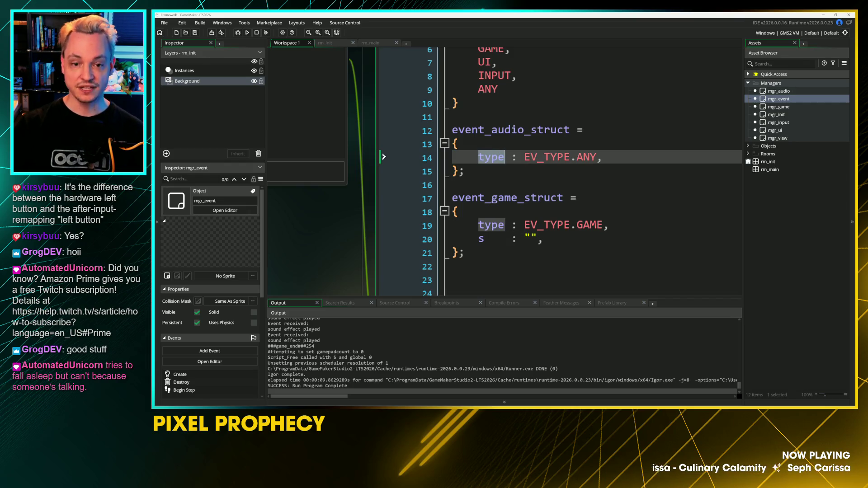
{"action": "scroll", "coordinate": [430, 216], "scroll_direction": "down", "scroll_amount": 15}
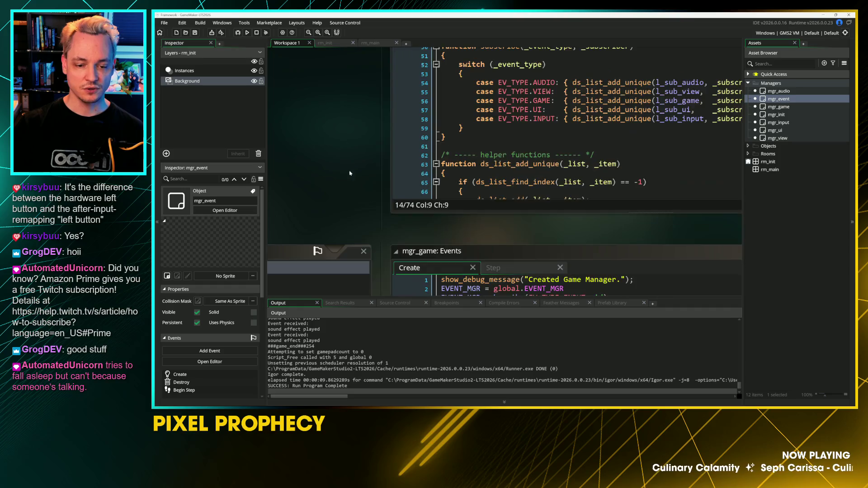
{"action": "scroll", "coordinate": [360, 76], "scroll_direction": "down", "scroll_amount": 1}
{"action": "left_click", "coordinate": [538, 142]}
Step: Complete 'switch (_event.type)' and give it an opening and closing brace block
{"action": "type", "text": "type"}
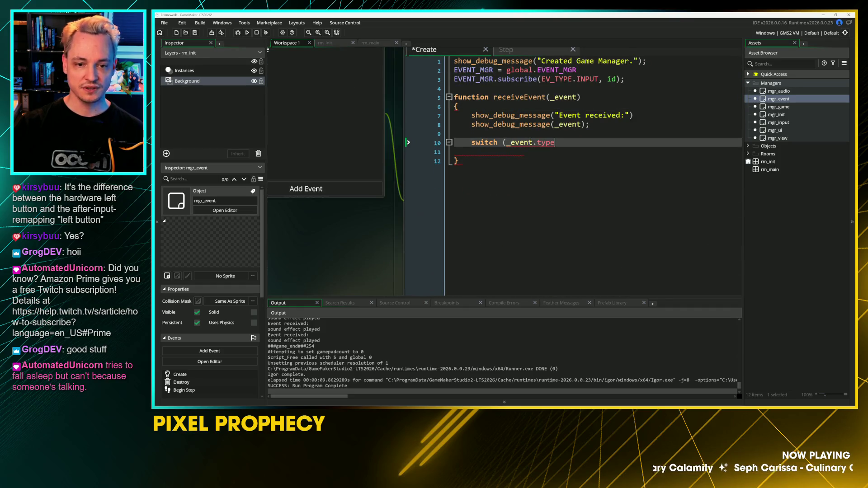
{"action": "type", "text": ")"}
{"action": "key", "text": "Return"}
{"action": "type", "text": "{"}
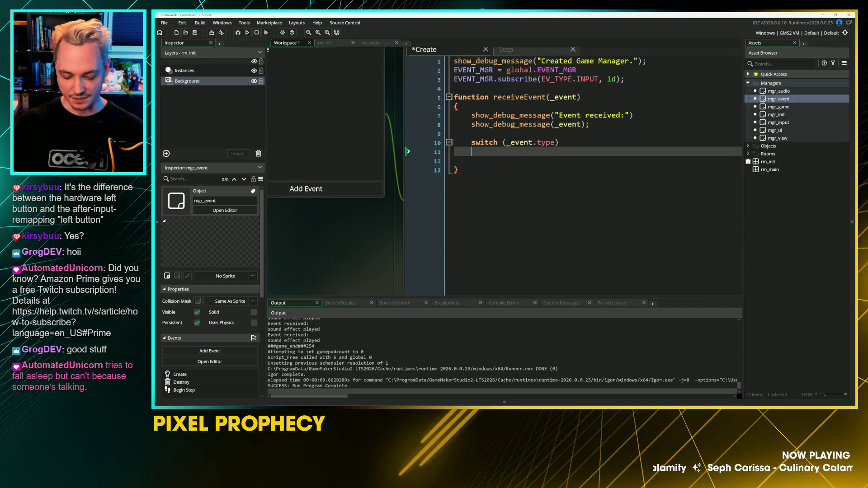
{"action": "key", "text": "Return"}
{"action": "type", "text": "}"}
{"action": "key", "text": "Left"}
{"action": "key", "text": "Return"}
{"action": "key", "text": "Up"}
{"action": "key", "text": "Tab"}
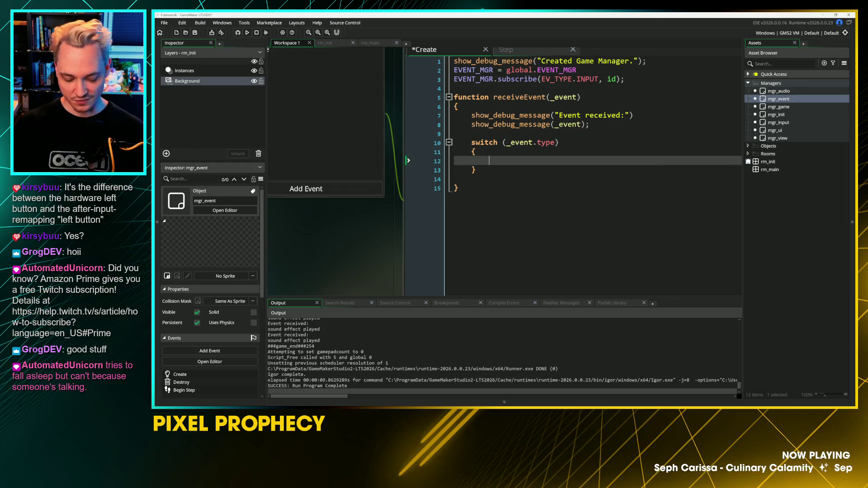
Step: Add 'case EV_TYPE.INPUT:' with a braced block ending in 'break;' and an empty inner line
{"action": "type", "text": "case "}
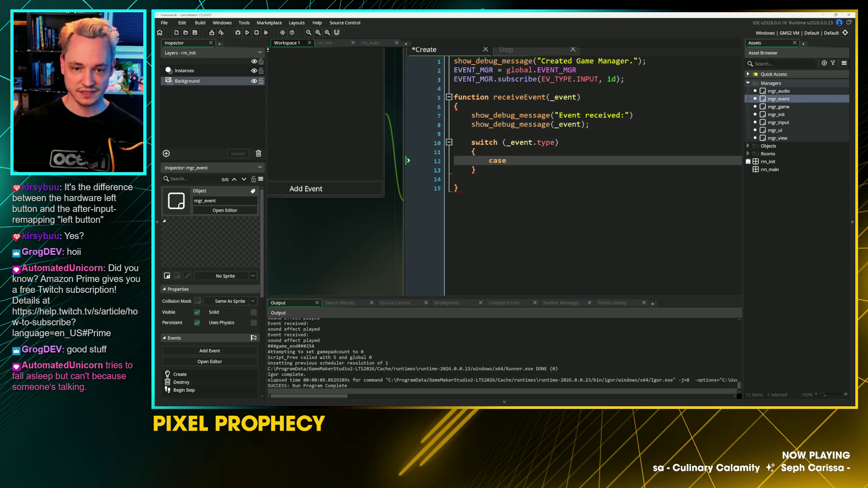
{"action": "type", "text": "EV_"}
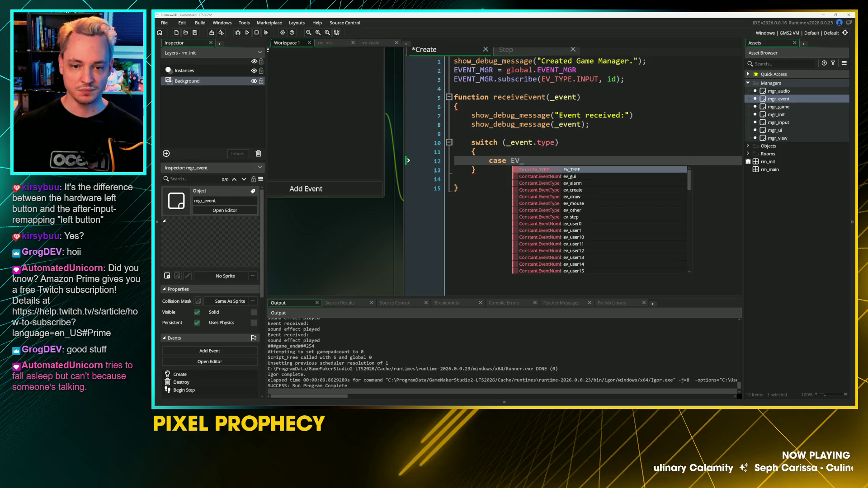
{"action": "type", "text": "IN"}
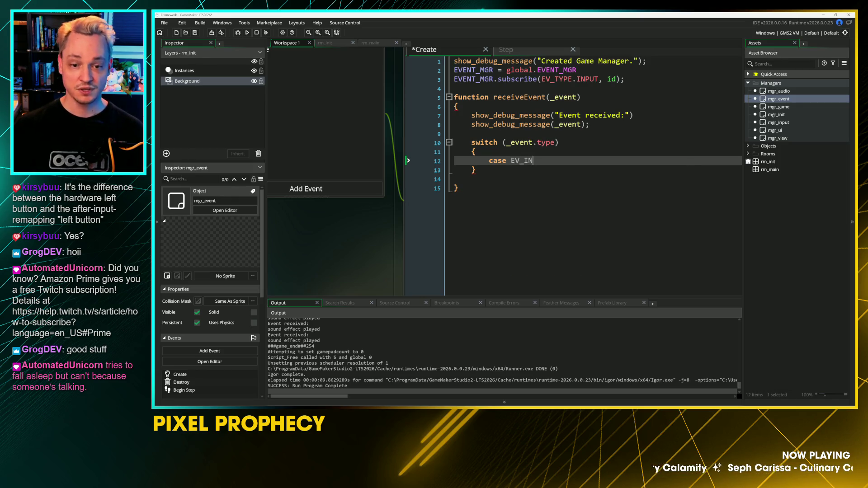
{"action": "key", "text": "BackSpace"}
{"action": "key", "text": "BackSpace"}
{"action": "type", "text": "TYPE.INPUT:"}
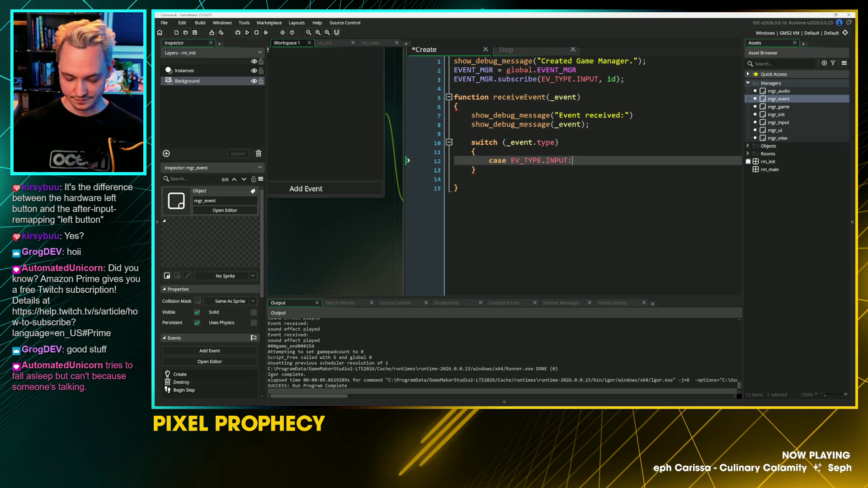
{"action": "key", "text": "Return"}
{"action": "type", "text": "{"}
{"action": "key", "text": "Return"}
{"action": "type", "text": "} break;"}
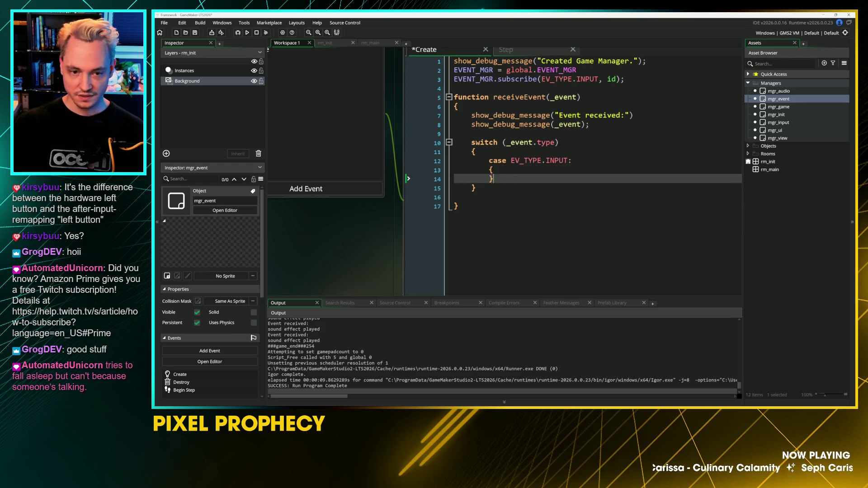
{"action": "key", "text": "Up"}
{"action": "key", "text": "Return"}
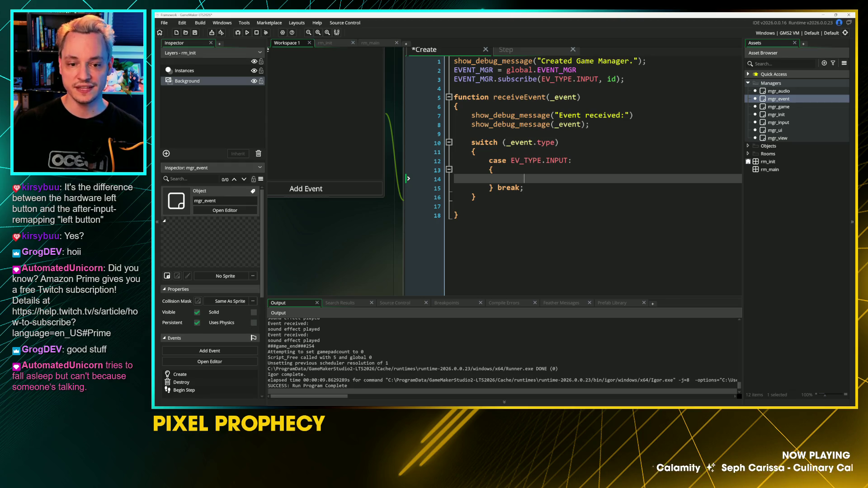
Step: Write a nested 'switch (_event.s)' inside the INPUT case, fixing the misspelled keyword
{"action": "type", "text": "sw"}
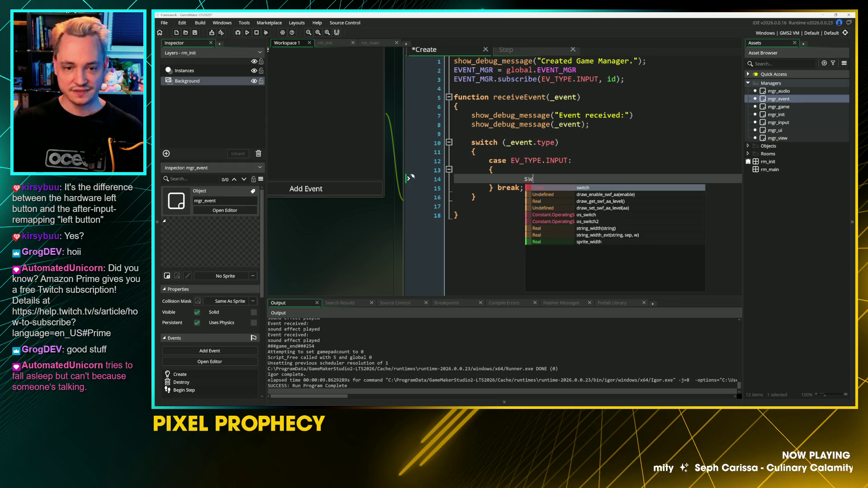
{"action": "type", "text": "ich "}
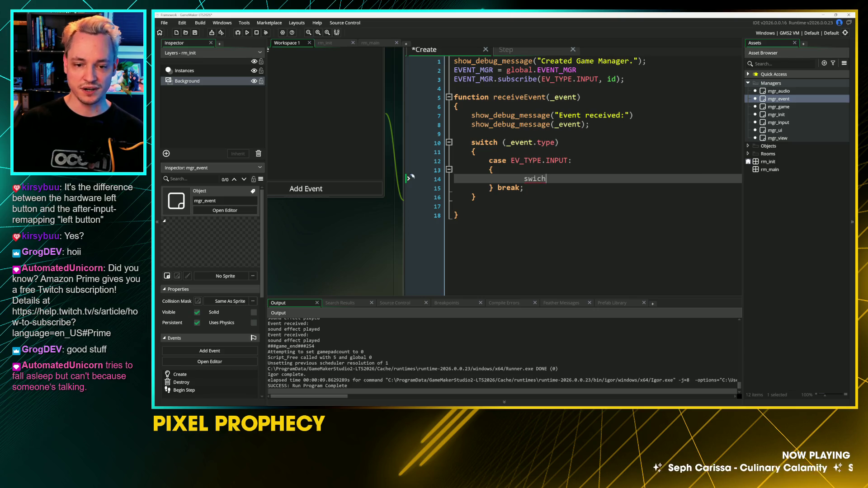
{"action": "type", "text": "("}
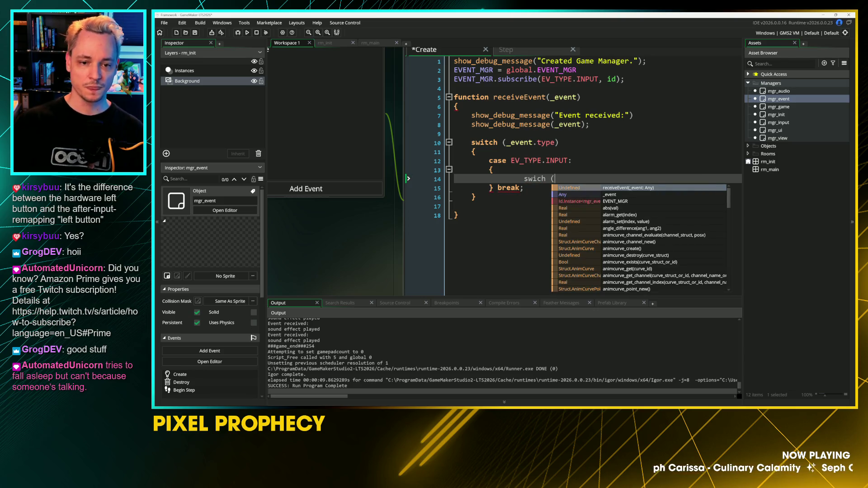
{"action": "type", "text": "_event.s"}
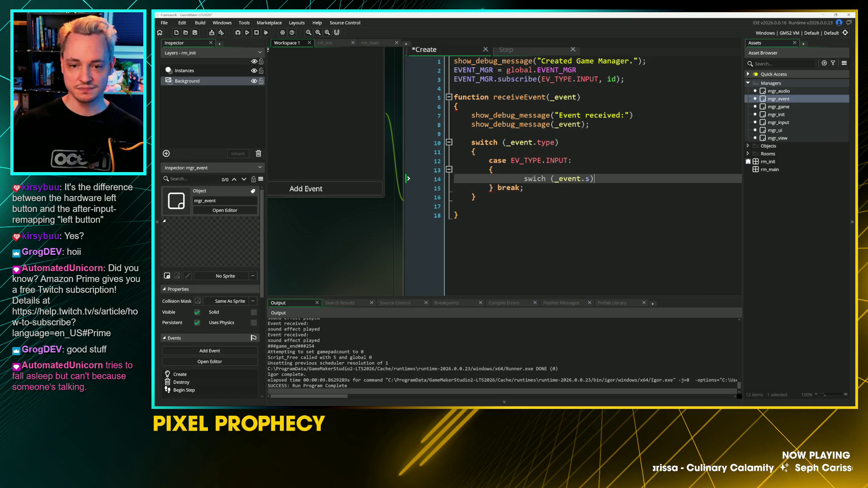
{"action": "scroll", "coordinate": [387, 294], "scroll_direction": "up", "scroll_amount": 5}
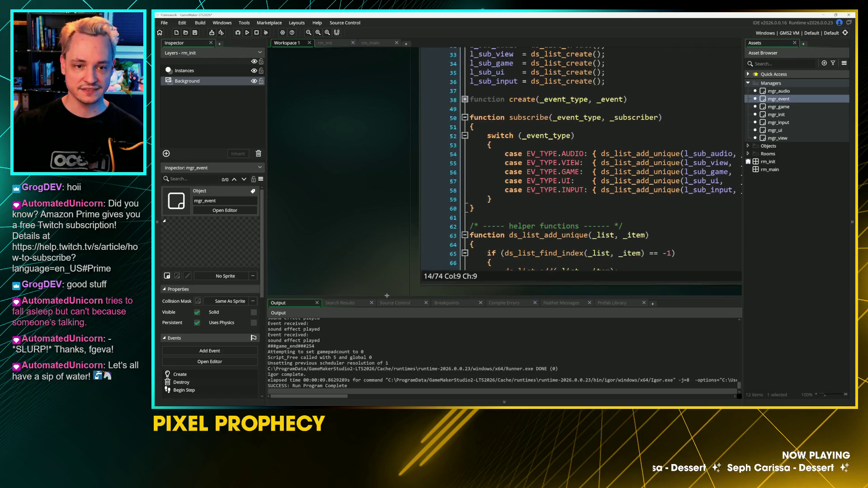
{"action": "scroll", "coordinate": [387, 187], "scroll_direction": "up", "scroll_amount": 5}
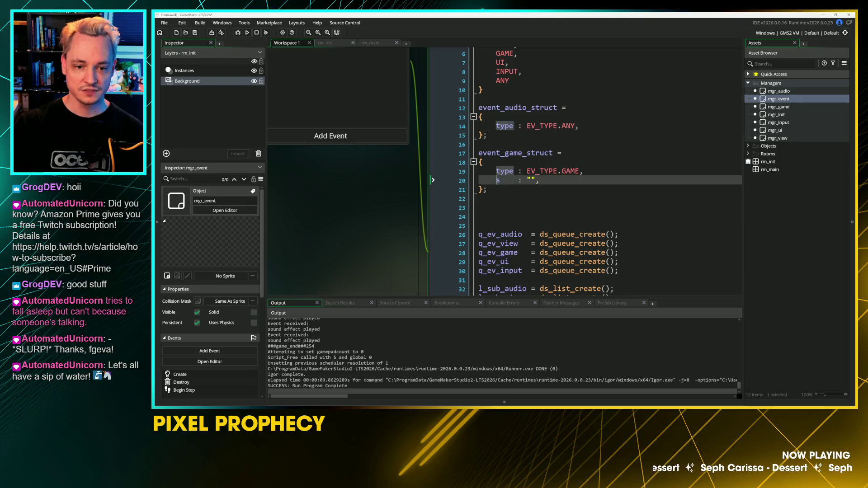
{"action": "scroll", "coordinate": [357, 232], "scroll_direction": "down", "scroll_amount": 10}
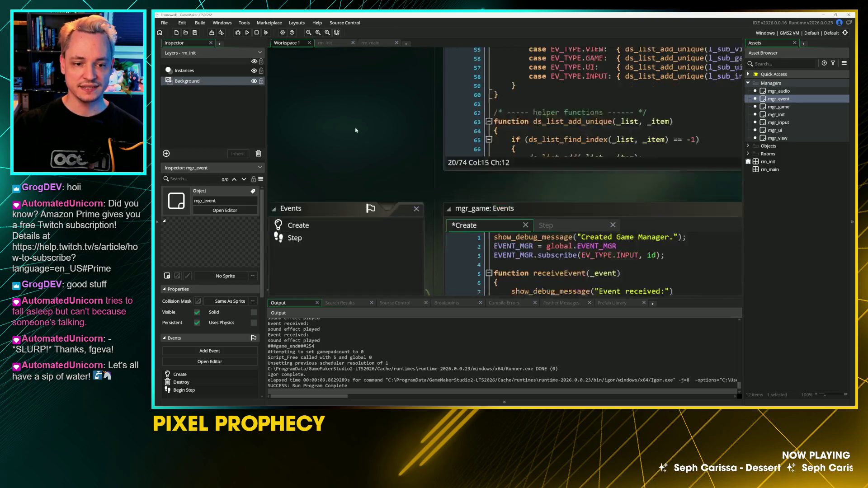
{"action": "scroll", "coordinate": [336, 222], "scroll_direction": "down", "scroll_amount": 3}
{"action": "left_click", "coordinate": [598, 112]}
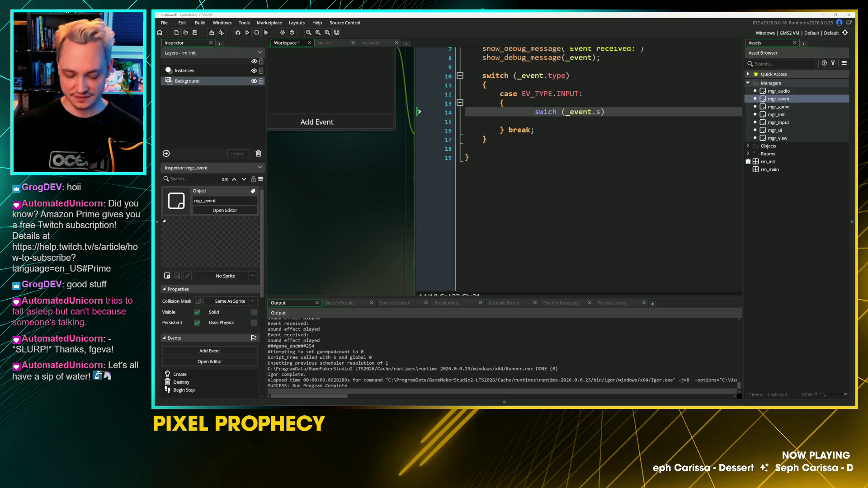
{"action": "left_click", "coordinate": [557, 112]}
{"action": "type", "text": "t"}
{"action": "left_click", "coordinate": [611, 113]}
Step: Add a braced body under the nested switch with a line for its first case
{"action": "key", "text": "Return"}
{"action": "type", "text": "{"}
{"action": "key", "text": "Return"}
{"action": "type", "text": "}"}
{"action": "key", "text": "Return"}
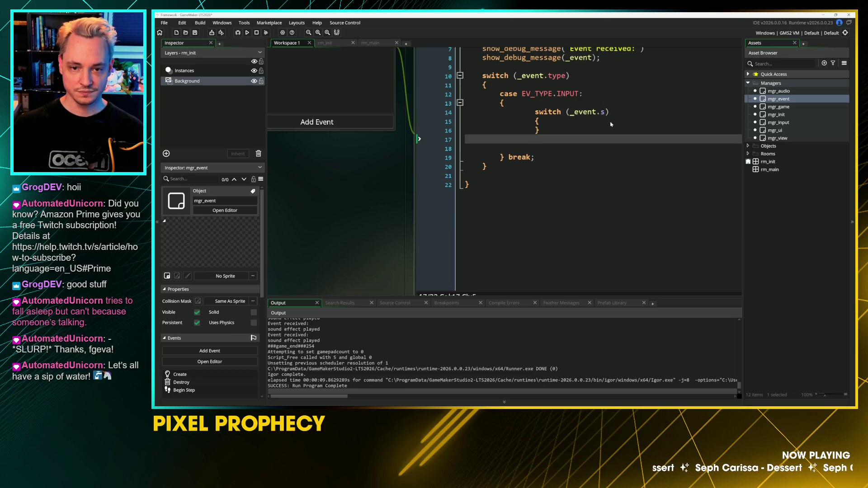
{"action": "left_click", "coordinate": [611, 125]}
{"action": "key", "text": "Return"}
Step: Add 'case "cancel":' ending in 'break;' with an indented empty line beneath it
{"action": "type", "text": "case:"}
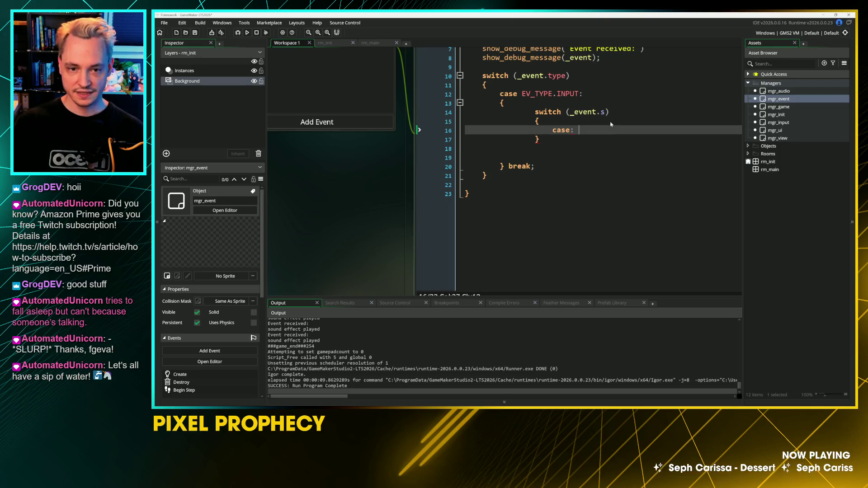
{"action": "key", "text": "BackSpace"}
{"action": "key", "text": "BackSpace"}
{"action": "type", "text": "\"canb"}
{"action": "key", "text": "BackSpace"}
{"action": "type", "text": "cel\":"}
{"action": "key", "text": "Return"}
{"action": "type", "text": "break;"}
{"action": "key", "text": "Down"}
{"action": "key", "text": "Down"}
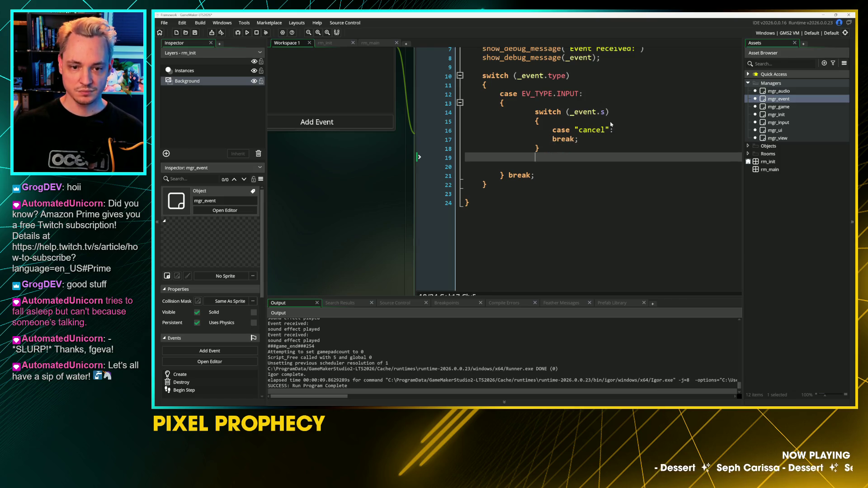
{"action": "key", "text": "BackSpace"}
{"action": "key", "text": "Up"}
{"action": "key", "text": "Up"}
{"action": "key", "text": "Return"}
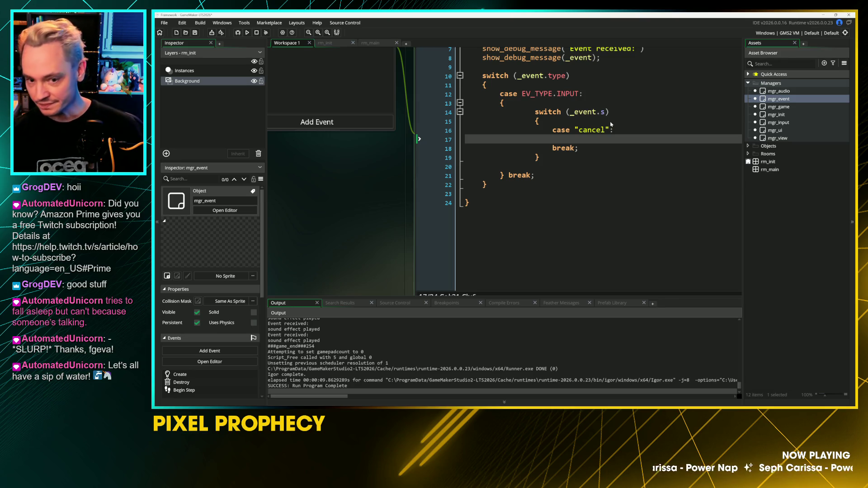
{"action": "key", "text": "Tab"}
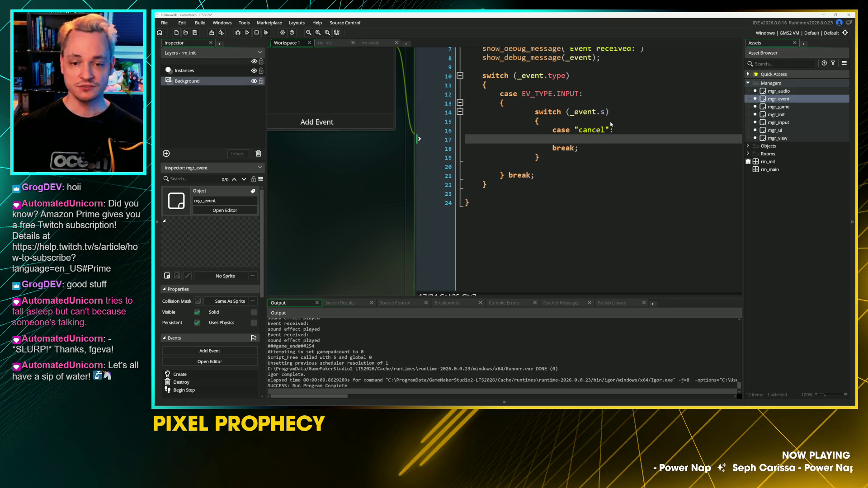
Step: Add the comment '// make sure we're in the right game state' and 'game_end();' to the cancel case
{"action": "type", "text": "/// make sure we're "}
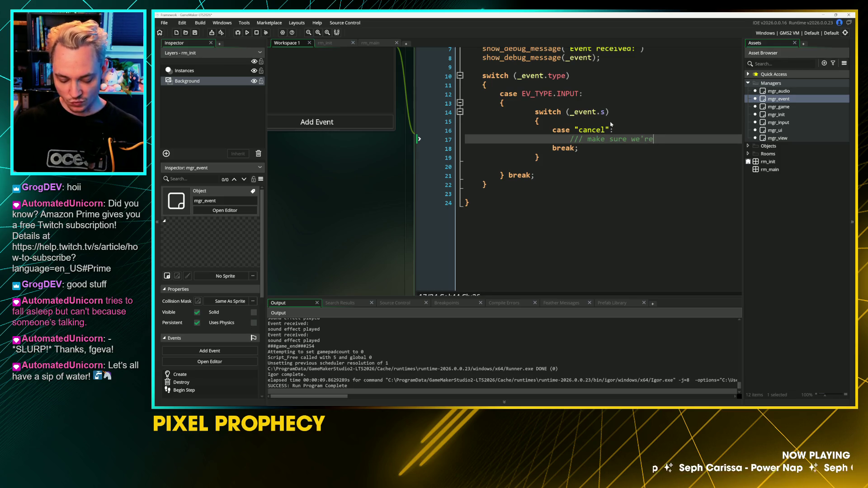
{"action": "type", "text": "in the right "}
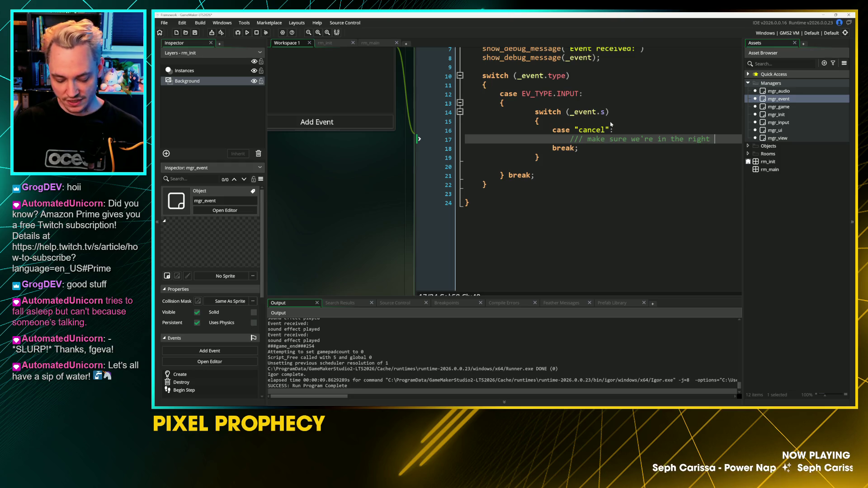
{"action": "type", "text": "game state"}
{"action": "key", "text": "Return"}
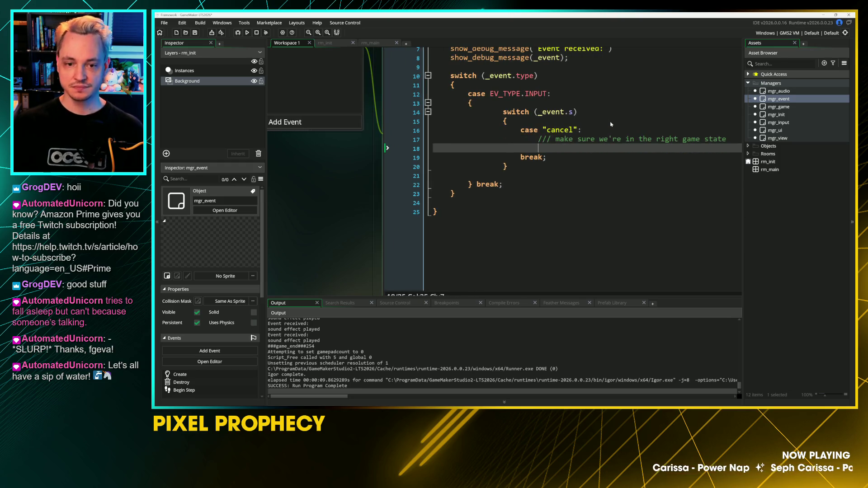
{"action": "key", "text": "Up"}
{"action": "key", "text": "Delete"}
{"action": "key", "text": "Down"}
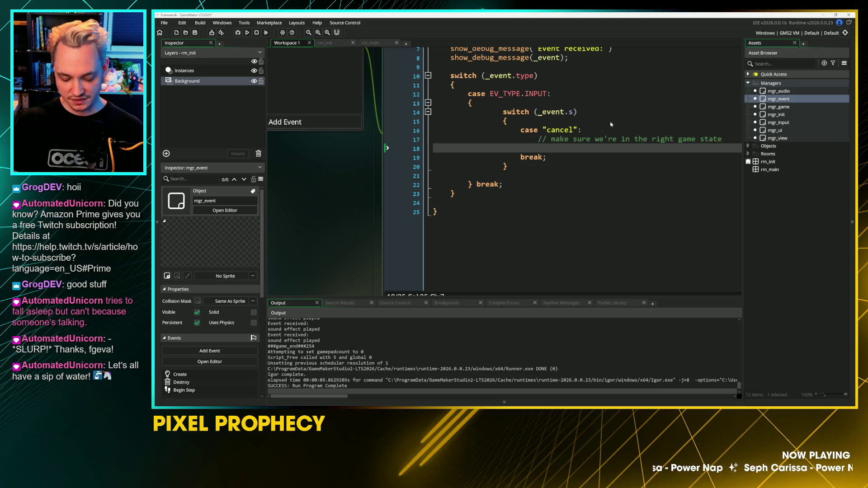
{"action": "type", "text": "game_e"}
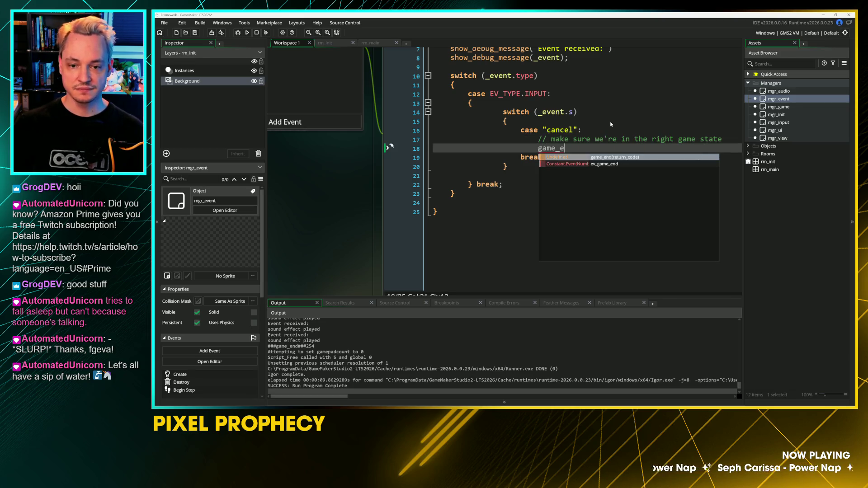
{"action": "key", "text": "Return"}
{"action": "type", "text": ");"}
Step: Review the new code, glance at mgr_game's empty Step event, and return to receiveEvent
{"action": "left_click", "coordinate": [503, 176]}
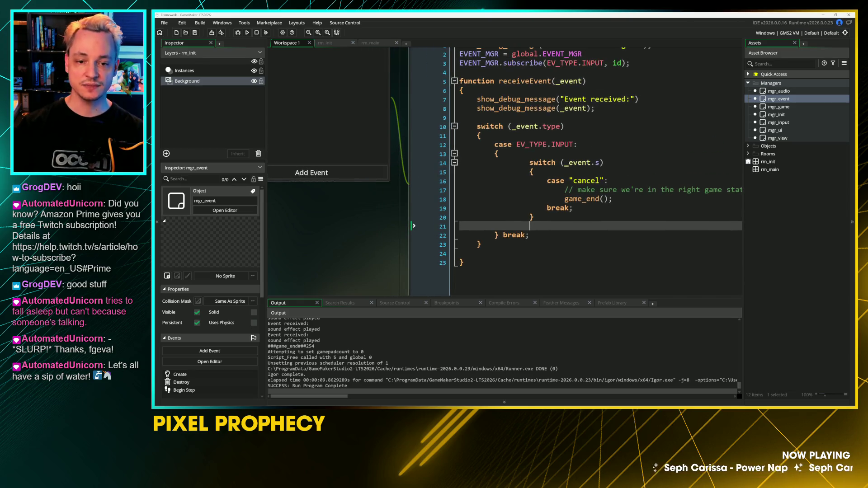
{"action": "left_click_drag", "start_coordinate": [603, 246], "coordinate": [695, 252]}
{"action": "key", "text": "Down"}
{"action": "key", "text": "Down"}
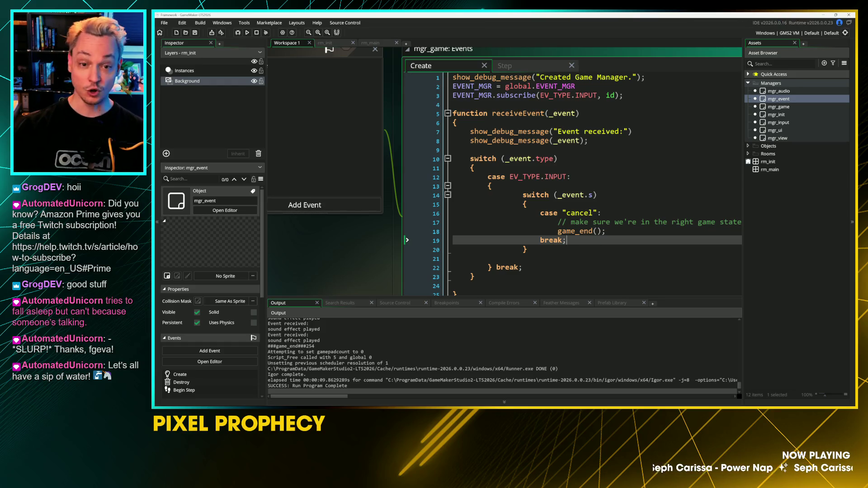
{"action": "left_click", "coordinate": [504, 66]}
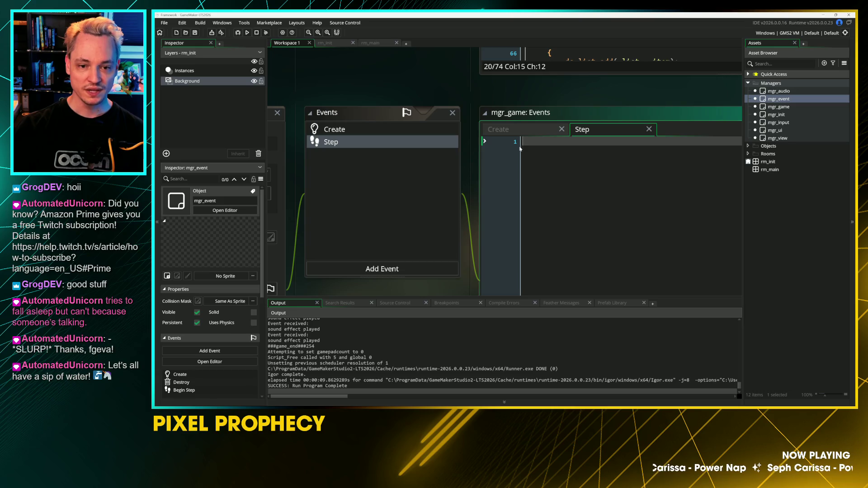
{"action": "left_click", "coordinate": [498, 129]}
{"action": "left_click", "coordinate": [503, 187]}
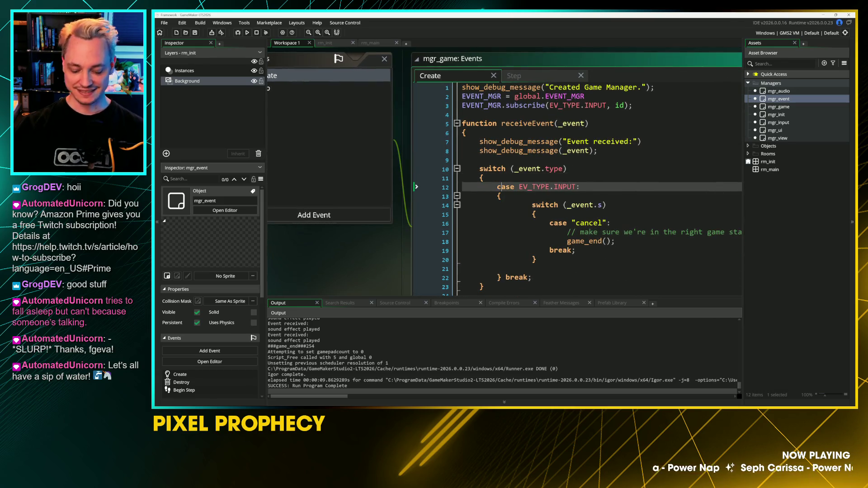
Step: Run the game, press Escape to trigger the cancel input, and close the resulting code error
{"action": "key", "text": "F5"}
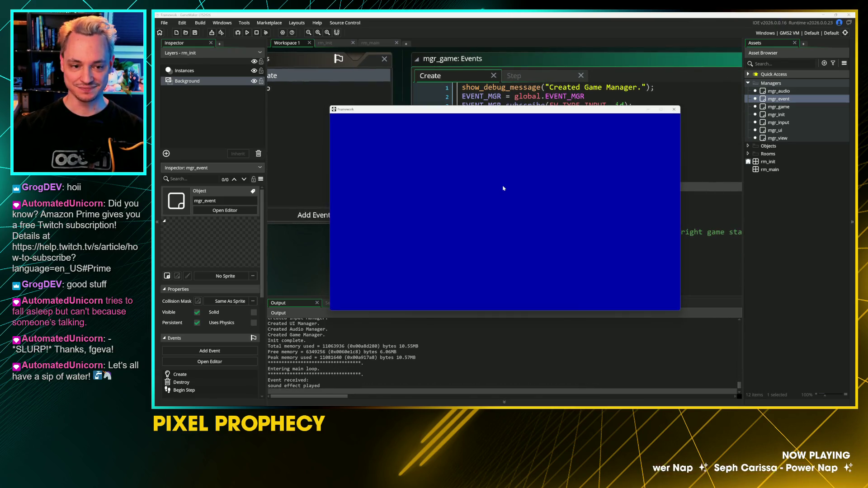
{"action": "key", "text": "space"}
{"action": "key", "text": "space"}
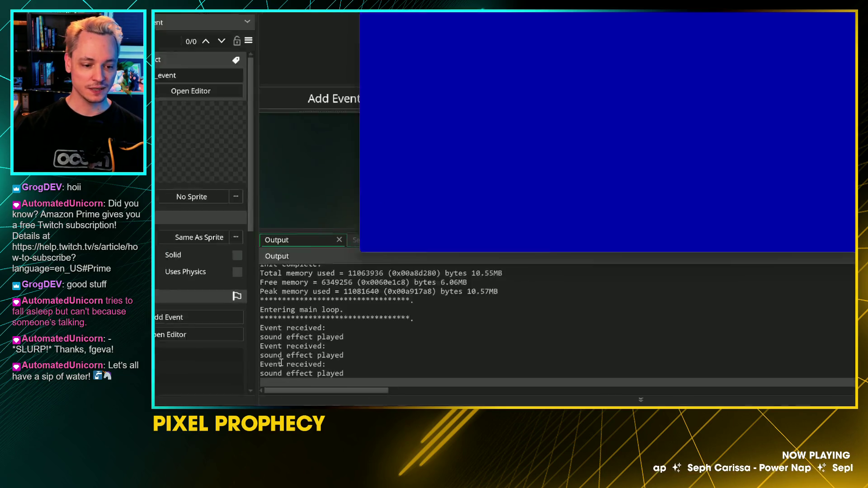
{"action": "key", "text": "space"}
{"action": "key", "text": "space"}
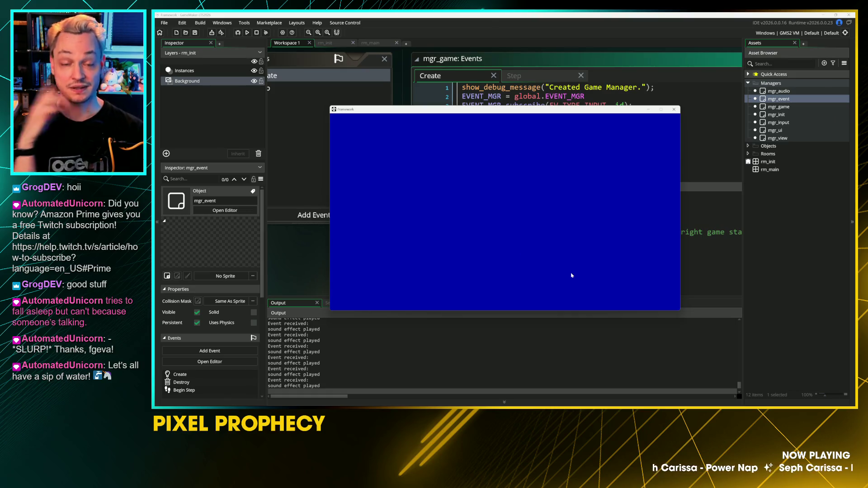
{"action": "key", "text": "Escape"}
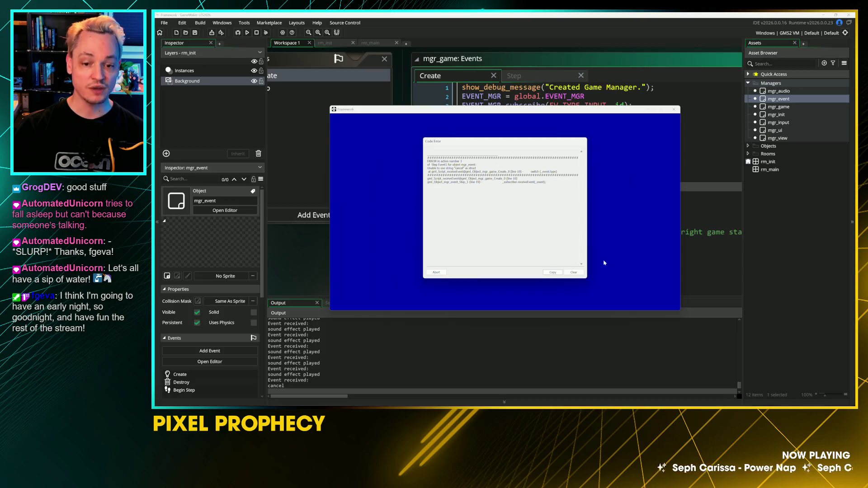
{"action": "left_click", "coordinate": [436, 272]}
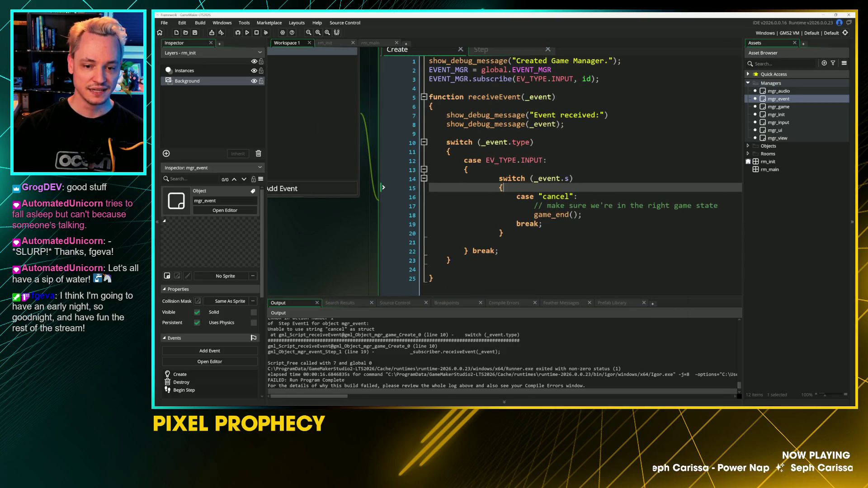
Step: Open the mgr_input object's Step code that sends the cancel event
{"action": "scroll", "coordinate": [294, 168], "scroll_direction": "up", "scroll_amount": 5}
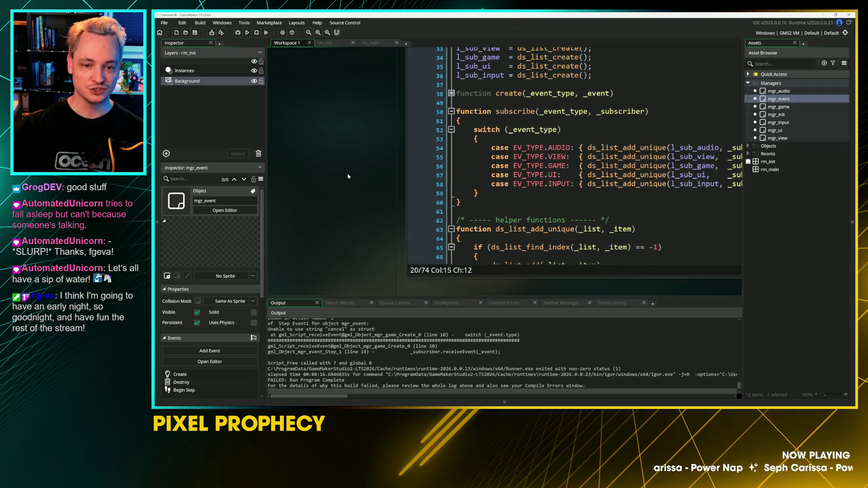
{"action": "left_click_drag", "start_coordinate": [359, 78], "coordinate": [497, 34]}
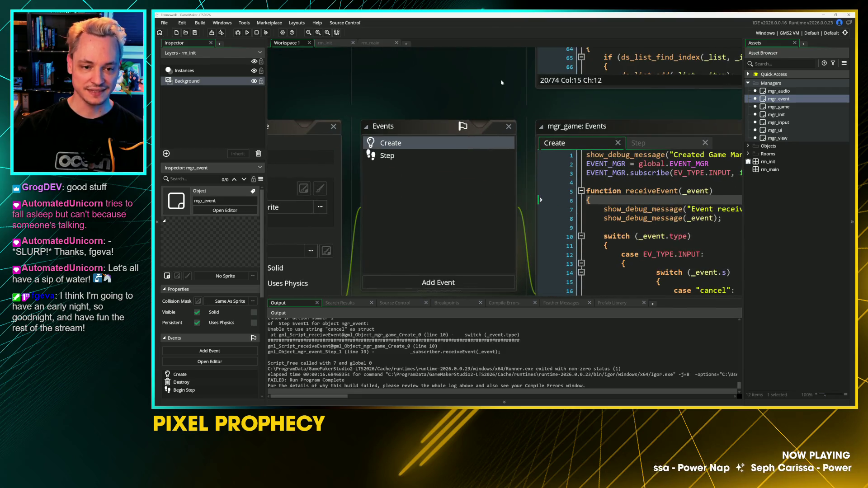
{"action": "left_click", "coordinate": [780, 115]}
{"action": "double_click", "coordinate": [790, 122]}
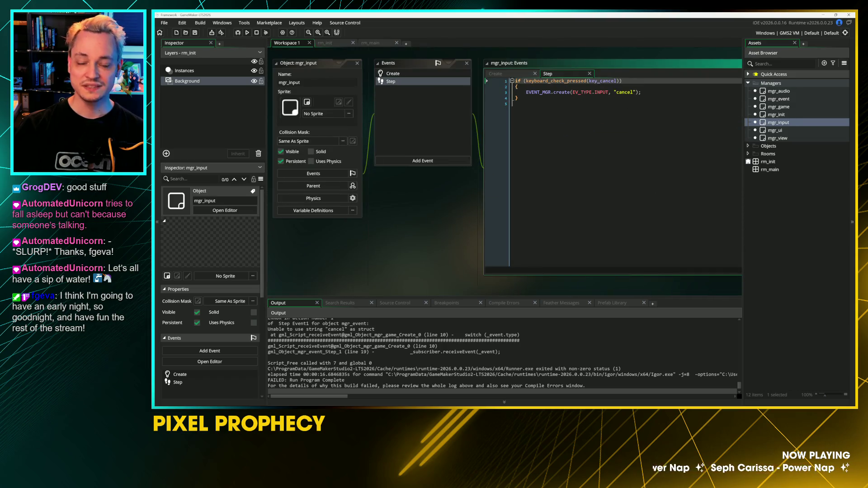
{"action": "scroll", "coordinate": [635, 84], "scroll_direction": "up", "scroll_amount": 3}
Step: Wrap the 'cancel' argument on line 3 in a struct { s: 'cancel' } and save
{"action": "left_click", "coordinate": [589, 103]}
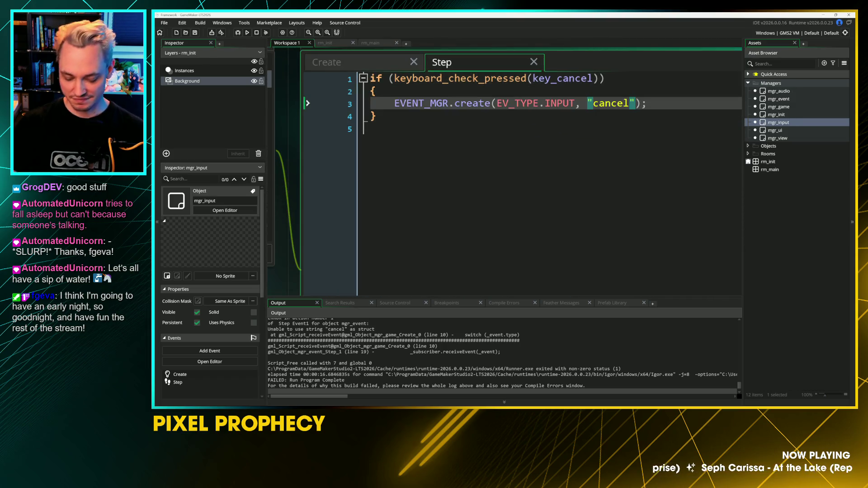
{"action": "type", "text": "{ "}
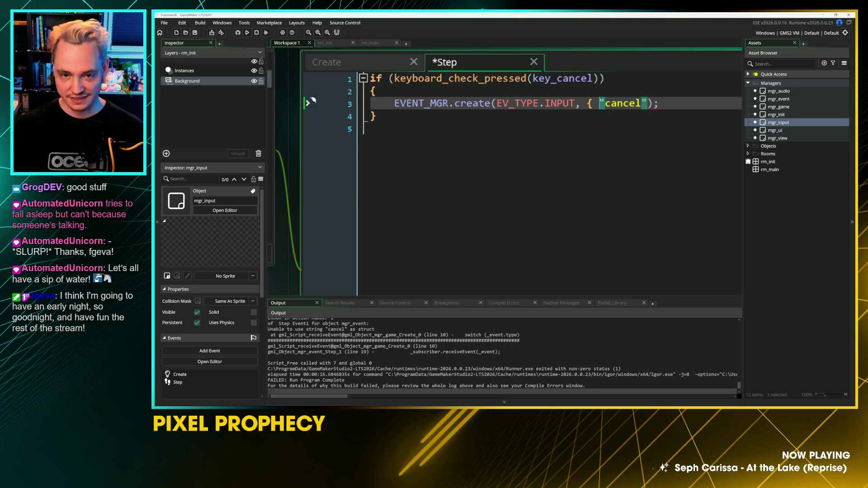
{"action": "type", "text": "s"}
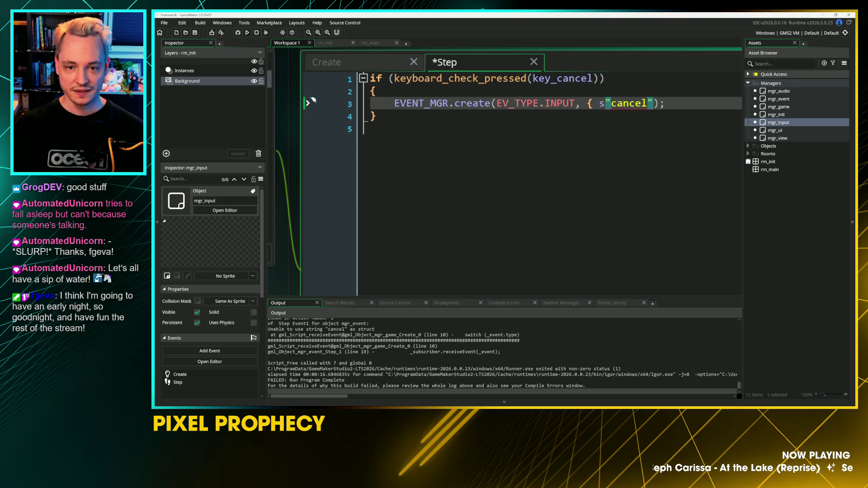
{"action": "type", "text": ":"}
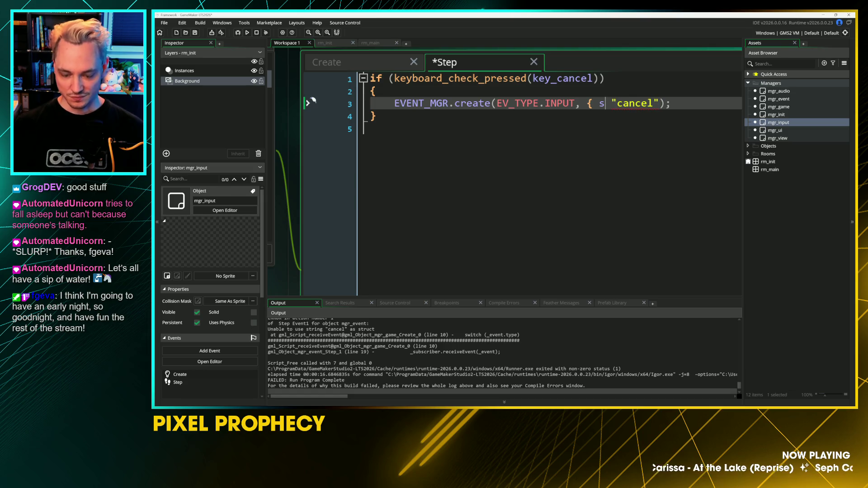
{"action": "left_click", "coordinate": [666, 103]}
{"action": "type", "text": "}"}
{"action": "key", "text": "ctrl+s"}
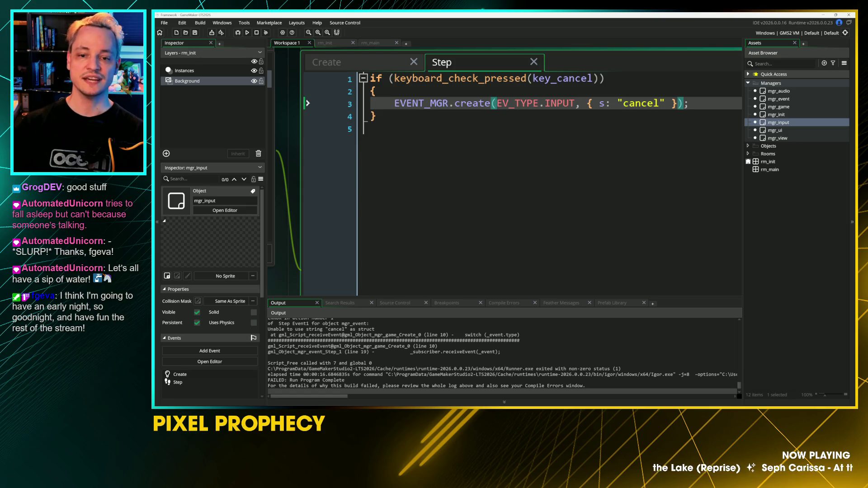
Step: Move EV_TYPE.INPUT into the struct as type: EV_TYPE.INPUT, leaving one argument, and save
{"action": "left_click_drag", "start_coordinate": [599, 104], "coordinate": [665, 104]}
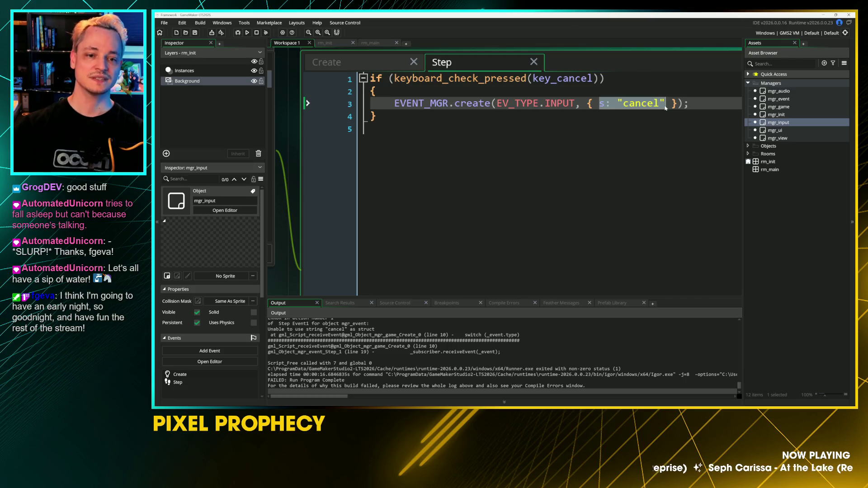
{"action": "double_click", "coordinate": [570, 192]}
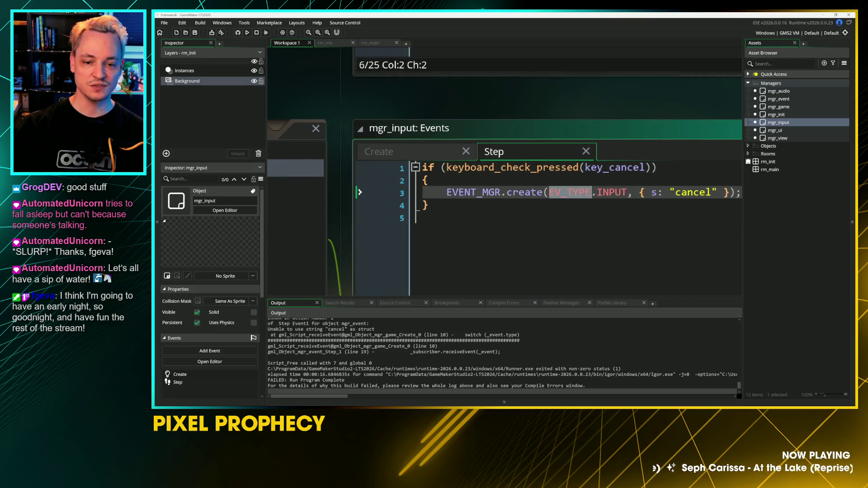
{"action": "left_click_drag", "start_coordinate": [513, 153], "coordinate": [590, 156]}
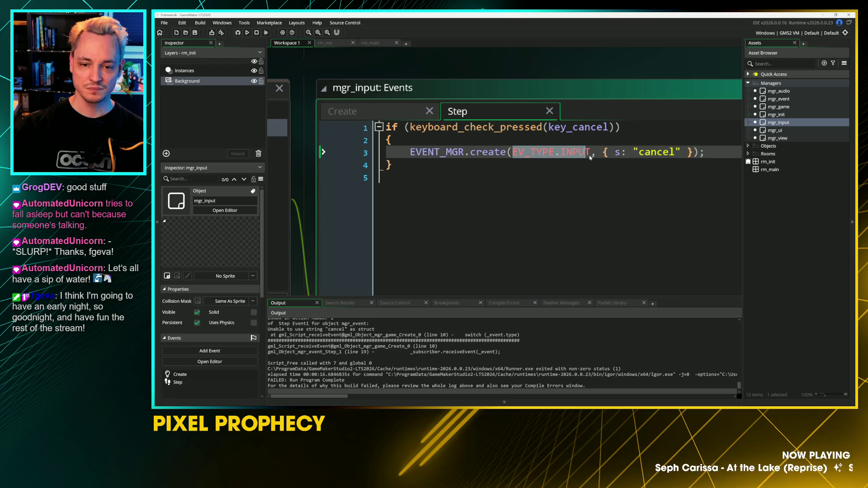
{"action": "key", "text": "Delete"}
{"action": "key", "text": "Delete"}
{"action": "key", "text": "Delete"}
{"action": "key", "text": "Escape"}
{"action": "key", "text": "Right"}
{"action": "key", "text": "Right"}
{"action": "key", "text": "Left"}
{"action": "key", "text": "Left"}
{"action": "type", "text": "ty"}
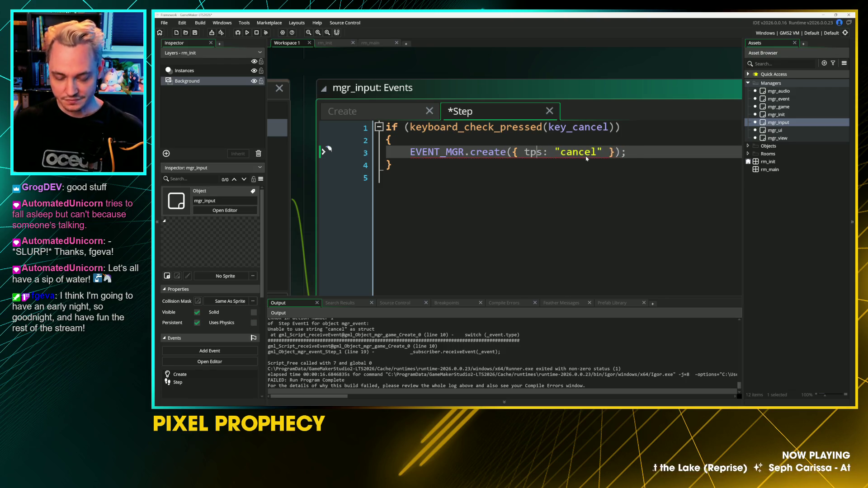
{"action": "type", "text": "pe: EV_TYPE.INPUT,"}
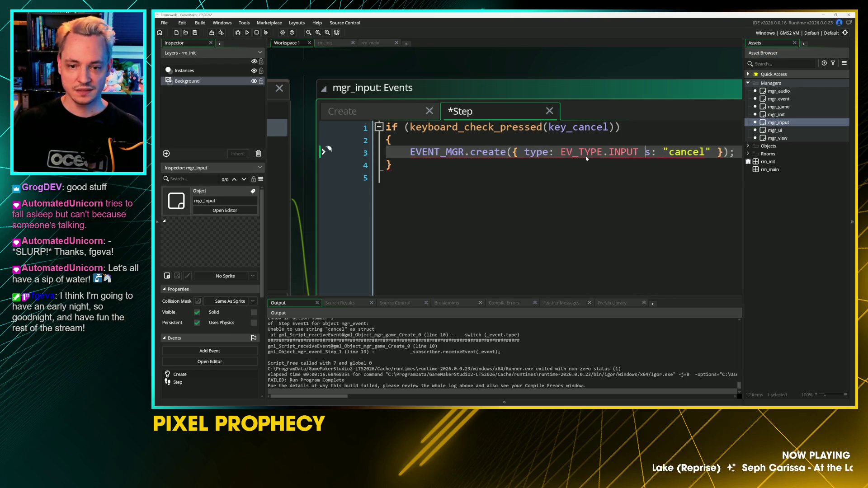
{"action": "key", "text": "ctrl+s"}
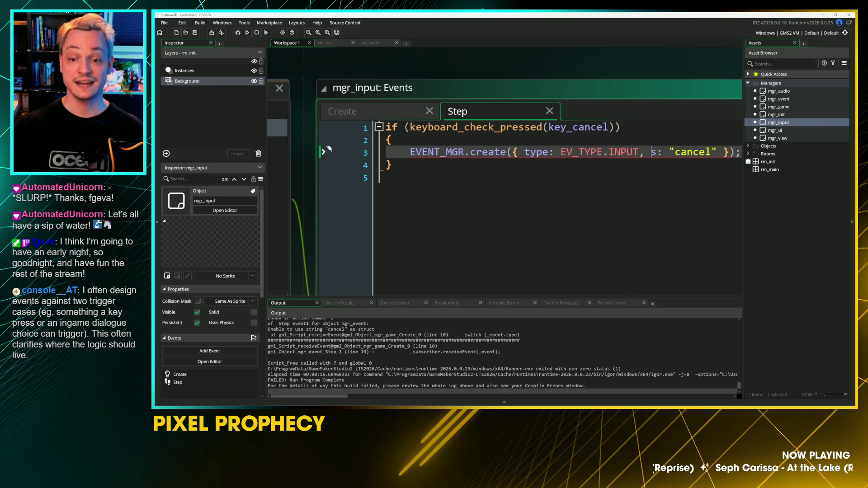
{"action": "key", "text": "Down"}
{"action": "key", "text": "Down"}
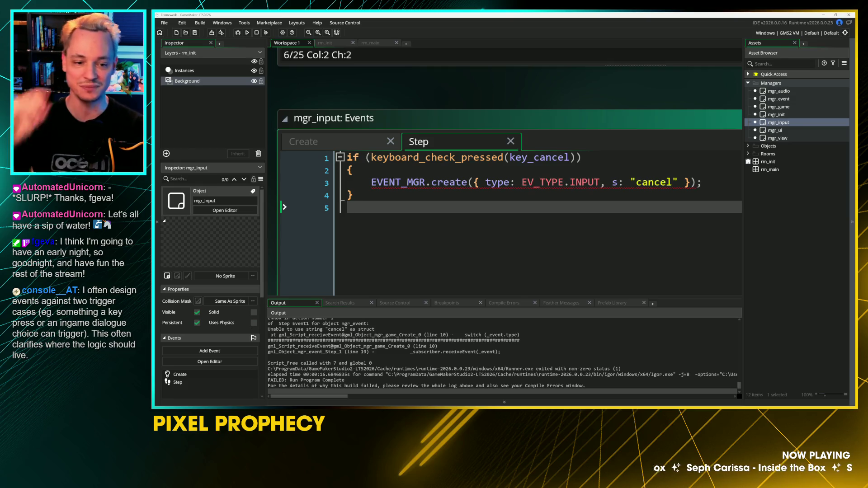
Step: Review the EVENT_MGR.create call and its EV_TYPE.INPUT struct on line 3
{"action": "left_click", "coordinate": [352, 195]}
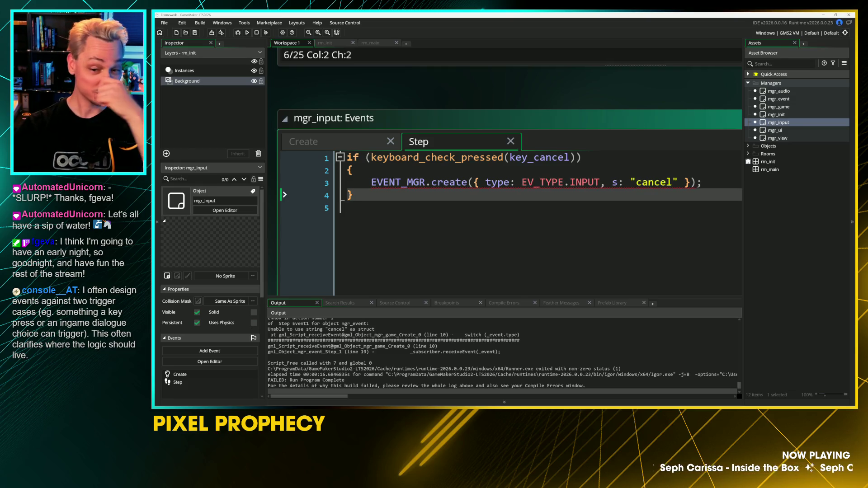
{"action": "left_click_drag", "start_coordinate": [371, 182], "coordinate": [703, 182]}
{"action": "left_click", "coordinate": [353, 207]}
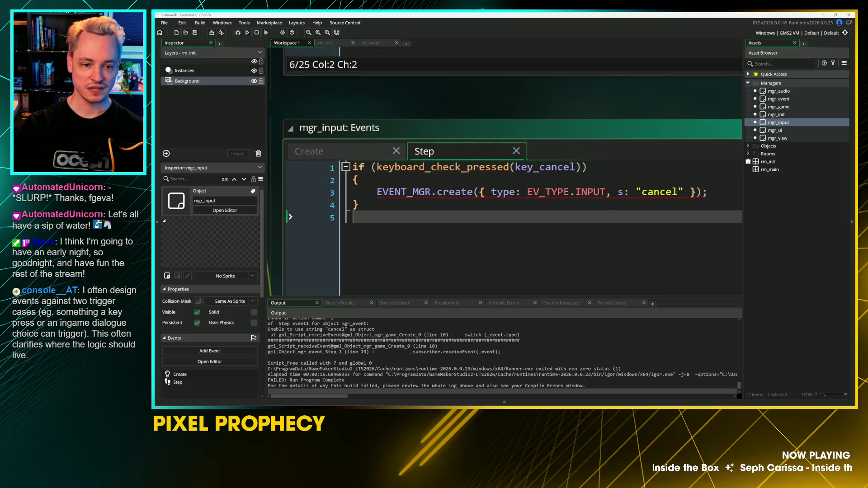
{"action": "left_click", "coordinate": [291, 191]}
{"action": "key", "text": "Right"}
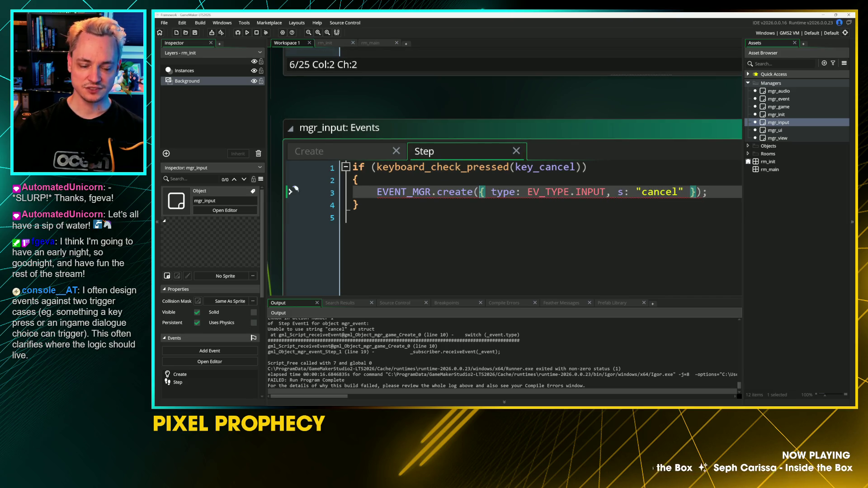
{"action": "left_click_drag", "start_coordinate": [546, 192], "coordinate": [700, 194]}
{"action": "left_click", "coordinate": [355, 218]}
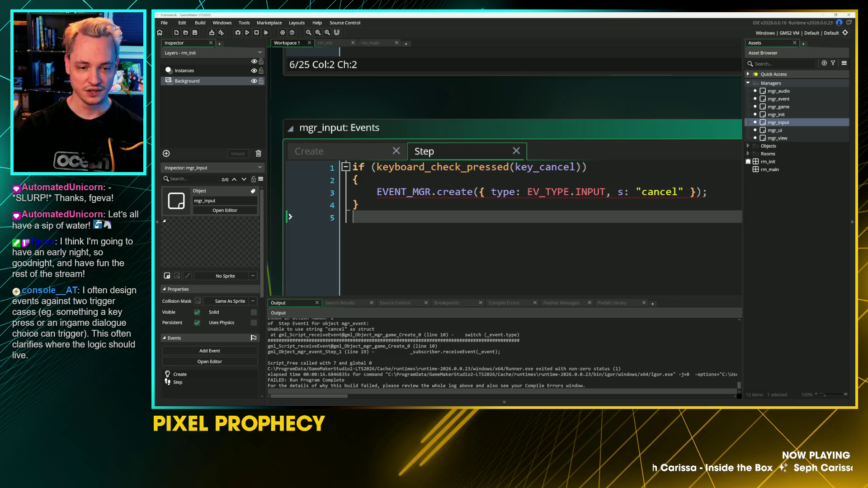
{"action": "left_click", "coordinate": [443, 192]}
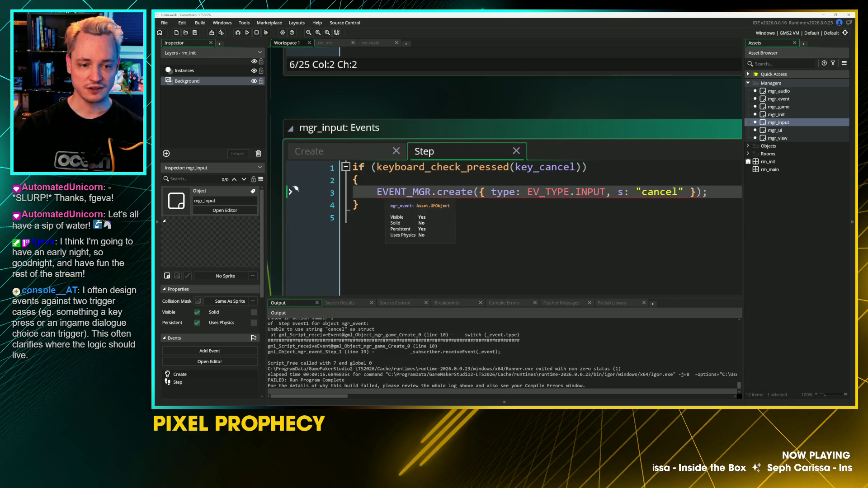
Step: Jump to the cancel handler, open mgr_event's code, and unfold its create function
{"action": "key", "text": "F12"}
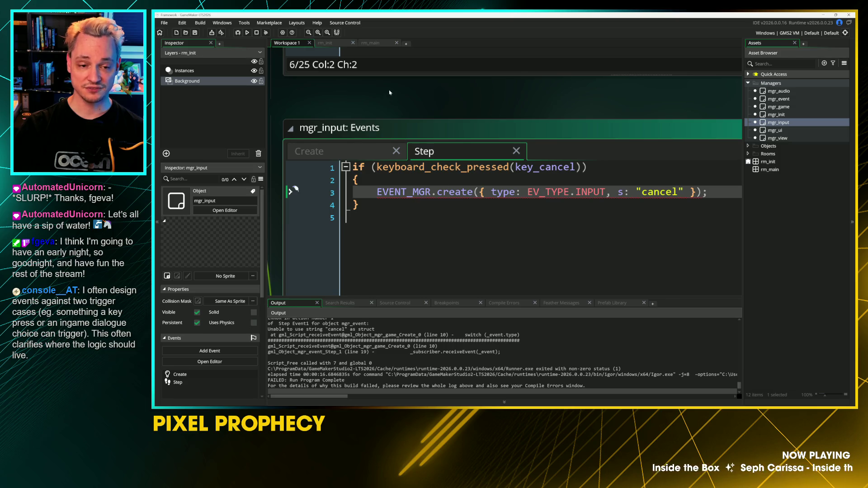
{"action": "double_click", "coordinate": [778, 99]}
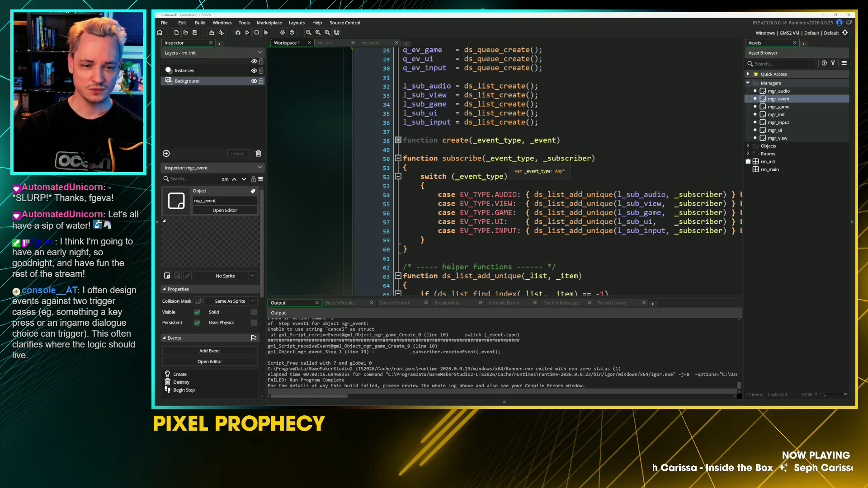
{"action": "left_click", "coordinate": [398, 140]}
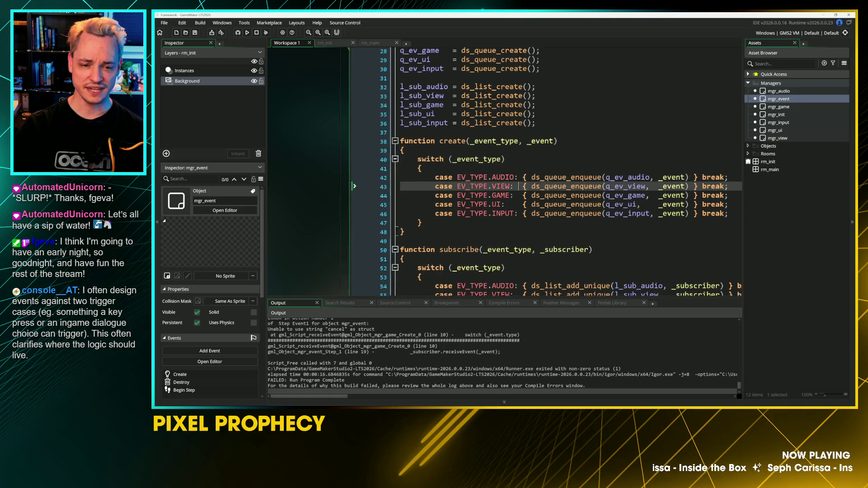
{"action": "key", "text": "Up"}
{"action": "key", "text": "Up"}
{"action": "key", "text": "Up"}
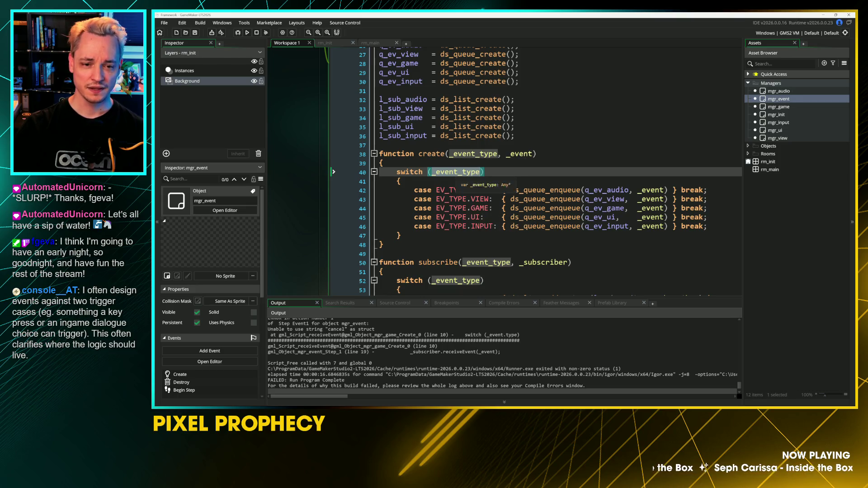
Step: Drop create's _event_type parameter and make its switch read _event.type instead
{"action": "left_click", "coordinate": [506, 155]}
{"action": "left_click_drag", "start_coordinate": [507, 154], "coordinate": [450, 158]}
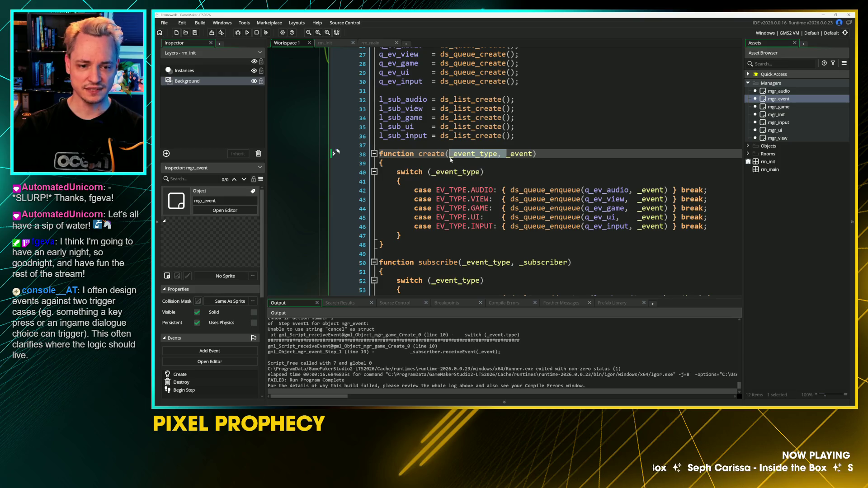
{"action": "key", "text": "BackSpace"}
{"action": "left_click", "coordinate": [459, 172]}
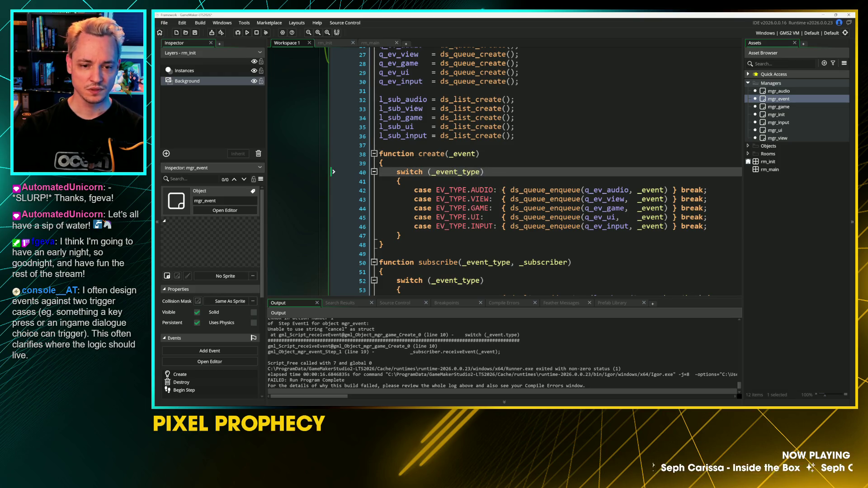
{"action": "key", "text": "BackSpace"}
{"action": "type", "text": "."}
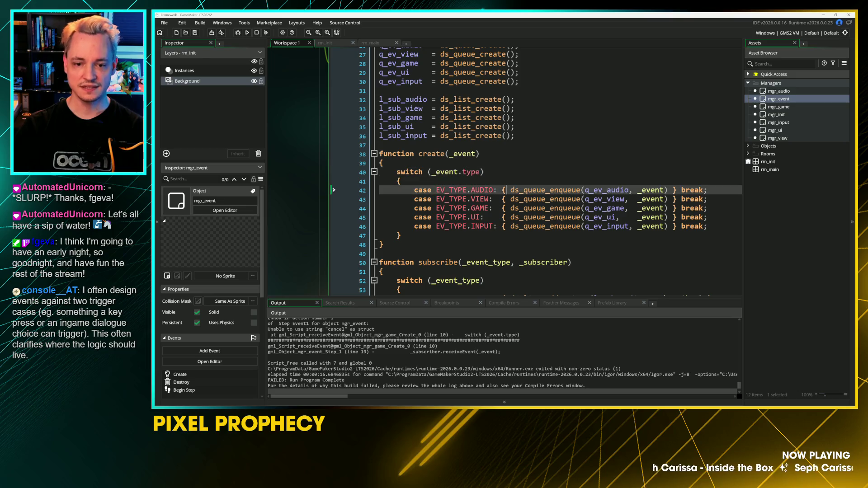
{"action": "left_click", "coordinate": [479, 171]}
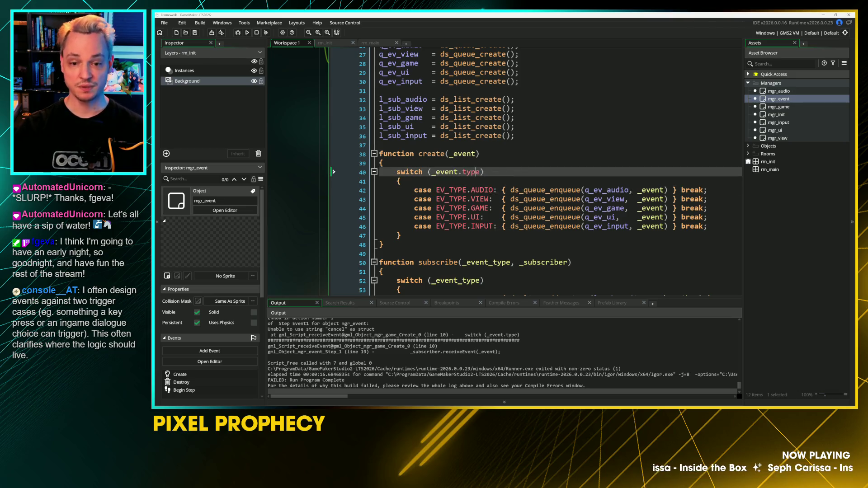
Step: Review the AUDIO case and the ds_list_add_unique helper in mgr_event's code
{"action": "left_click", "coordinate": [633, 190]}
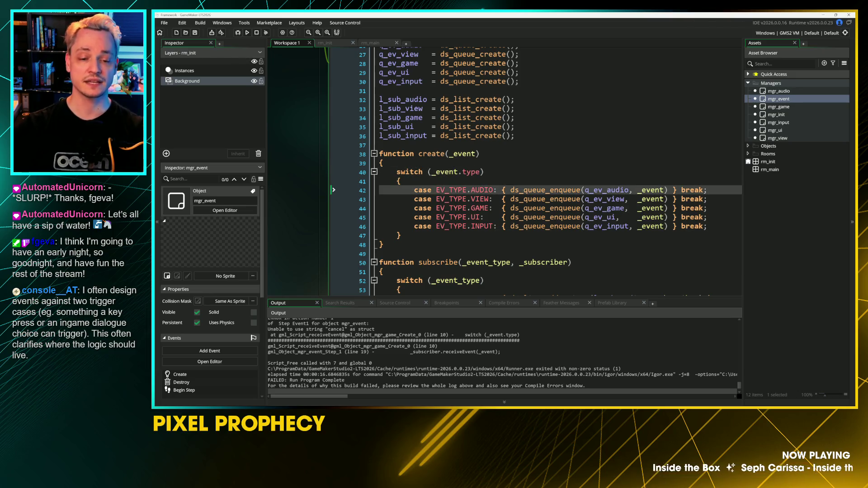
{"action": "scroll", "coordinate": [497, 171], "scroll_direction": "up", "scroll_amount": 4}
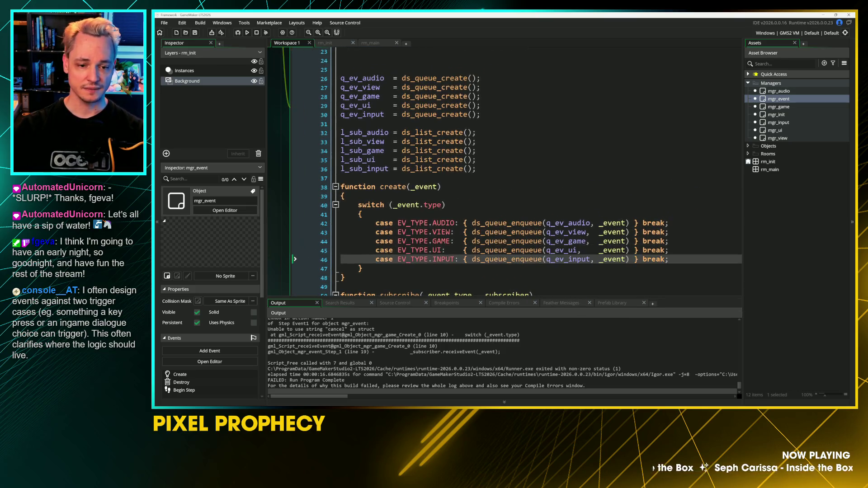
{"action": "left_click", "coordinate": [495, 225]}
{"action": "scroll", "coordinate": [334, 226], "scroll_direction": "down", "scroll_amount": 3}
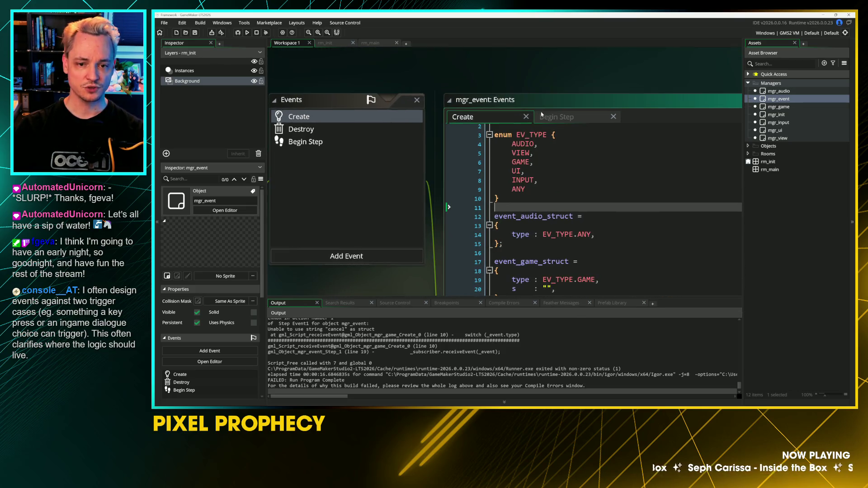
{"action": "scroll", "coordinate": [335, 225], "scroll_direction": "up", "scroll_amount": 3}
{"action": "scroll", "coordinate": [538, 172], "scroll_direction": "down", "scroll_amount": 3}
{"action": "scroll", "coordinate": [538, 226], "scroll_direction": "up", "scroll_amount": 3}
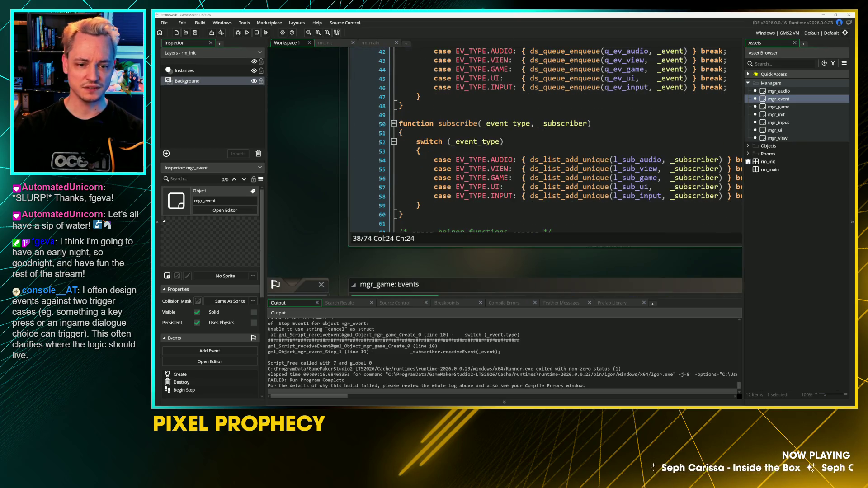
{"action": "left_click", "coordinate": [590, 178]}
{"action": "scroll", "coordinate": [534, 118], "scroll_direction": "down", "scroll_amount": 4}
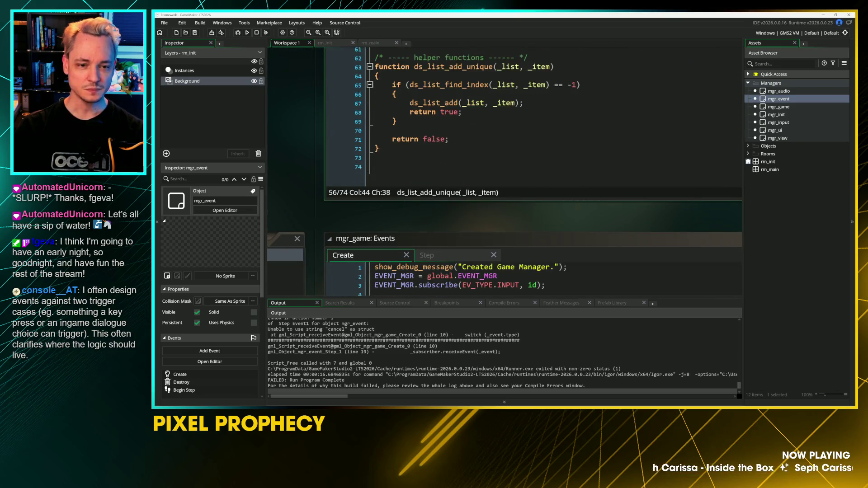
{"action": "scroll", "coordinate": [497, 181], "scroll_direction": "up", "scroll_amount": 10}
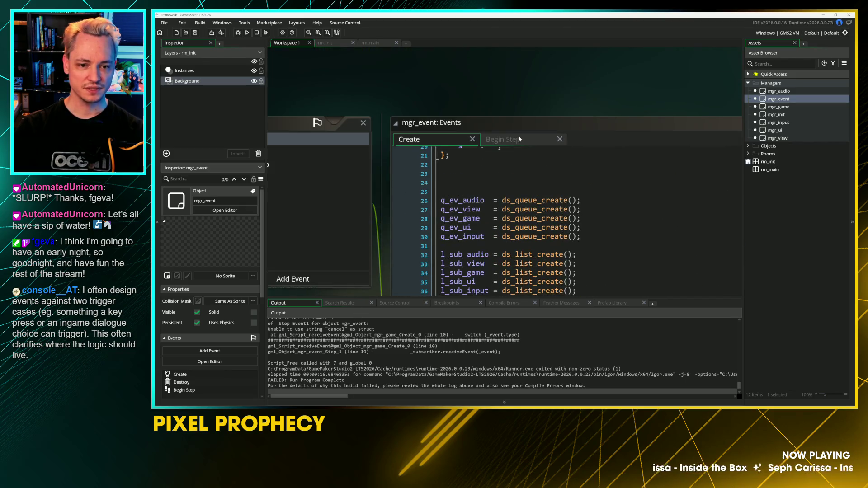
Step: Inspect the Begin Step input and audio dispatch loops, then open the mgr_audio object
{"action": "left_click", "coordinate": [520, 139]}
{"action": "left_click", "coordinate": [390, 243]}
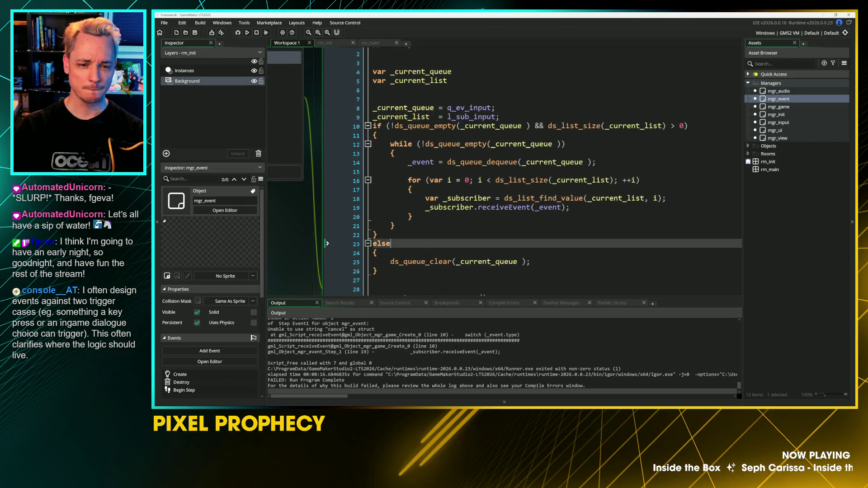
{"action": "scroll", "coordinate": [505, 172], "scroll_direction": "down", "scroll_amount": 7}
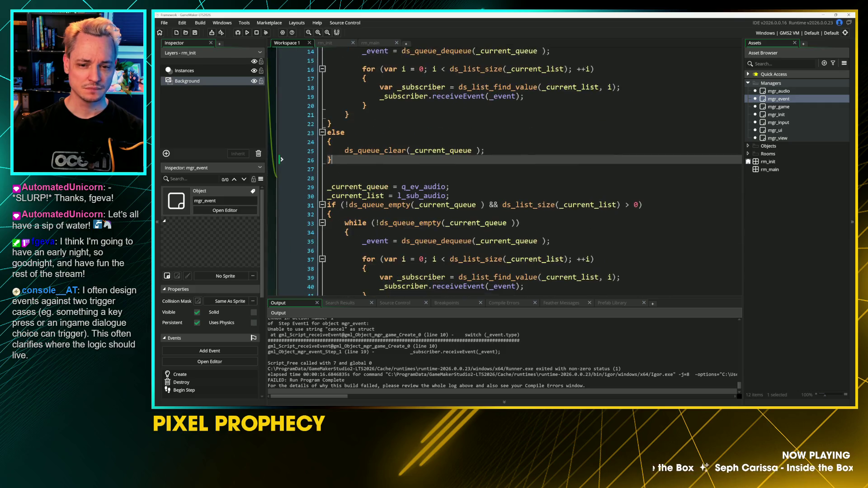
{"action": "left_click", "coordinate": [452, 160]}
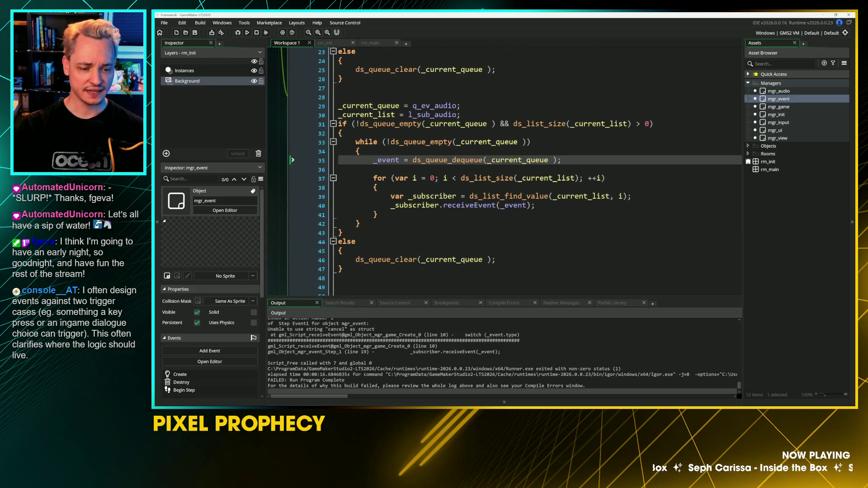
{"action": "scroll", "coordinate": [505, 171], "scroll_direction": "up", "scroll_amount": 3}
{"action": "left_click", "coordinate": [571, 277]}
{"action": "double_click", "coordinate": [807, 91]}
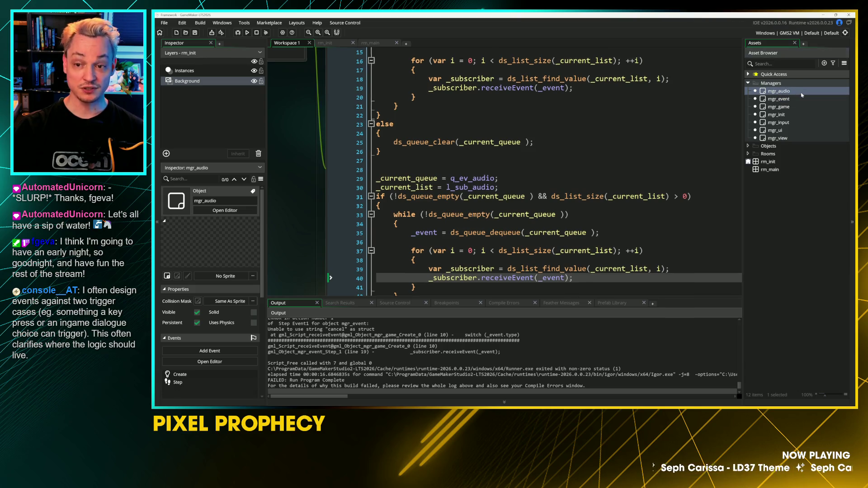
Step: In mgr_audio's Step, pass { type: EV_TYPE.AUDIO, s: "sound effect played" } to create and save
{"action": "left_click", "coordinate": [541, 195]}
{"action": "key", "text": "ctrl+Tab"}
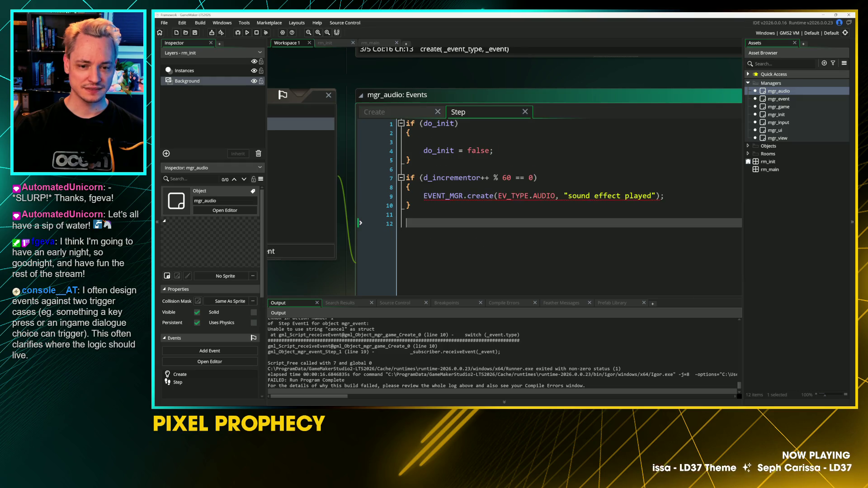
{"action": "left_click", "coordinate": [500, 195]}
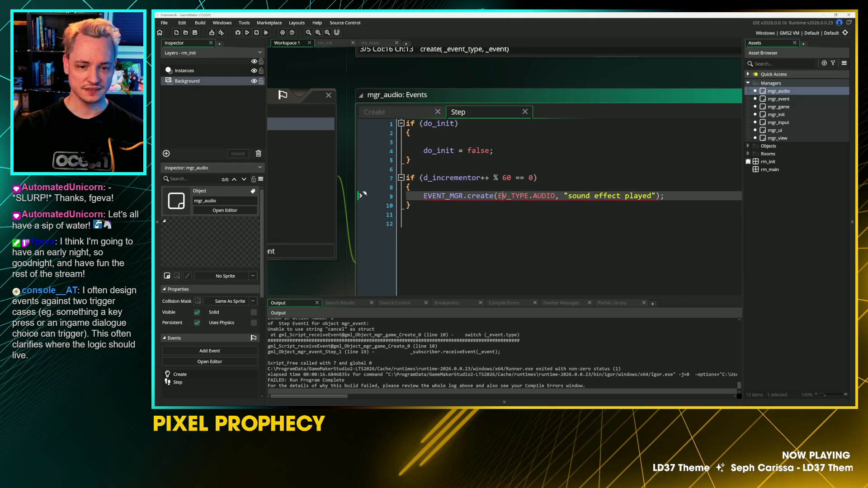
{"action": "type", "text": "{ type"}
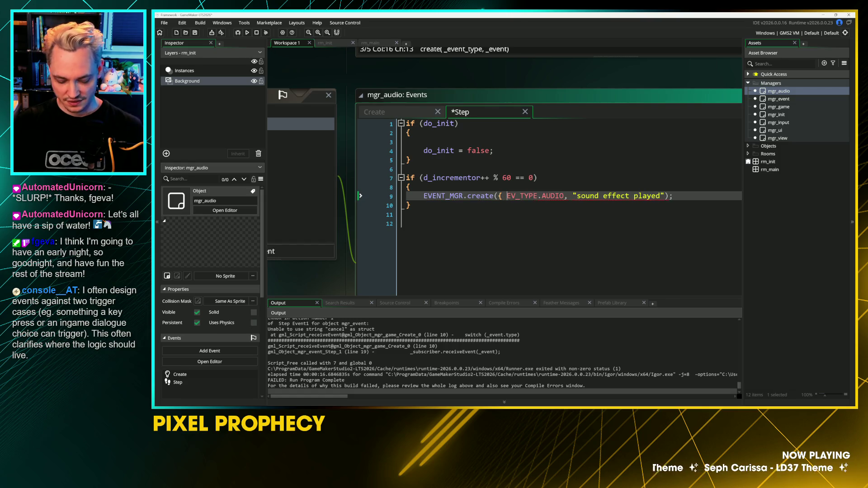
{"action": "type", "text": ":"}
{"action": "key", "text": "ctrl+Right"}
{"action": "key", "text": "ctrl+Right"}
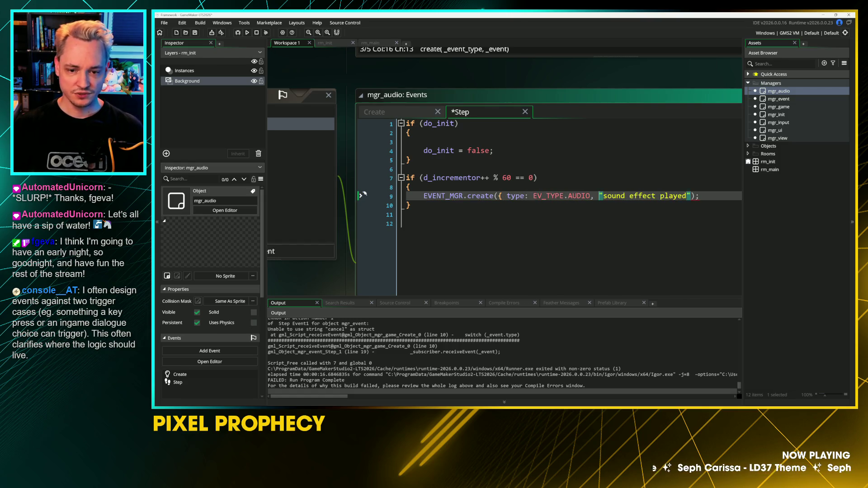
{"action": "type", "text": "s:"}
{"action": "key", "text": "ctrl+Right"}
{"action": "type", "text": "}"}
{"action": "type", "text": "}"}
{"action": "key", "text": "ctrl+s"}
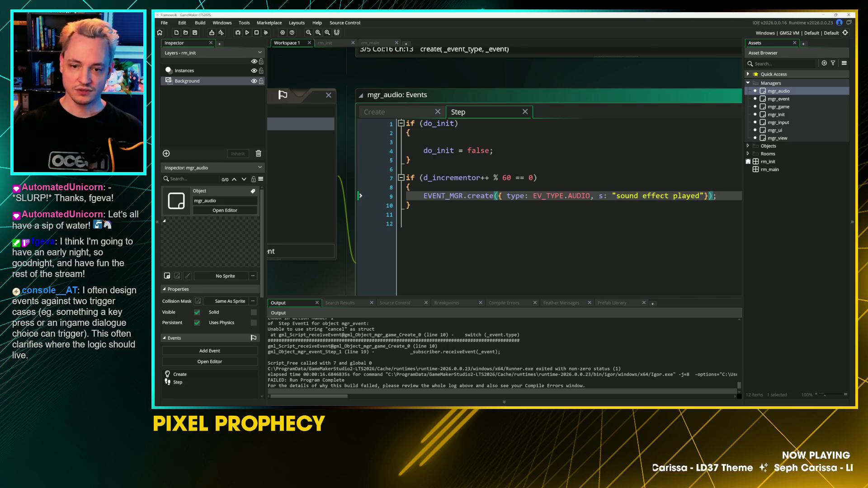
Step: Print _event.s in mgr_audio's Create code, then test-run the game and send cancel
{"action": "left_click", "coordinate": [398, 116]}
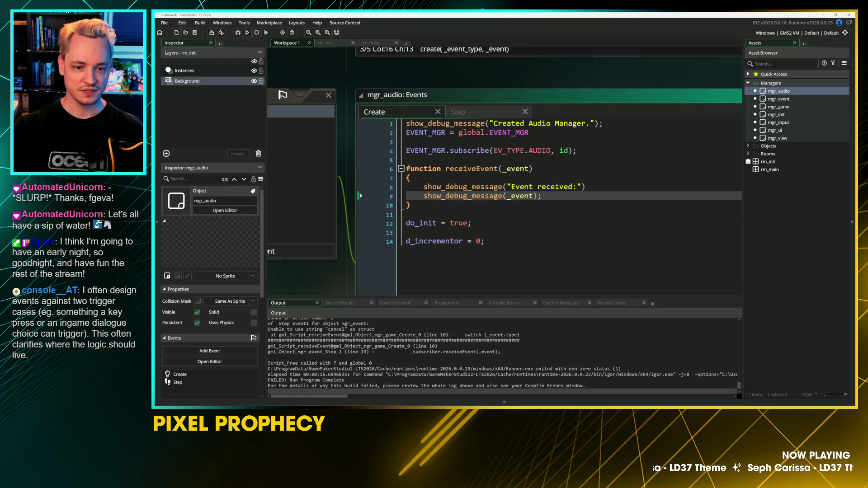
{"action": "key", "text": "Up"}
{"action": "key", "text": "Down"}
{"action": "key", "text": "Right"}
{"action": "type", "text": ".s"}
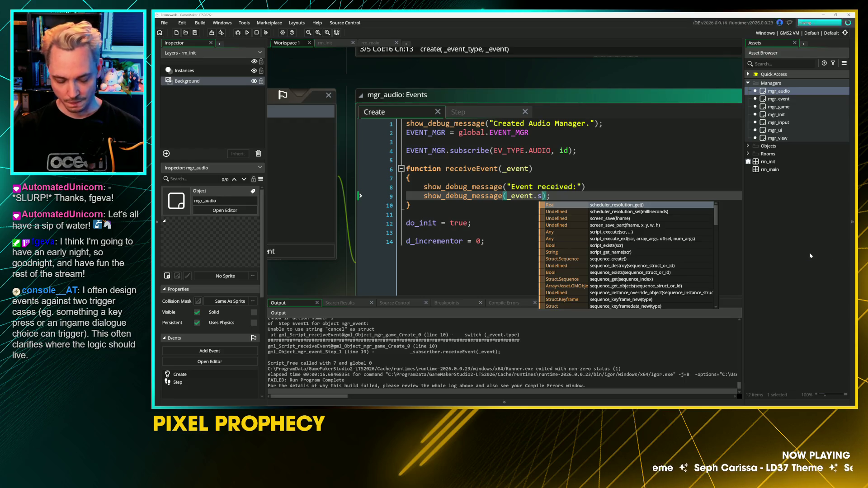
{"action": "key", "text": "Return"}
{"action": "key", "text": "ctrl+z"}
{"action": "key", "text": "ctrl+z"}
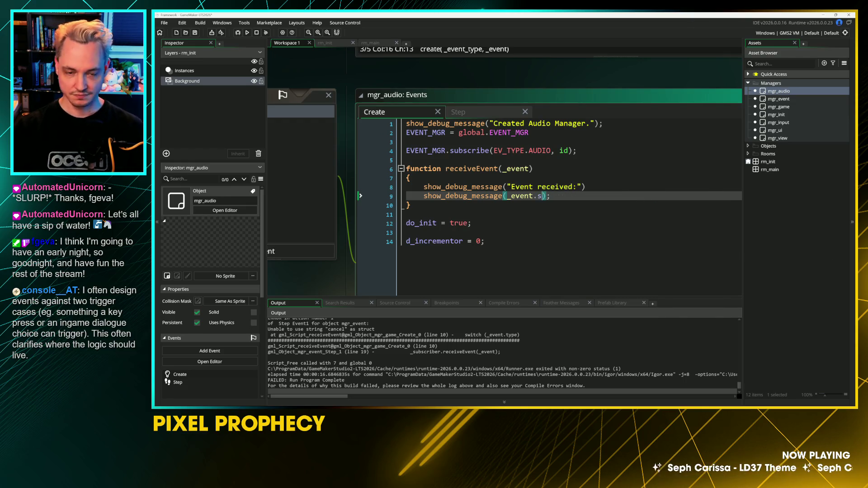
{"action": "key", "text": "F5"}
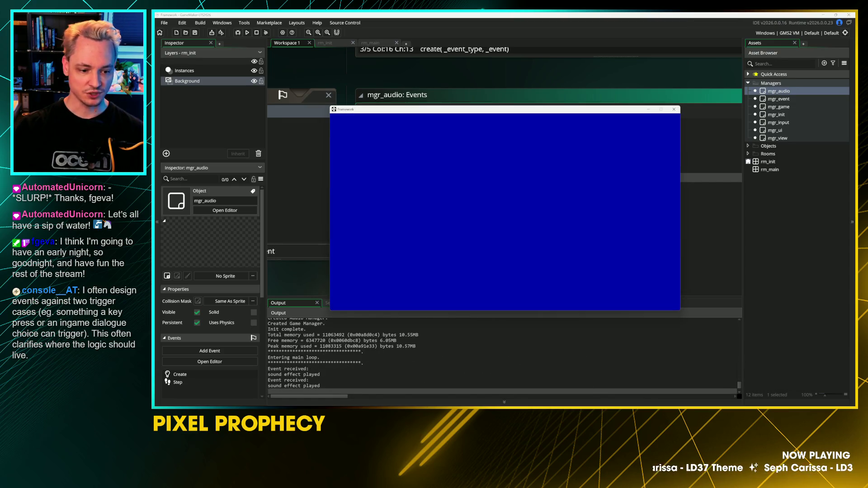
{"action": "key", "text": "Escape"}
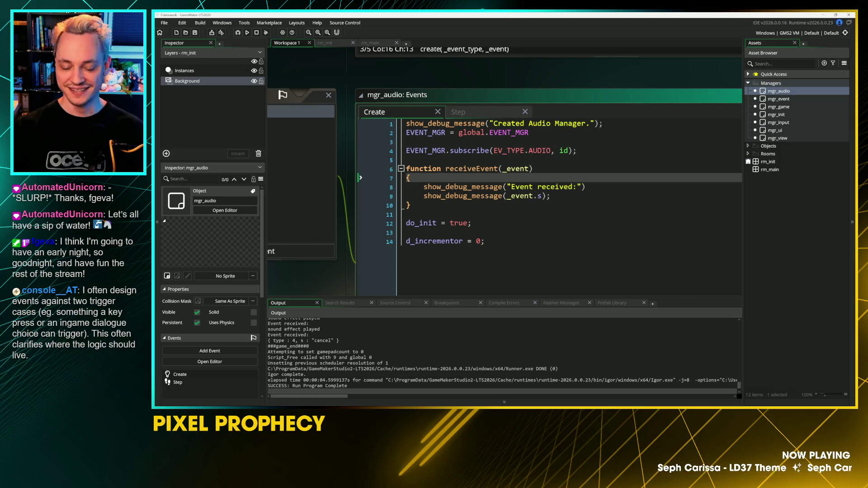
Step: Close the mgr_event windows and open the mgr_game object's code
{"action": "left_click", "coordinate": [407, 232]}
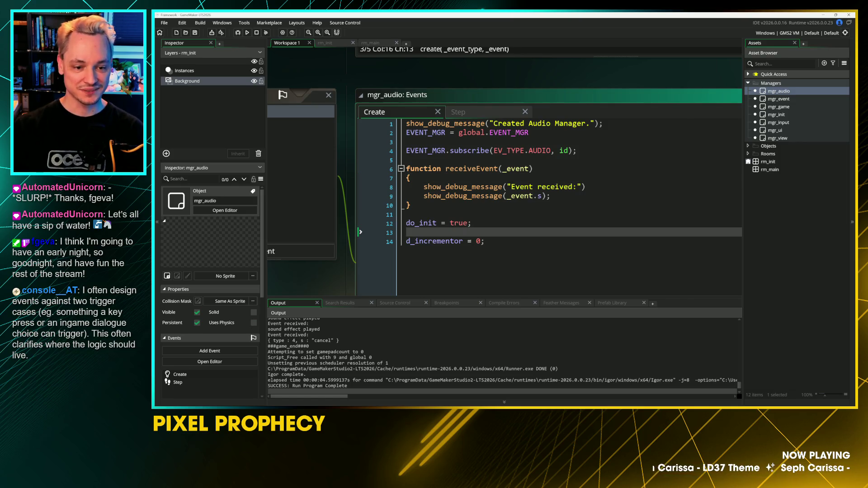
{"action": "scroll", "coordinate": [370, 158], "scroll_direction": "down", "scroll_amount": 5}
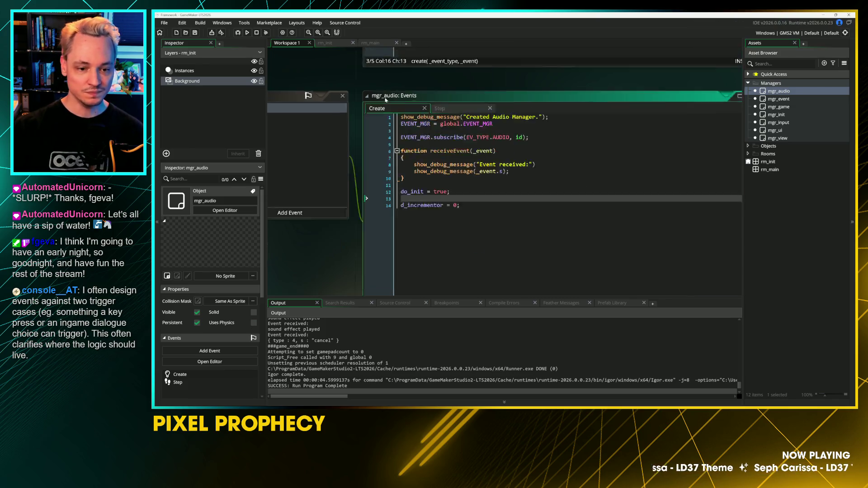
{"action": "scroll", "coordinate": [370, 157], "scroll_direction": "down", "scroll_amount": 6}
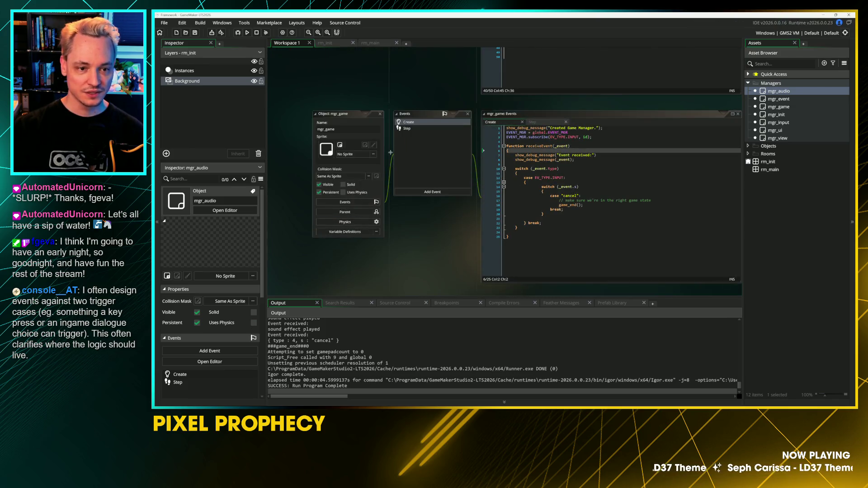
{"action": "scroll", "coordinate": [377, 242], "scroll_direction": "down", "scroll_amount": 3}
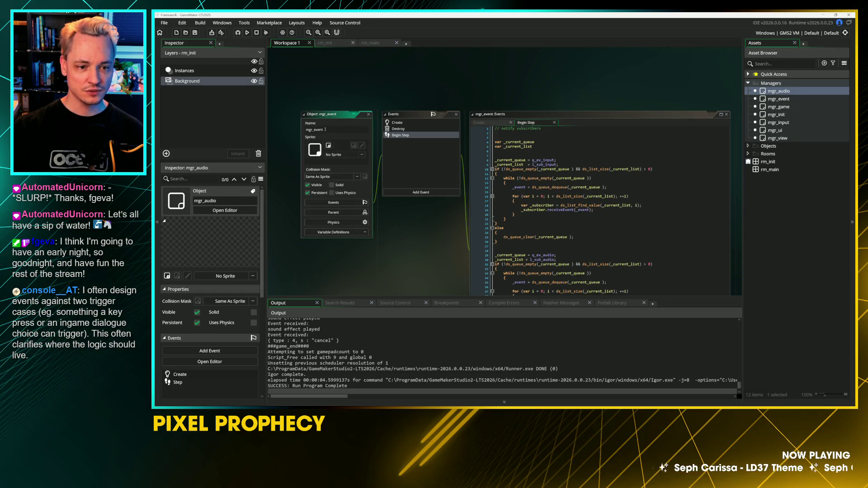
{"action": "left_click", "coordinate": [369, 115]}
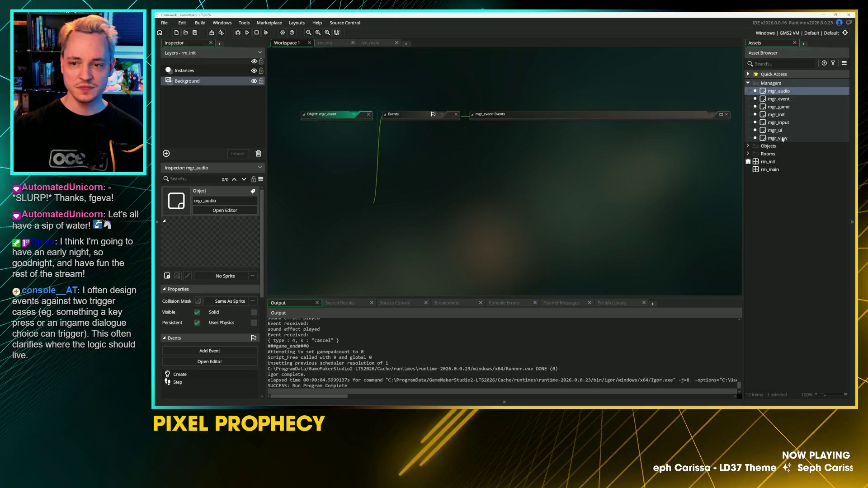
{"action": "double_click", "coordinate": [798, 107]}
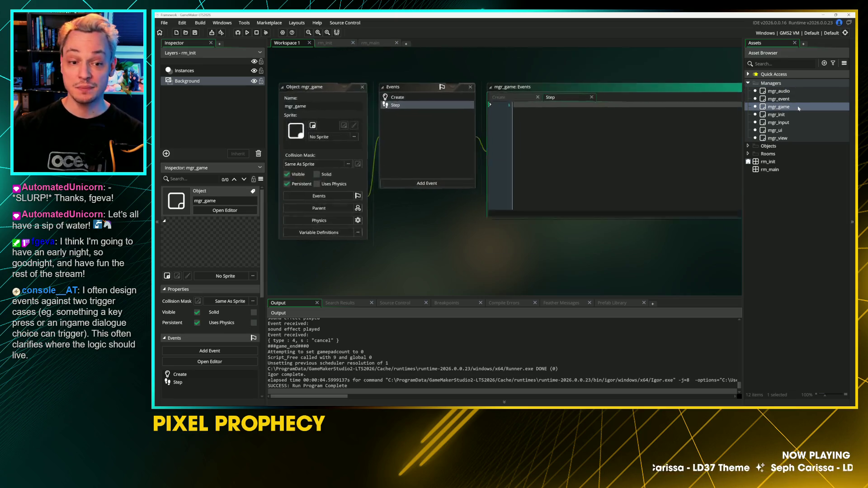
Step: Tidy the blank lines at the top and end of mgr_game's Create code
{"action": "scroll", "coordinate": [441, 83], "scroll_direction": "up", "scroll_amount": 5}
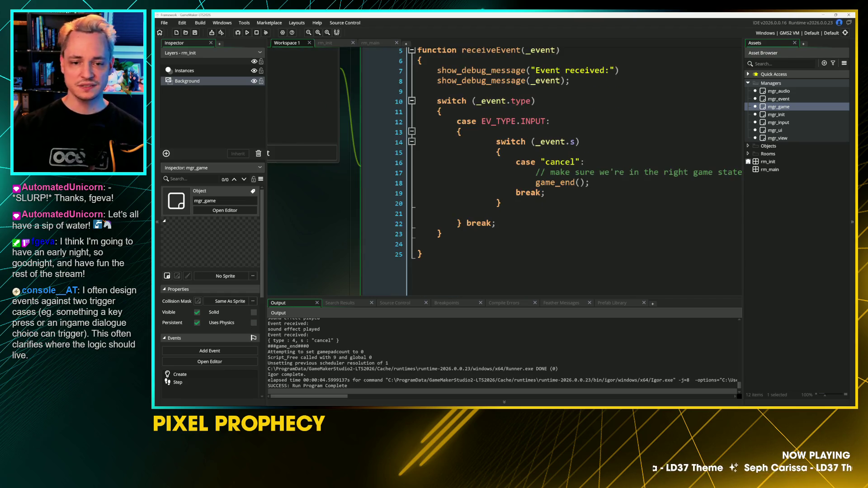
{"action": "left_click", "coordinate": [441, 82]}
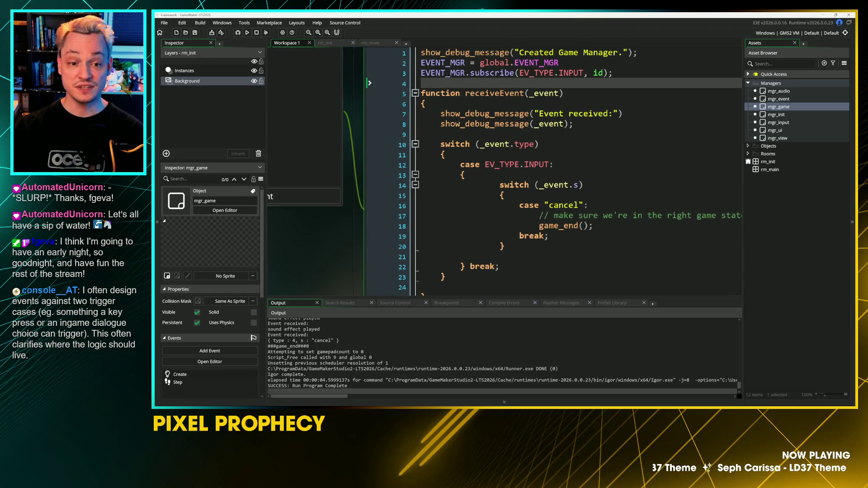
{"action": "key", "text": "Return"}
{"action": "key", "text": "Return"}
{"action": "scroll", "coordinate": [554, 181], "scroll_direction": "down", "scroll_amount": 1}
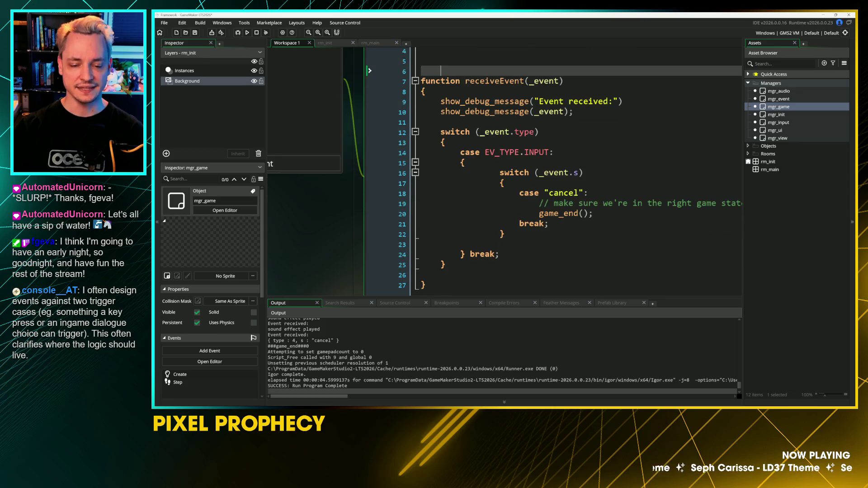
{"action": "left_click", "coordinate": [441, 275]}
{"action": "key", "text": "Delete"}
{"action": "key", "text": "End"}
{"action": "key", "text": "Return"}
{"action": "key", "text": "Return"}
Step: Add an empty handleCancelRequest() function after receiveEvent
{"action": "type", "text": "funcrtio"}
{"action": "key", "text": "BackSpace"}
{"action": "key", "text": "BackSpace"}
{"action": "key", "text": "BackSpace"}
{"action": "type", "text": "c"}
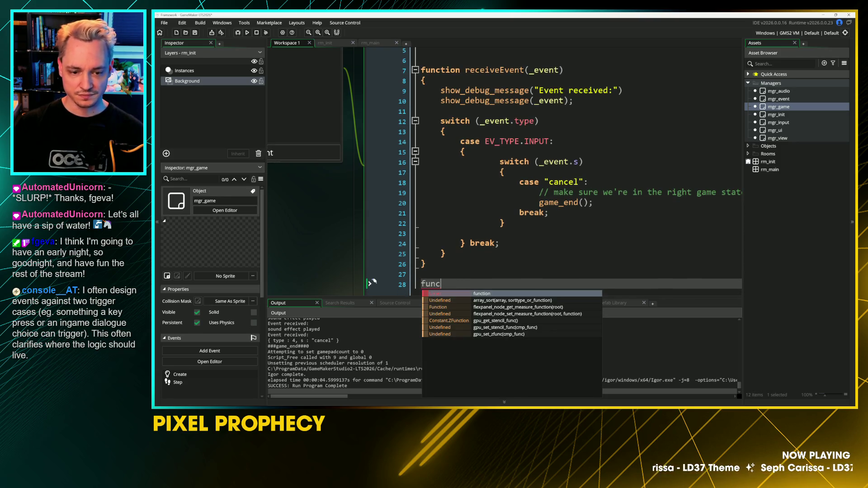
{"action": "type", "text": "tion handle"}
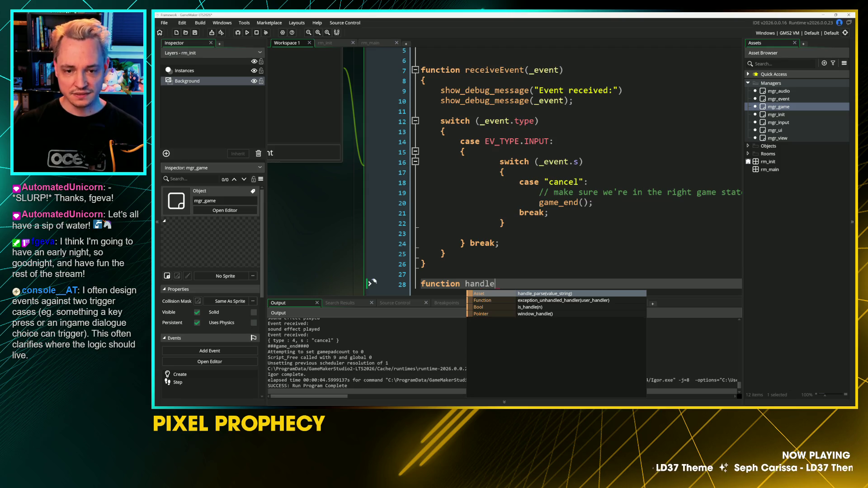
{"action": "type", "text": "Ca"}
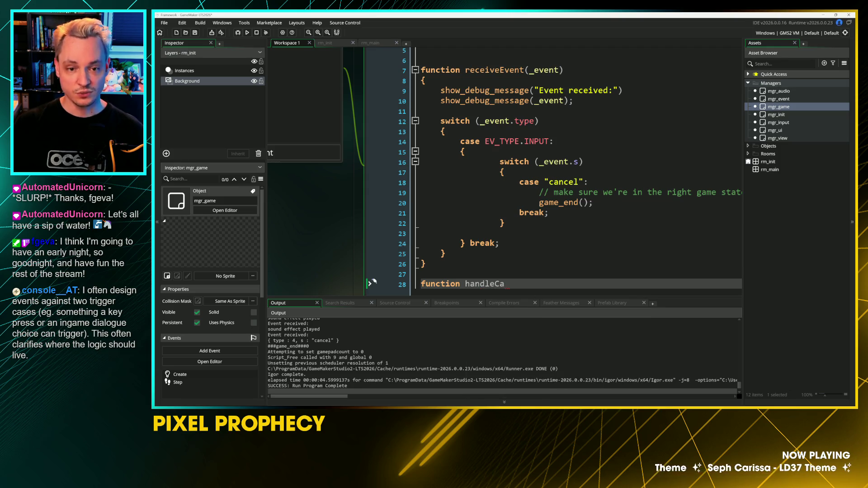
{"action": "type", "text": "ncle"}
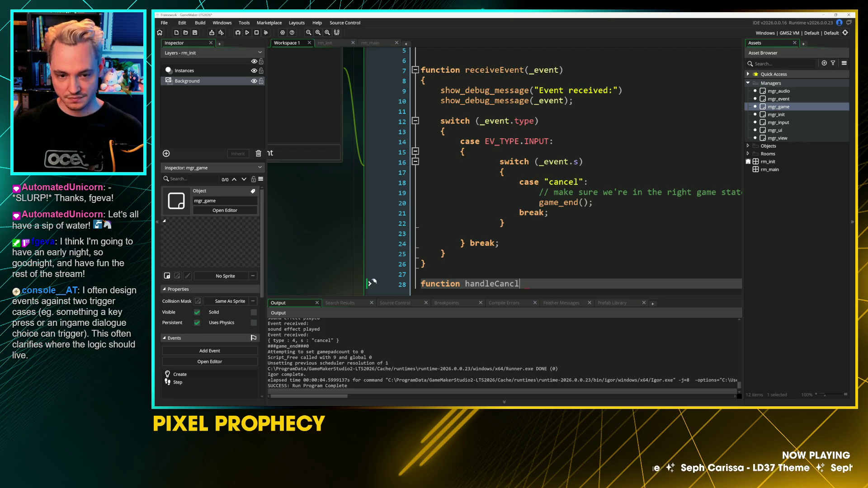
{"action": "key", "text": "BackSpace"}
{"action": "type", "text": "elRequest("}
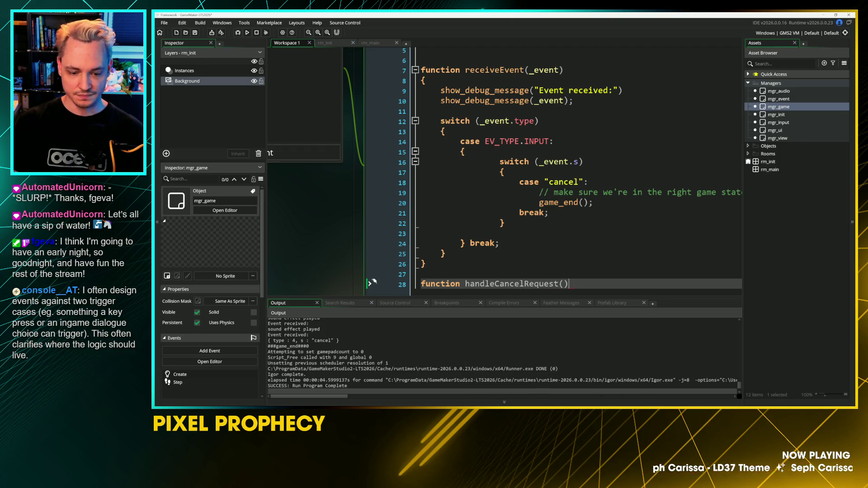
{"action": "key", "text": "Return"}
{"action": "type", "text": "{"}
{"action": "key", "text": "Return"}
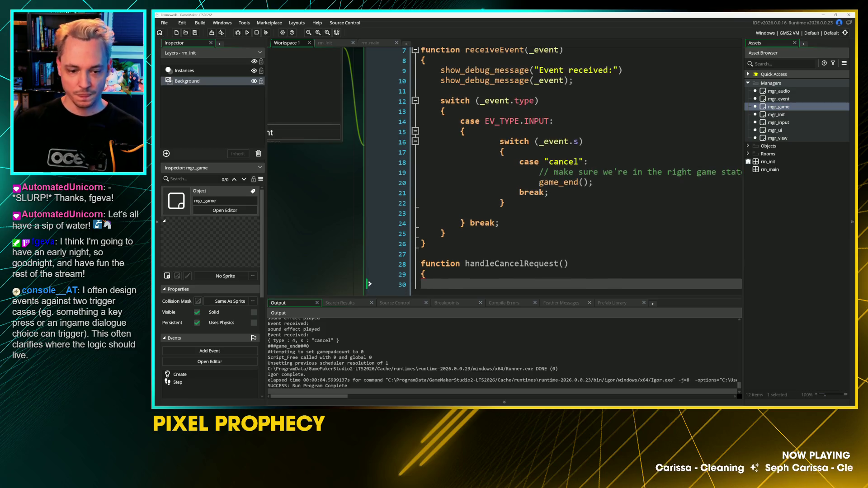
{"action": "type", "text": "}"}
Step: Replace game_end() in the cancel case with a call to handleCancelRequest()
{"action": "left_click", "coordinate": [539, 182]}
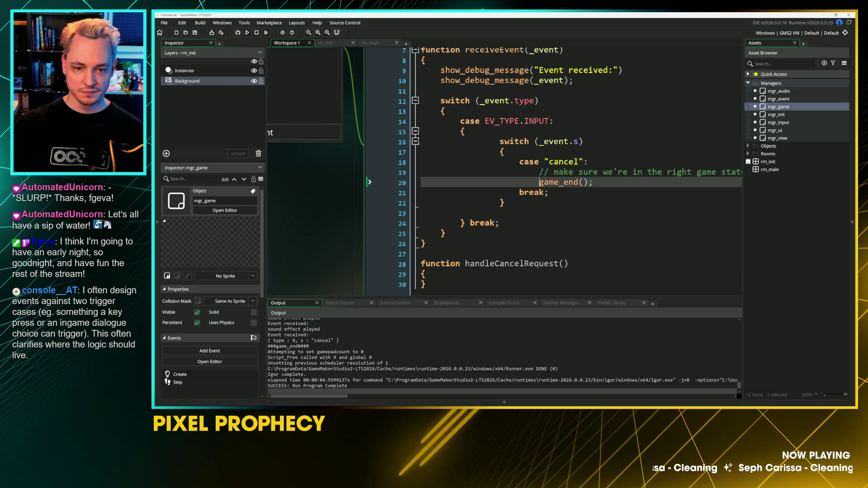
{"action": "key", "text": "Up"}
{"action": "key", "text": "Down"}
{"action": "key", "text": "shift+End"}
{"action": "key", "text": "ctrl+x"}
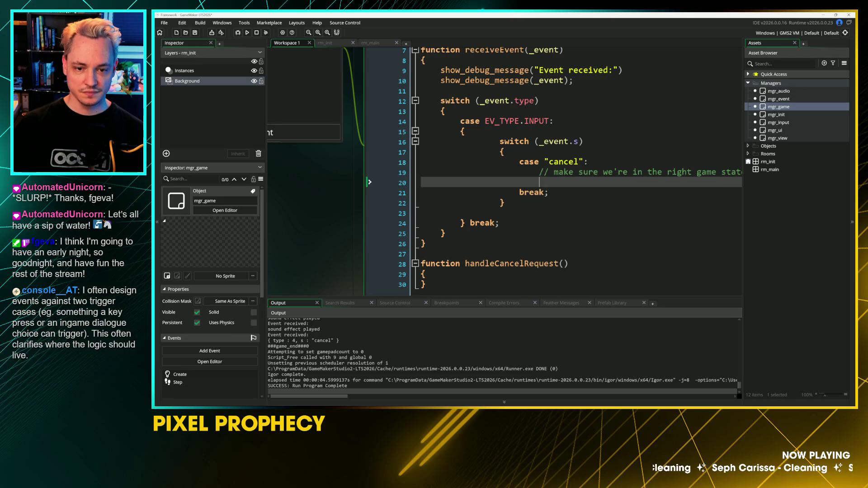
{"action": "key", "text": "Up"}
{"action": "key", "text": "shift+End"}
{"action": "type", "text": "han"}
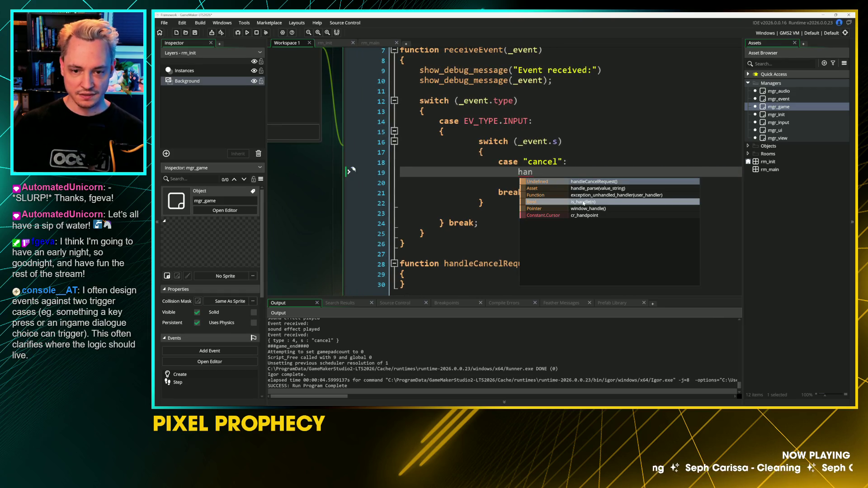
{"action": "key", "text": "Return"}
{"action": "key", "text": "Down"}
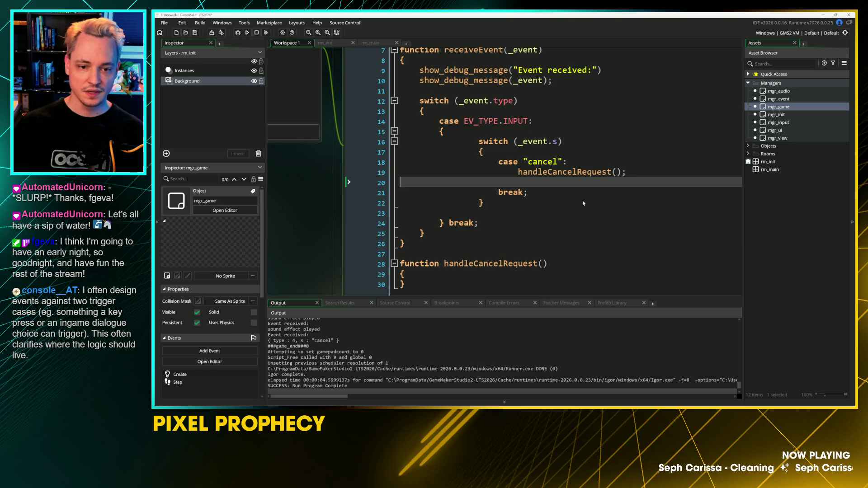
{"action": "key", "text": "BackSpace"}
{"action": "key", "text": "Down"}
{"action": "key", "text": "Down"}
{"action": "key", "text": "Down"}
{"action": "key", "text": "Down"}
{"action": "key", "text": "Down"}
{"action": "key", "text": "Down"}
Step: Add a TODO comment and a game_end() call inside handleCancelRequest
{"action": "key", "text": "Return"}
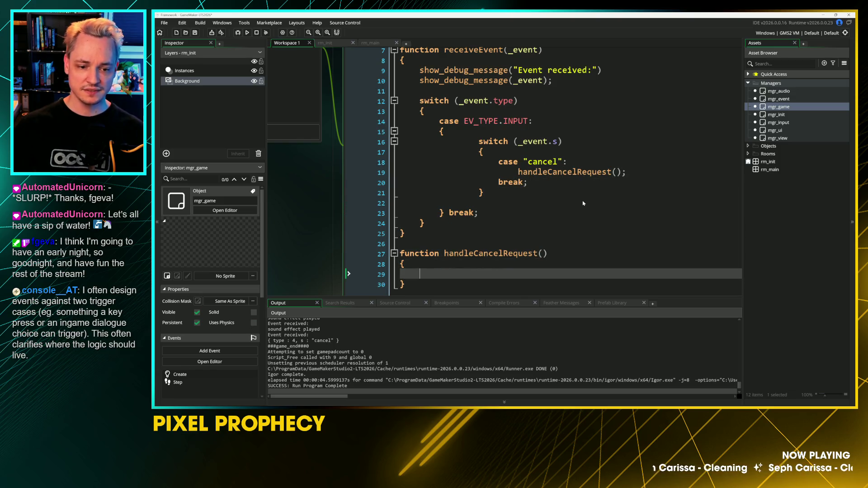
{"action": "type", "text": "epends on"}
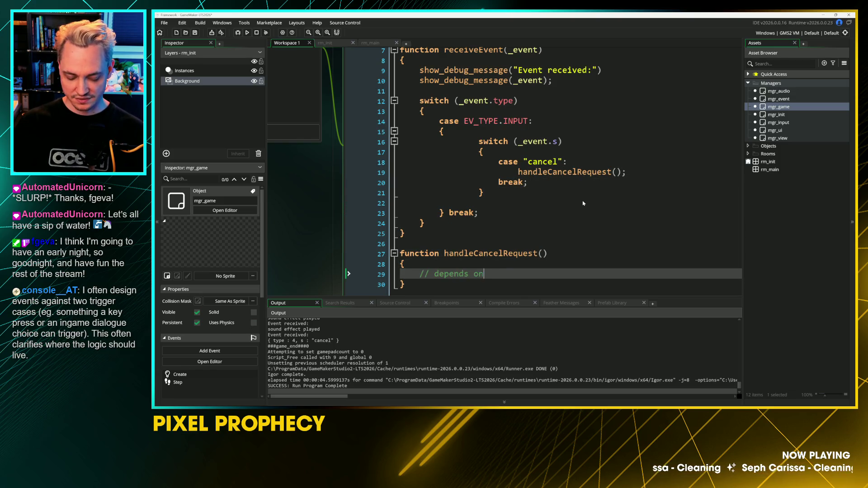
{"action": "type", "text": "ate of the game:"}
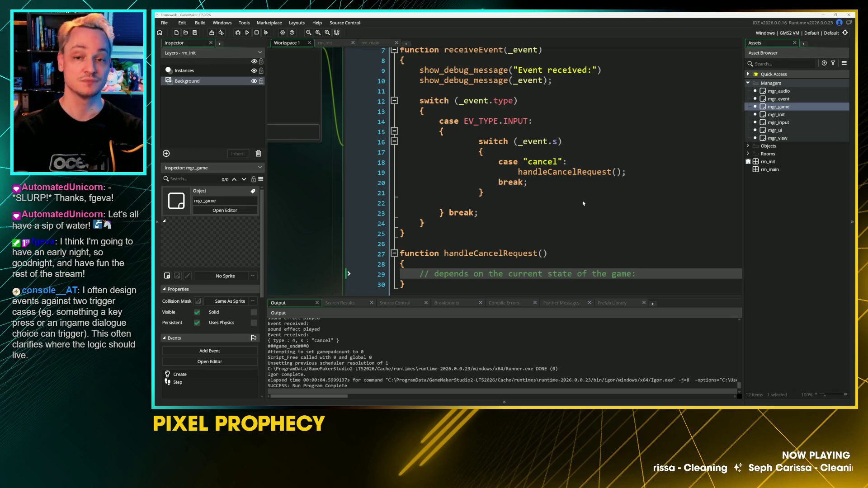
{"action": "scroll", "coordinate": [504, 169], "scroll_direction": "down", "scroll_amount": 1}
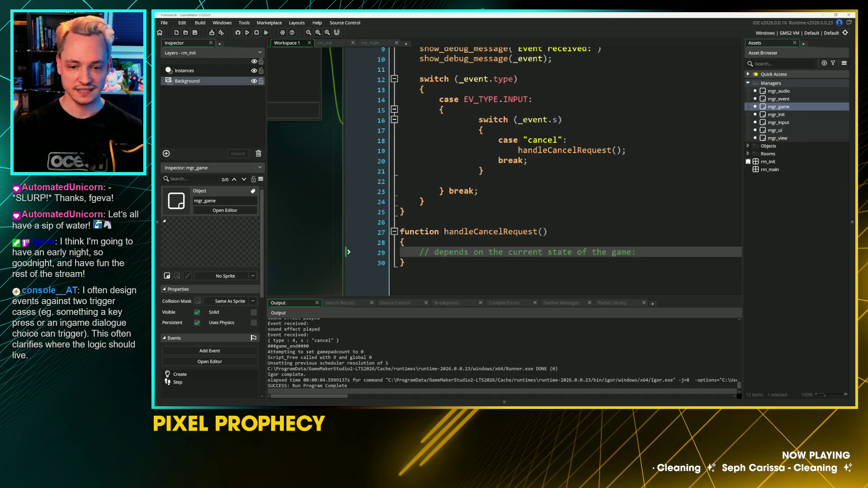
{"action": "type", "text": "TO"}
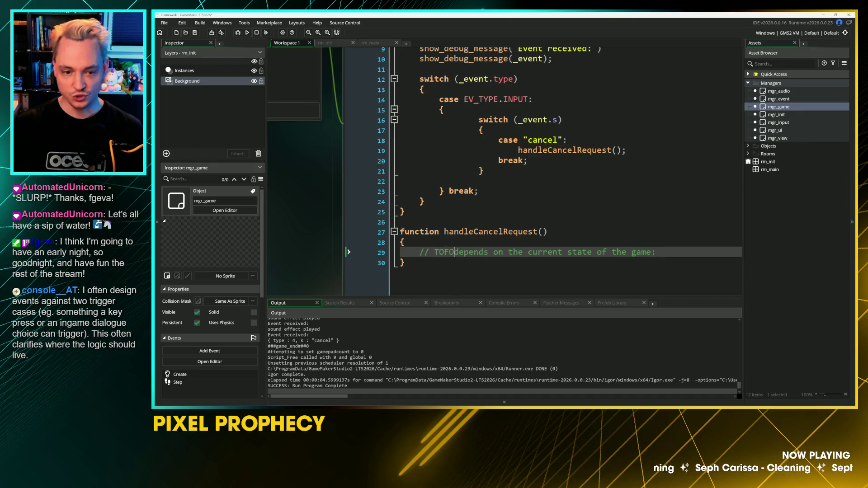
{"action": "type", "text": "DO:"}
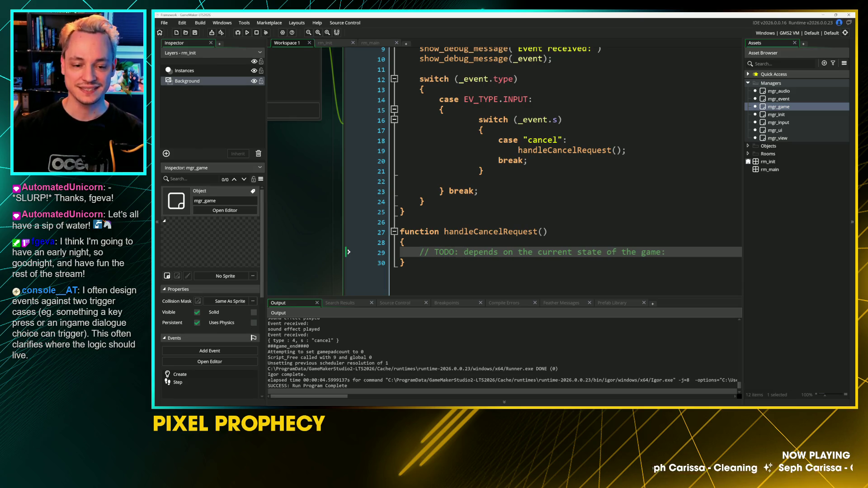
{"action": "key", "text": "Return"}
{"action": "type", "text": "game"}
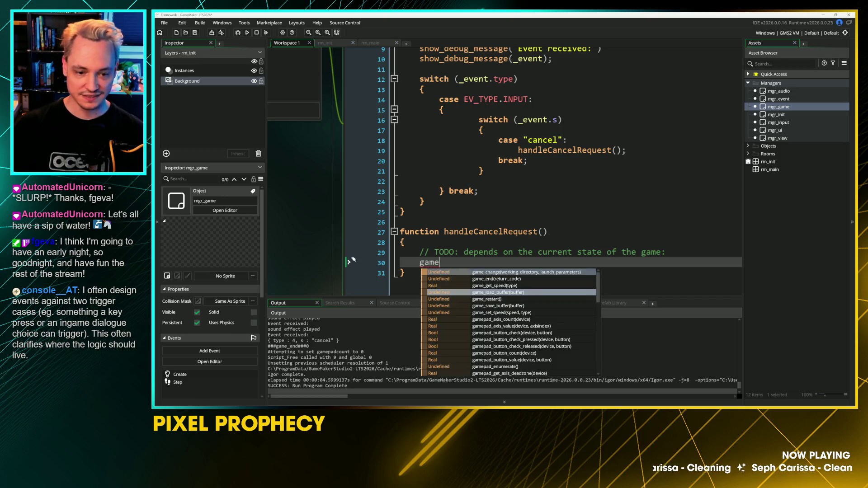
{"action": "type", "text": "_e"}
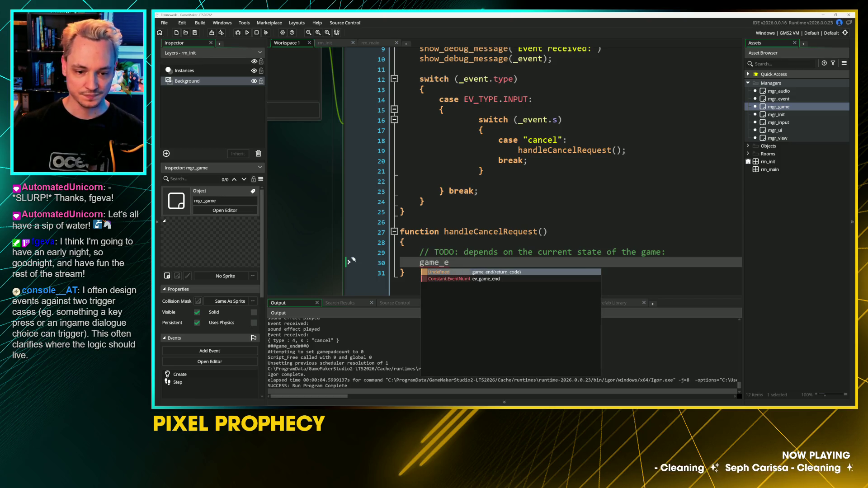
{"action": "key", "text": "Return"}
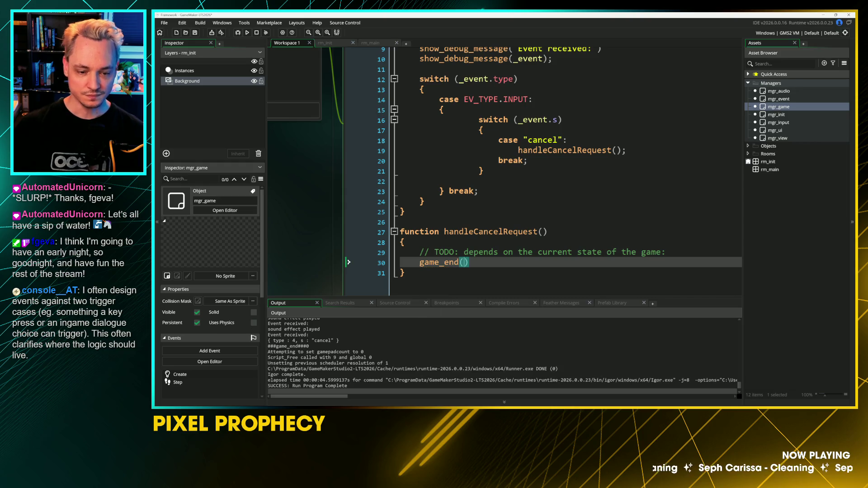
Step: Test-run the game and send cancel to confirm it ends cleanly
{"action": "key", "text": "F5"}
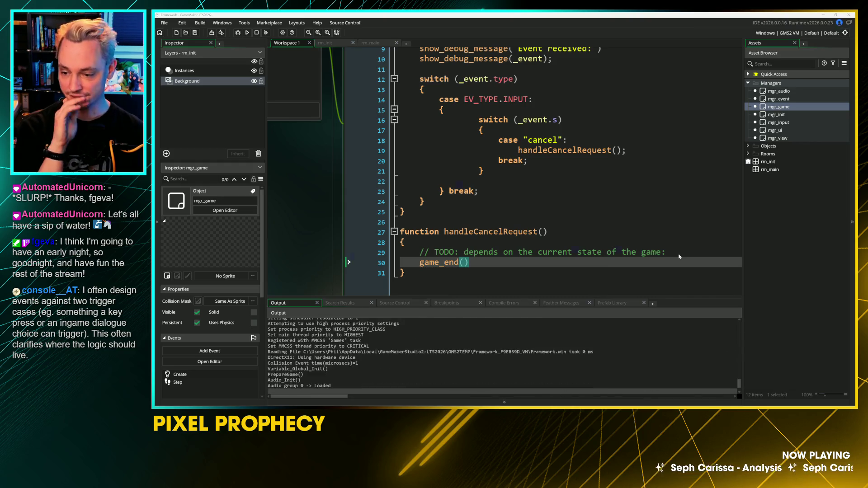
{"action": "key", "text": "Escape"}
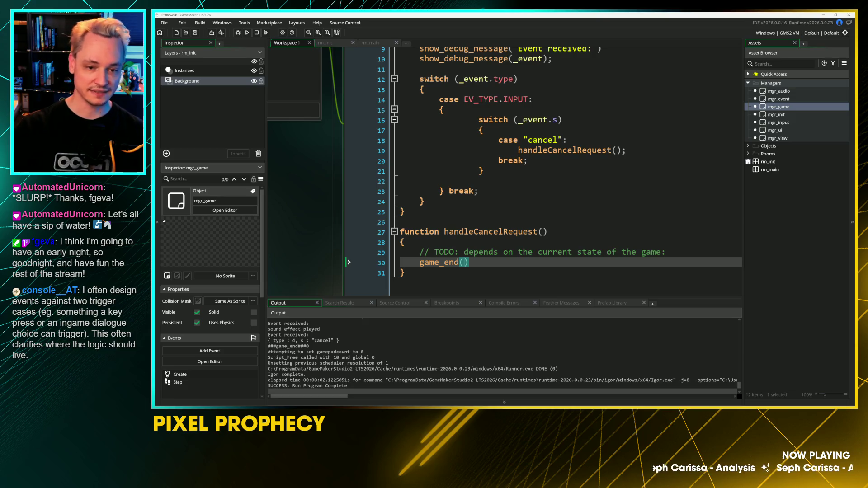
{"action": "scroll", "coordinate": [349, 262], "scroll_direction": "down", "scroll_amount": 3}
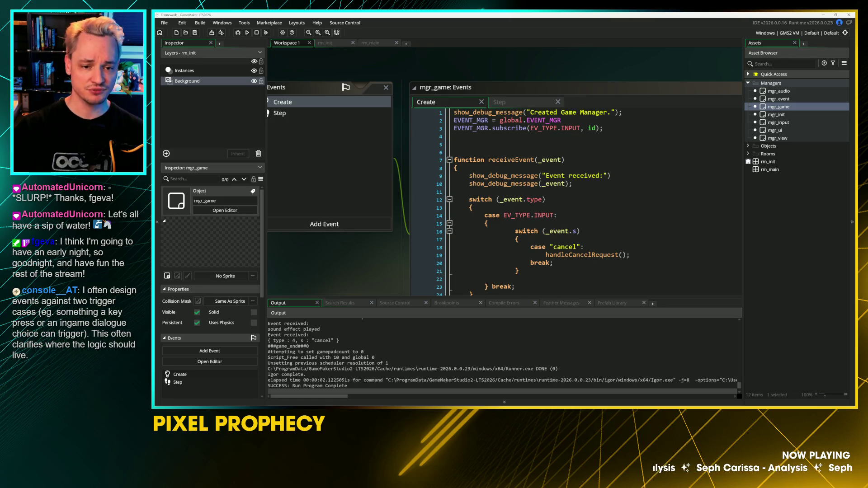
Step: Delete the empty line above function receiveEvent and save the Create code
{"action": "key", "text": "BackSpace"}
{"action": "key", "text": "ctrl+s"}
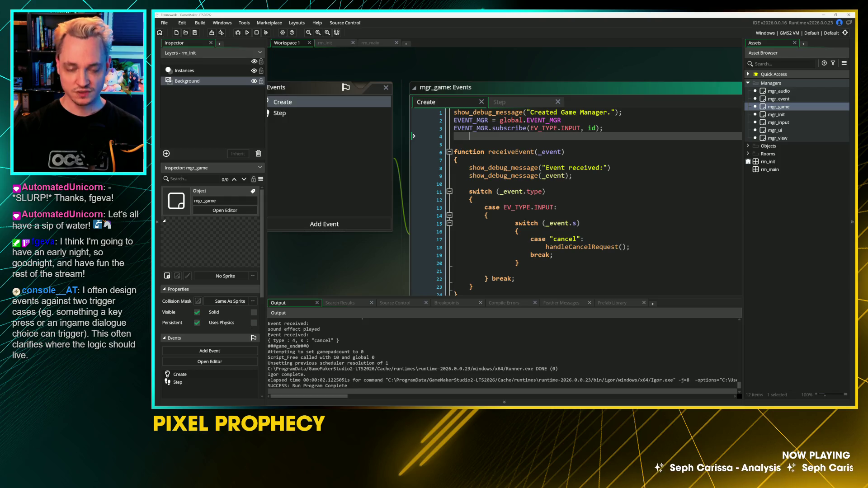
{"action": "scroll", "coordinate": [486, 76], "scroll_direction": "up", "scroll_amount": 2}
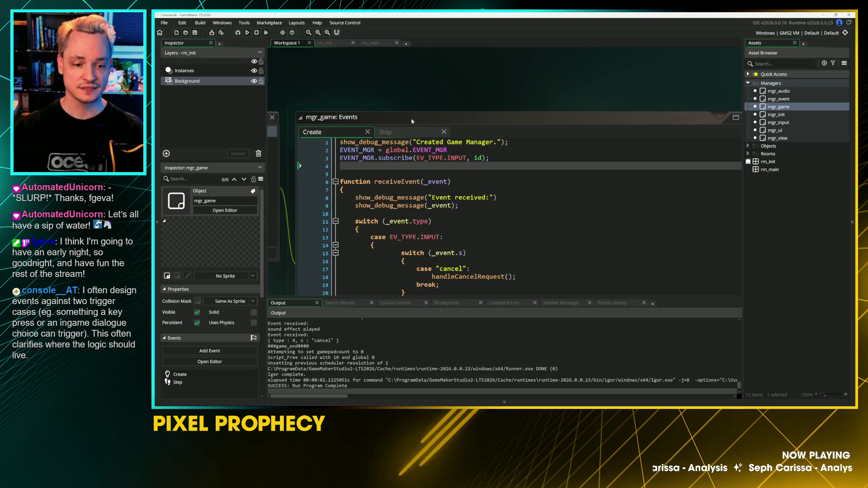
{"action": "scroll", "coordinate": [388, 162], "scroll_direction": "down", "scroll_amount": 2}
Step: Review the receiveEvent switch and delete the empty line 21 inside it
{"action": "key", "text": "Up"}
{"action": "key", "text": "Up"}
{"action": "key", "text": "Up"}
{"action": "left_click", "coordinate": [496, 160]}
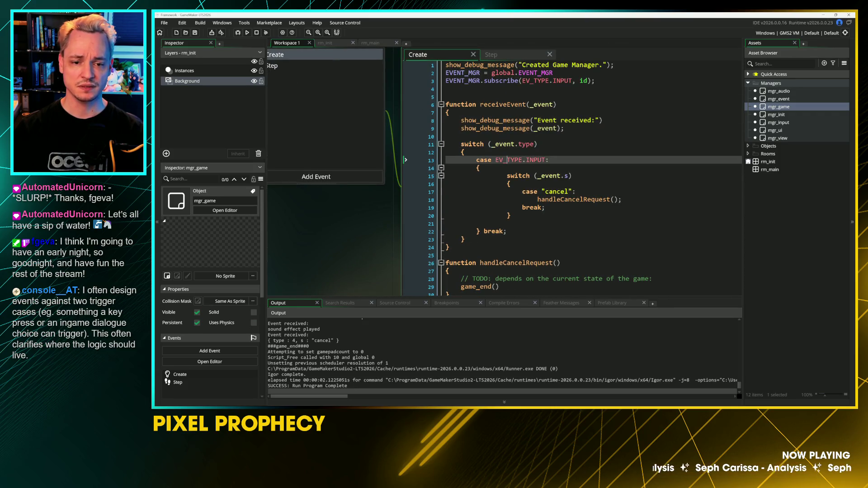
{"action": "left_click_drag", "start_coordinate": [496, 160], "coordinate": [553, 160]}
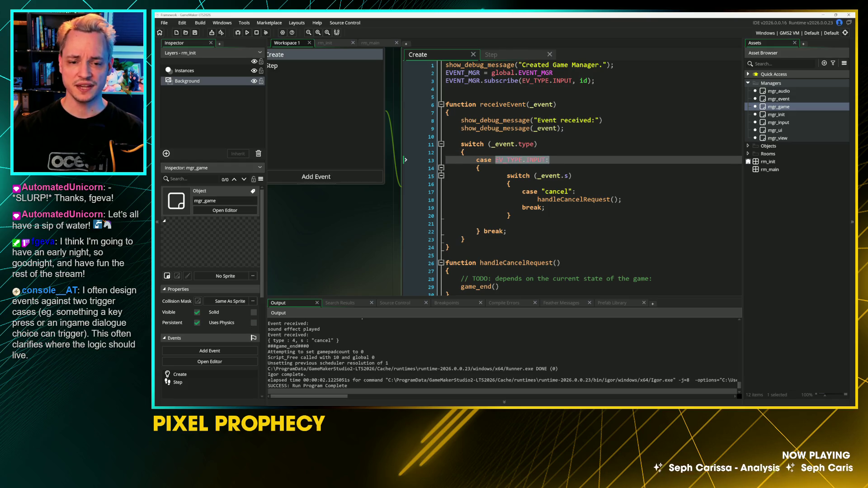
{"action": "left_click", "coordinate": [556, 192]}
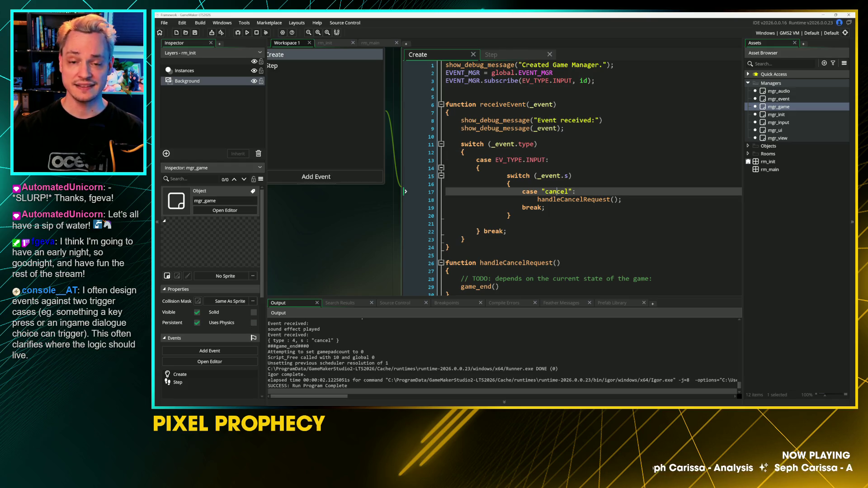
{"action": "scroll", "coordinate": [504, 171], "scroll_direction": "down", "scroll_amount": 2}
{"action": "left_click_drag", "start_coordinate": [626, 157], "coordinate": [541, 156]}
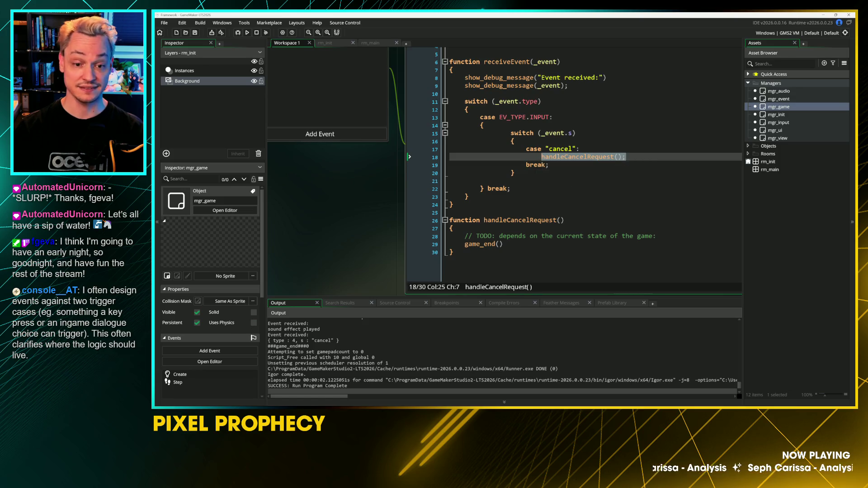
{"action": "left_click", "coordinate": [450, 181]}
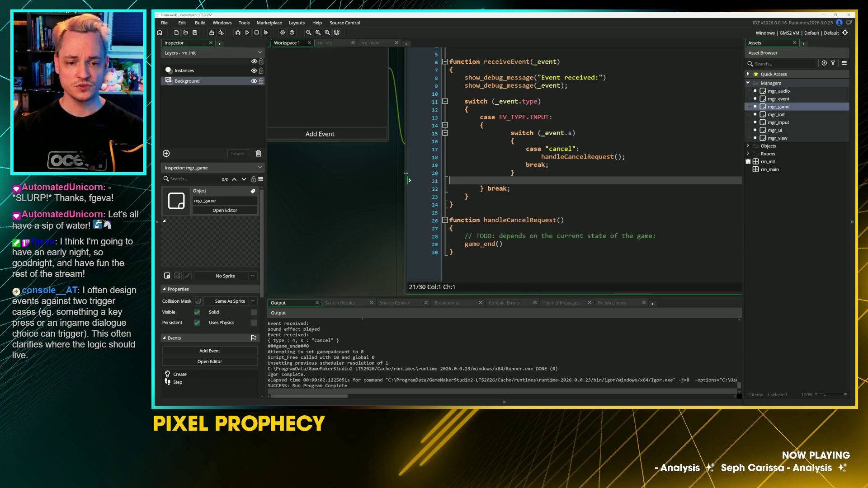
{"action": "key", "text": "BackSpace"}
{"action": "key", "text": "Down"}
{"action": "key", "text": "Down"}
{"action": "key", "text": "Down"}
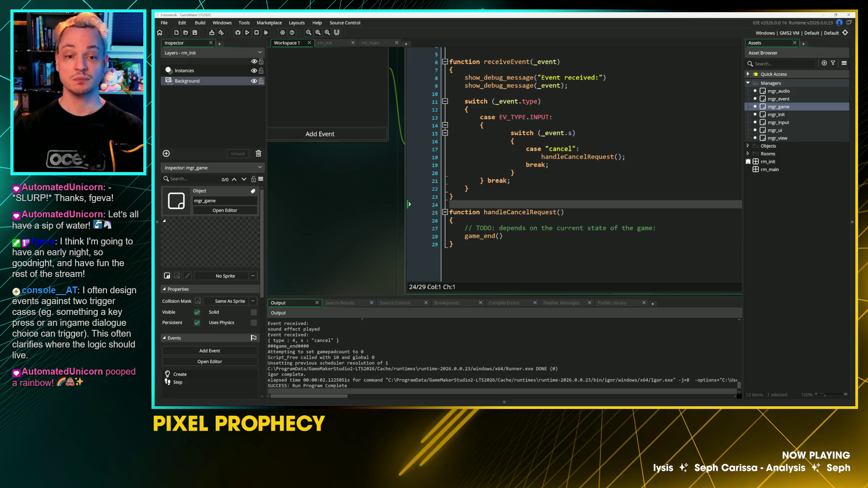
{"action": "double_click", "coordinate": [539, 117]}
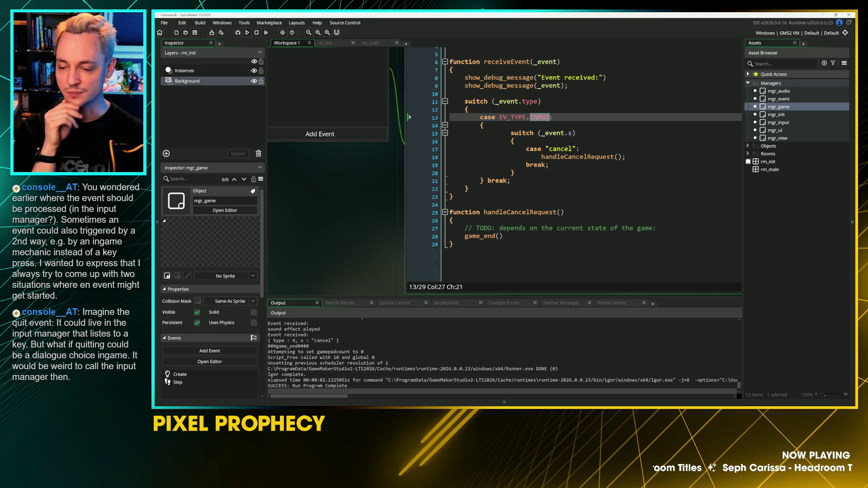
Step: Insert an empty line 22 after the INPUT case's break in receiveEvent's switch
{"action": "left_click", "coordinate": [469, 189]}
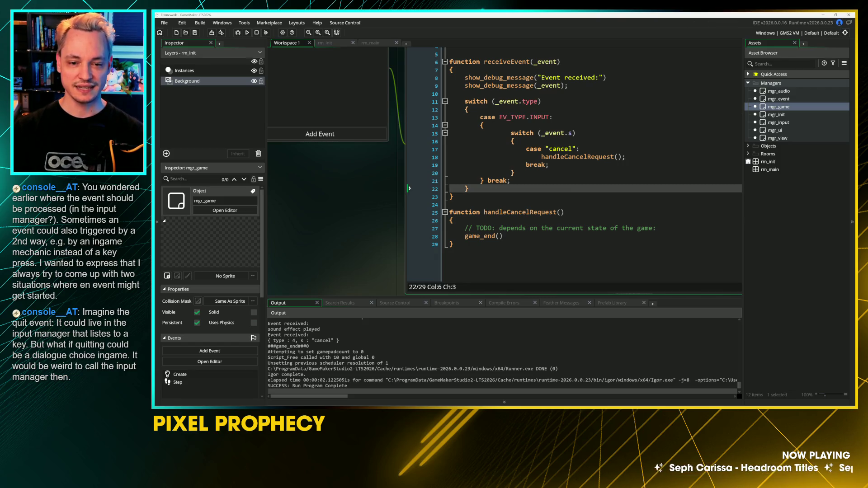
{"action": "left_click", "coordinate": [518, 206]}
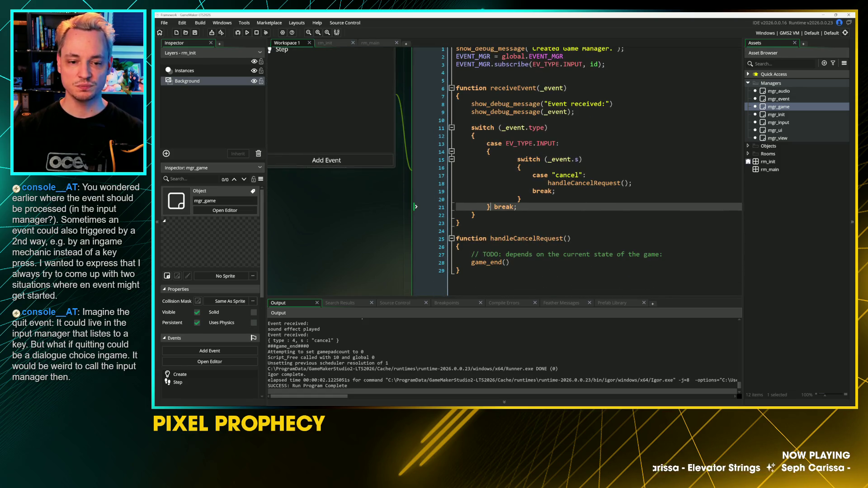
{"action": "left_click", "coordinate": [487, 144]}
{"action": "left_click", "coordinate": [517, 206]}
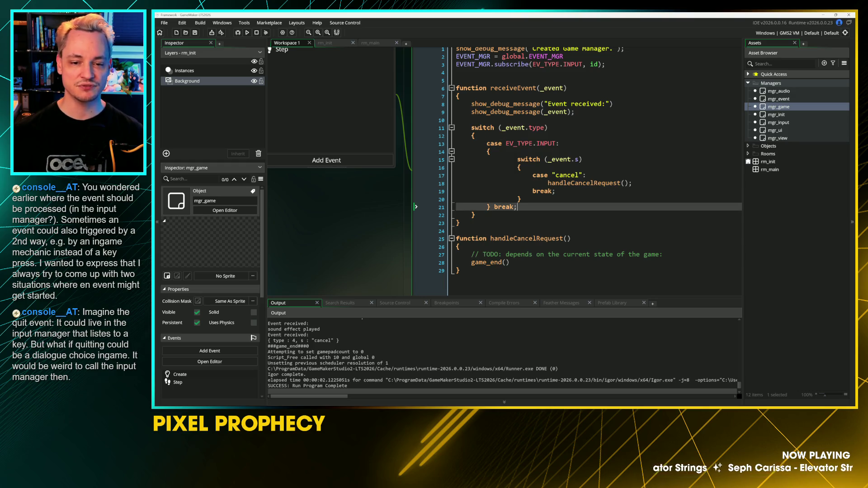
{"action": "key", "text": "Return"}
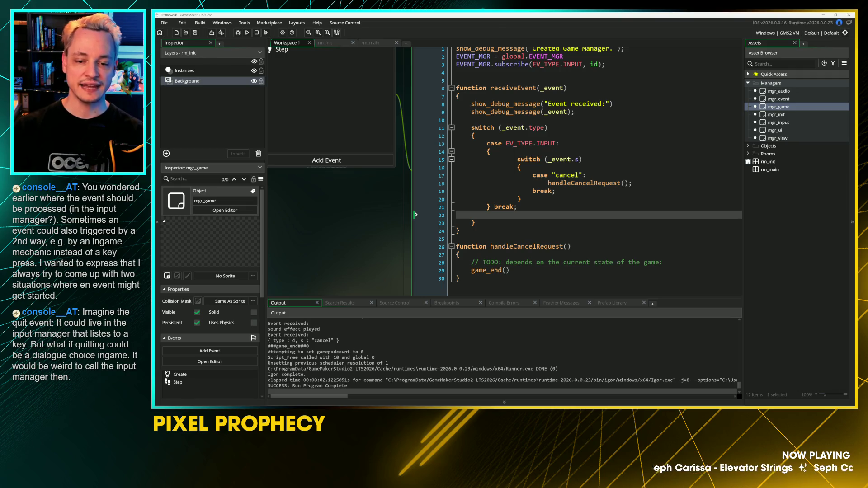
{"action": "left_click", "coordinate": [456, 183]}
{"action": "key", "text": "BackSpace"}
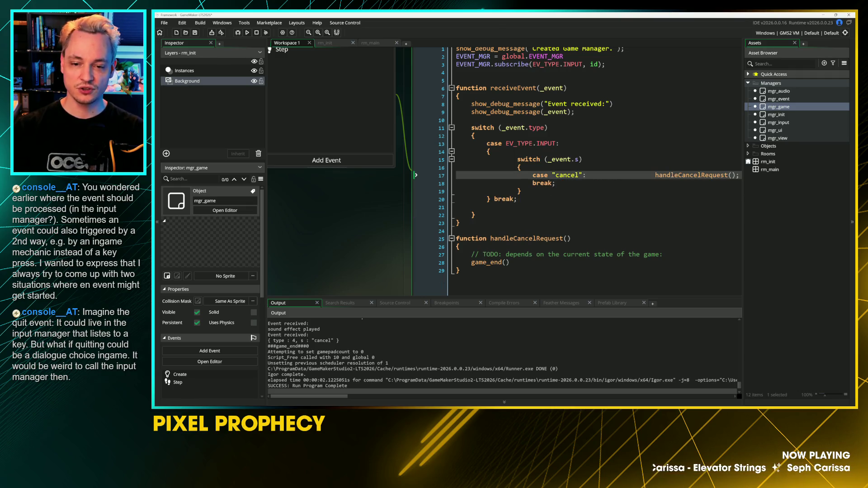
{"action": "key", "text": "ctrl+shift+Right"}
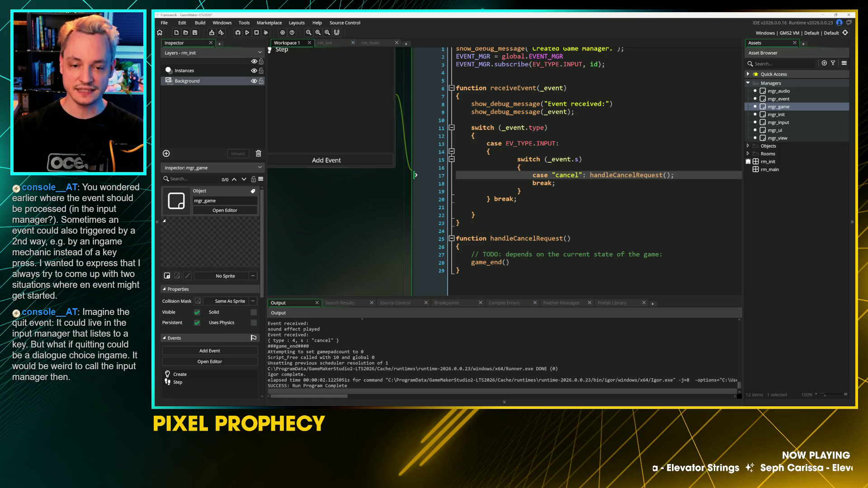
{"action": "key", "text": "End"}
{"action": "key", "text": "Delete"}
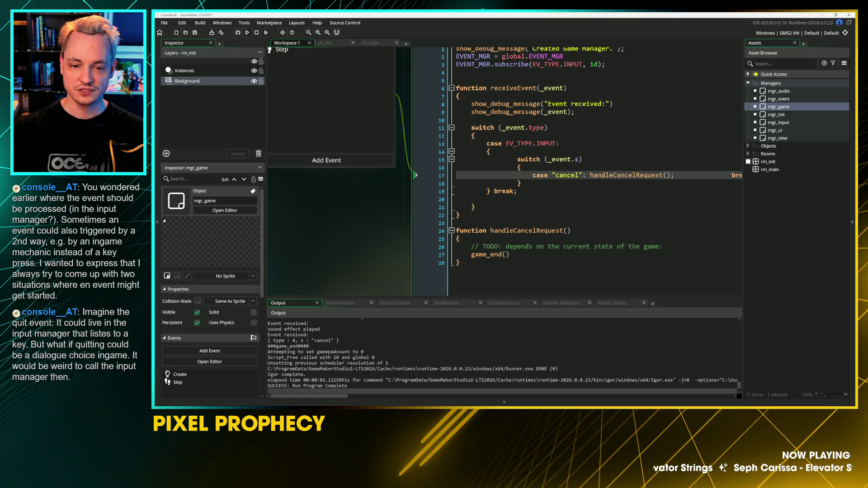
{"action": "key", "text": "ctrl+shift+Right"}
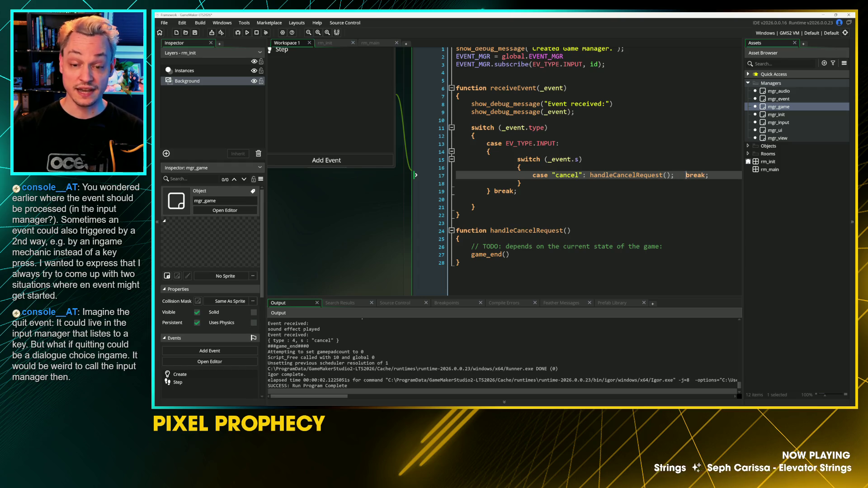
{"action": "left_click", "coordinate": [517, 191]}
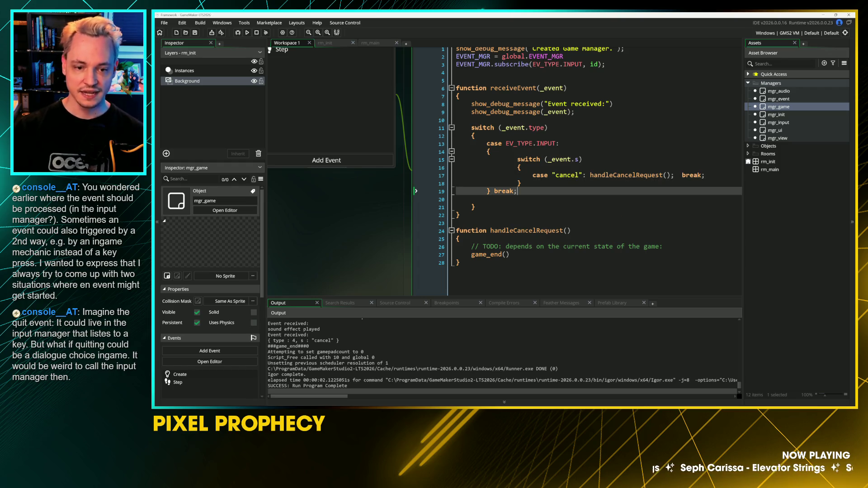
{"action": "key", "text": "Return"}
{"action": "key", "text": "Return"}
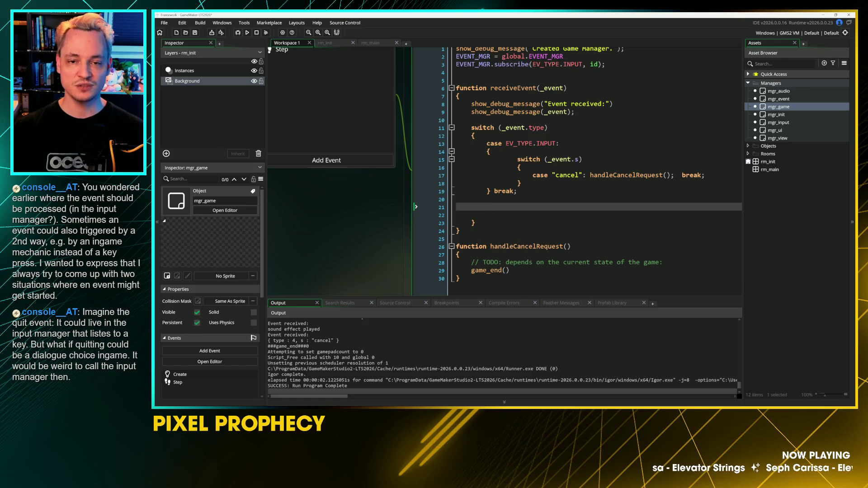
{"action": "type", "text": "case"}
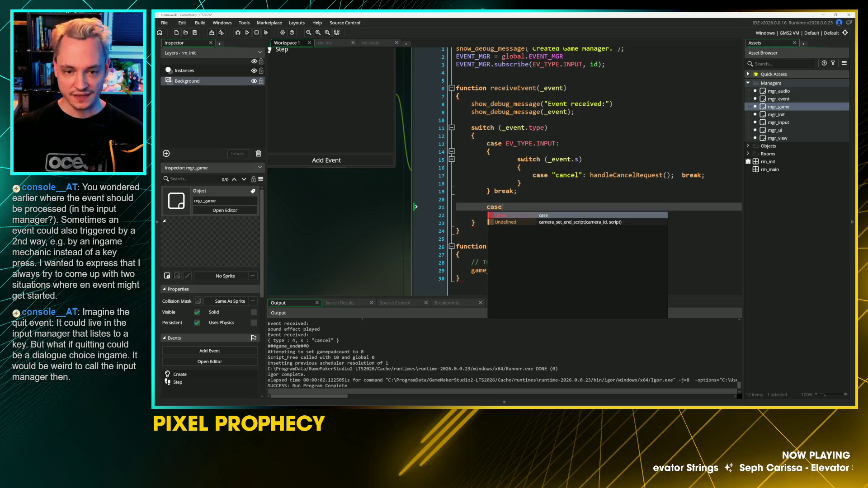
{"action": "type", "text": " EV_TYPE."}
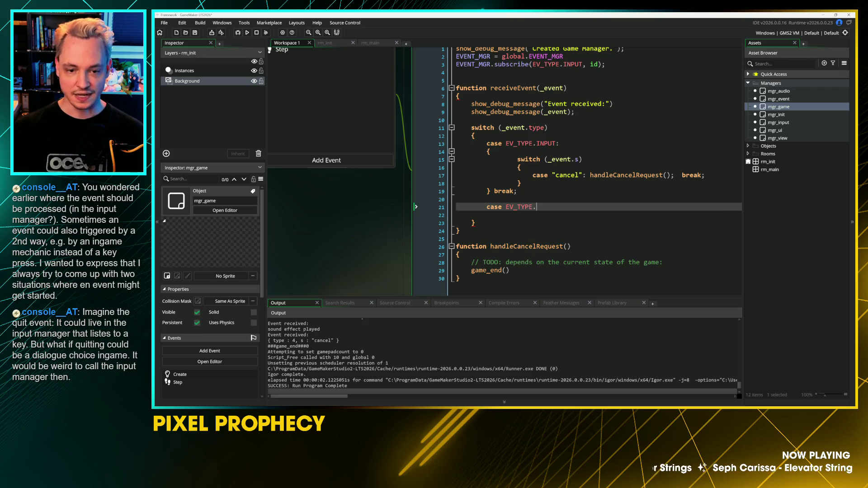
{"action": "type", "text": "GAME:"}
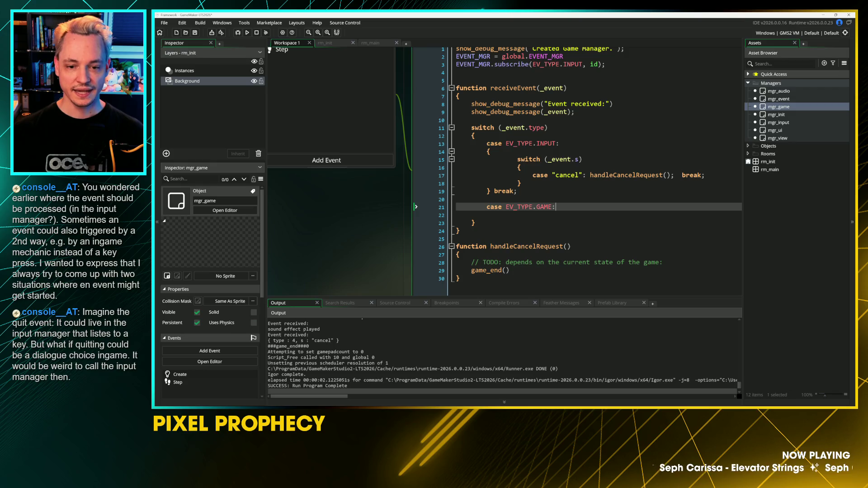
{"action": "key", "text": "Return"}
{"action": "type", "text": "{"}
{"action": "key", "text": "Return"}
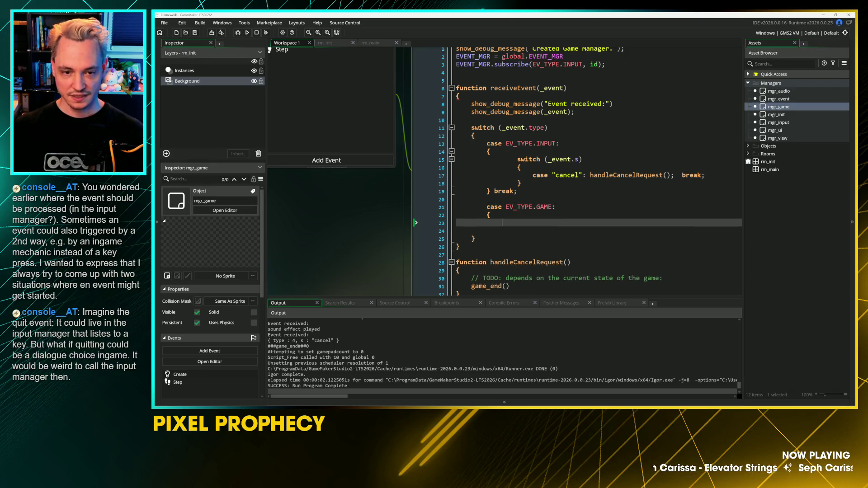
{"action": "type", "text": "switch"}
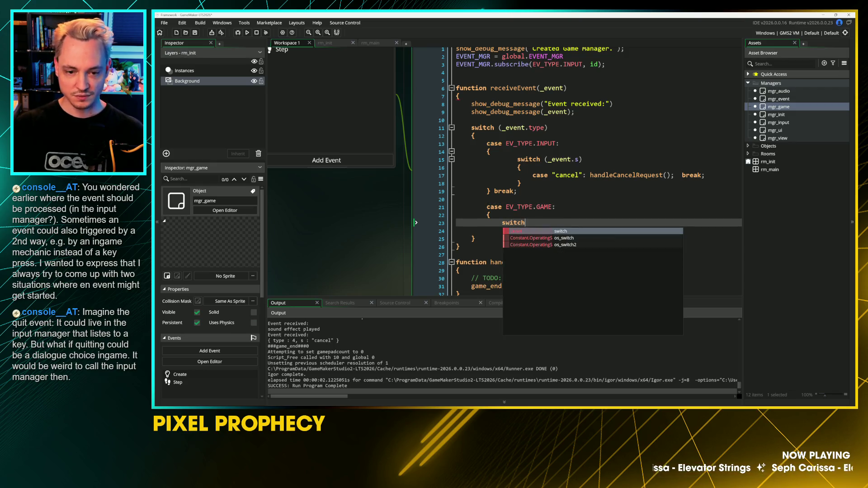
{"action": "type", "text": " (_event"}
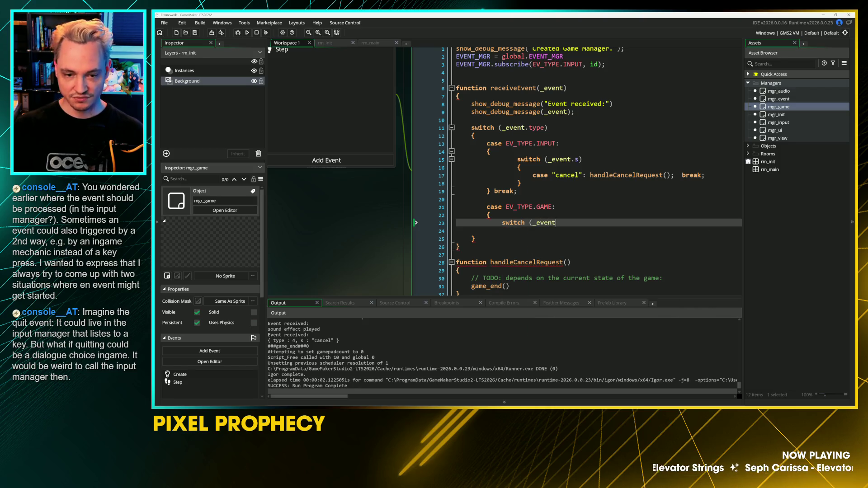
{"action": "type", "text": ".s)"}
{"action": "key", "text": "Return"}
{"action": "type", "text": "{"}
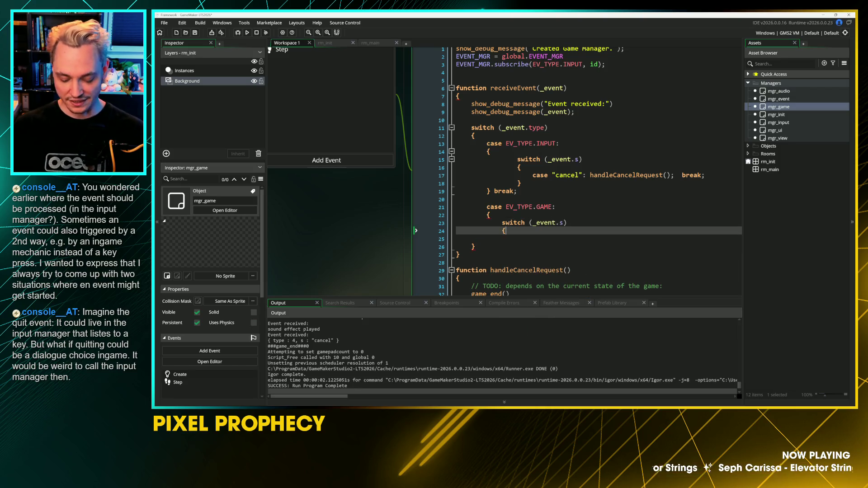
{"action": "key", "text": "Return"}
{"action": "type", "text": "case \""}
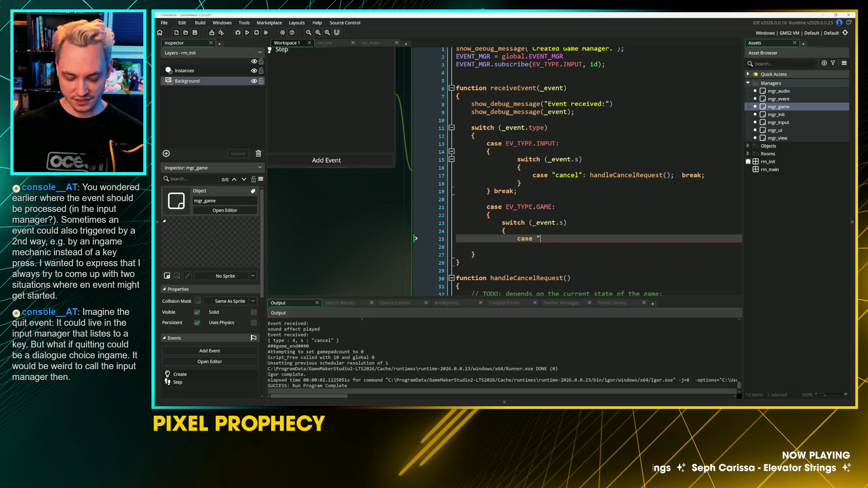
{"action": "type", "text": "end game\""}
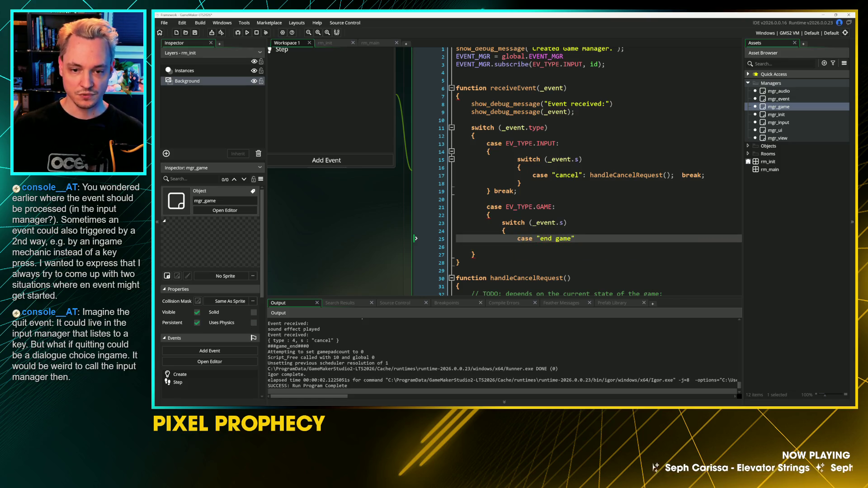
{"action": "type", "text": ": handle"}
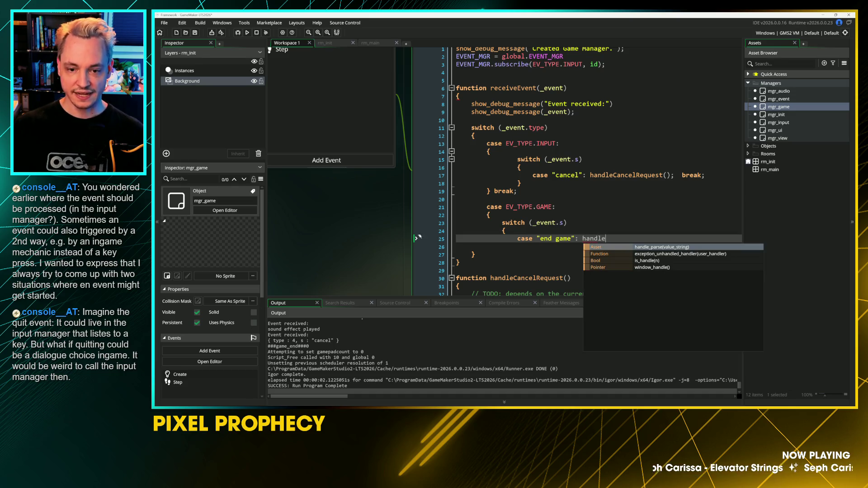
{"action": "type", "text": "Ca"}
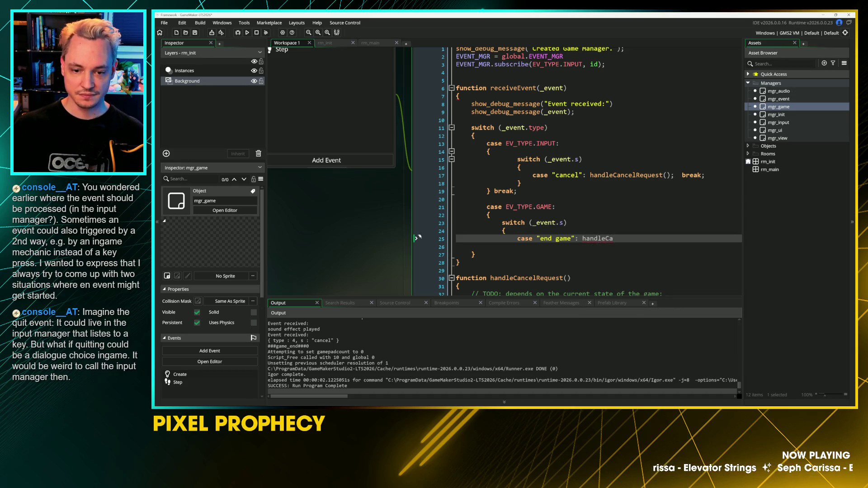
{"action": "type", "text": "ncel"}
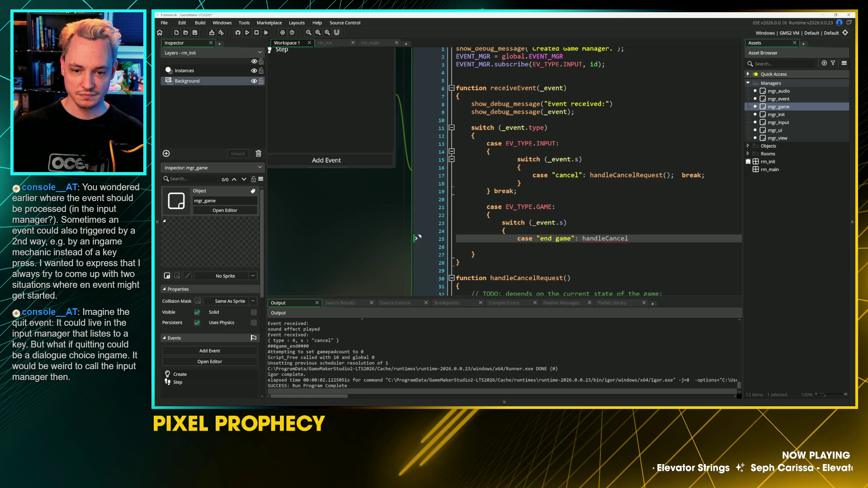
{"action": "left_click", "coordinate": [706, 175]}
{"action": "key", "text": "shift+Home"}
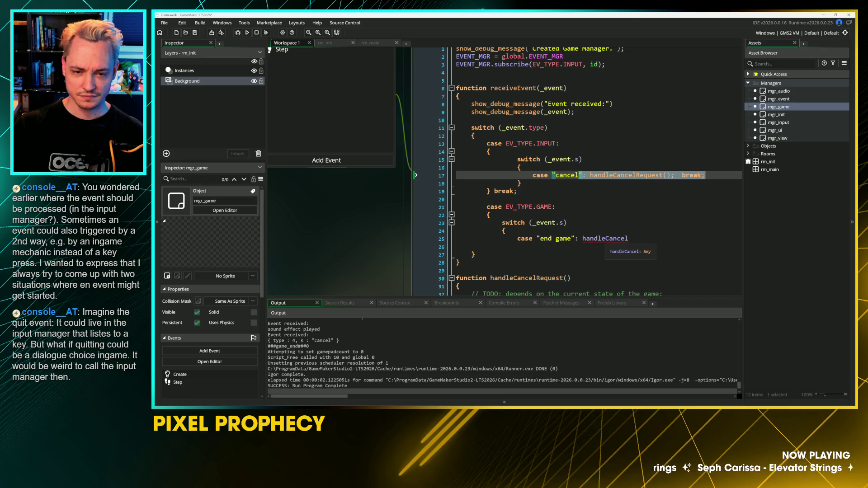
{"action": "left_click_drag", "start_coordinate": [629, 238], "coordinate": [573, 240]}
{"action": "type", "text": "\": handleCancelRequest();  break;"}
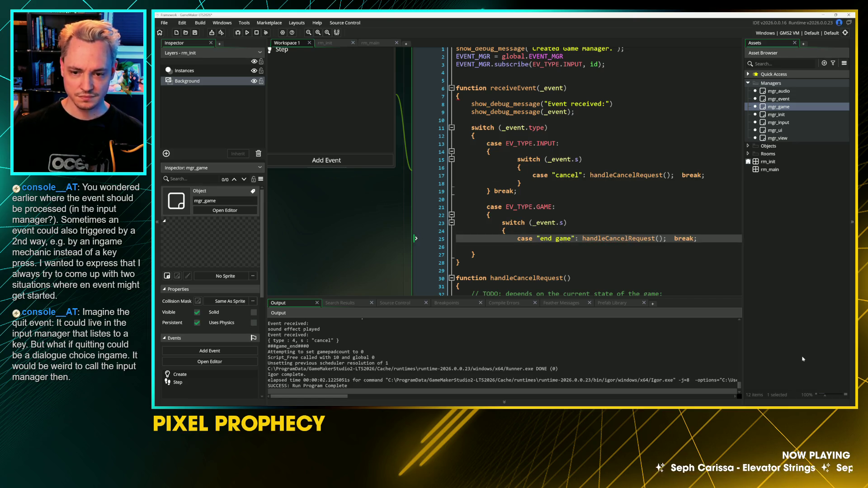
{"action": "key", "text": "Return"}
{"action": "type", "text": "}"}
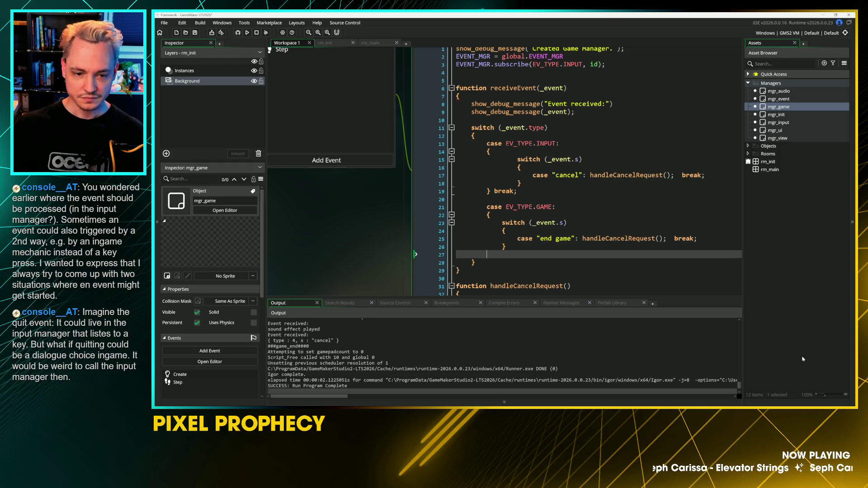
{"action": "key", "text": "Delete"}
{"action": "left_click", "coordinate": [489, 200]}
{"action": "scroll", "coordinate": [488, 200], "scroll_direction": "down", "scroll_amount": 1}
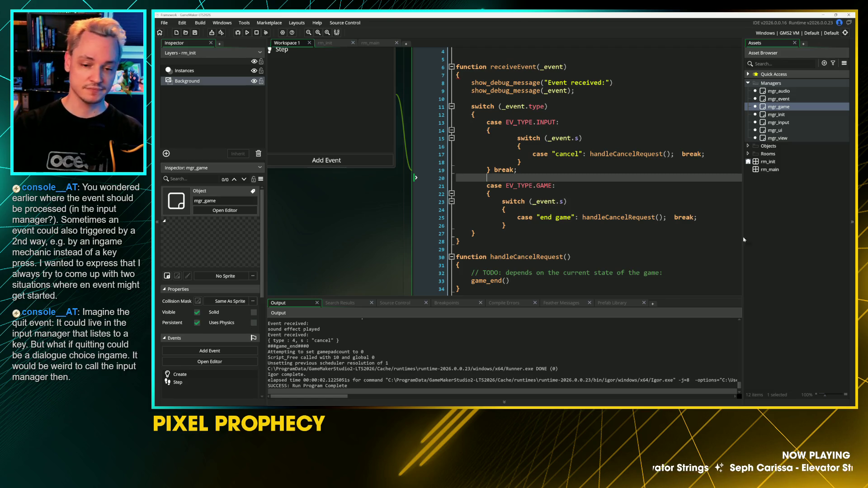
{"action": "left_click", "coordinate": [506, 210]}
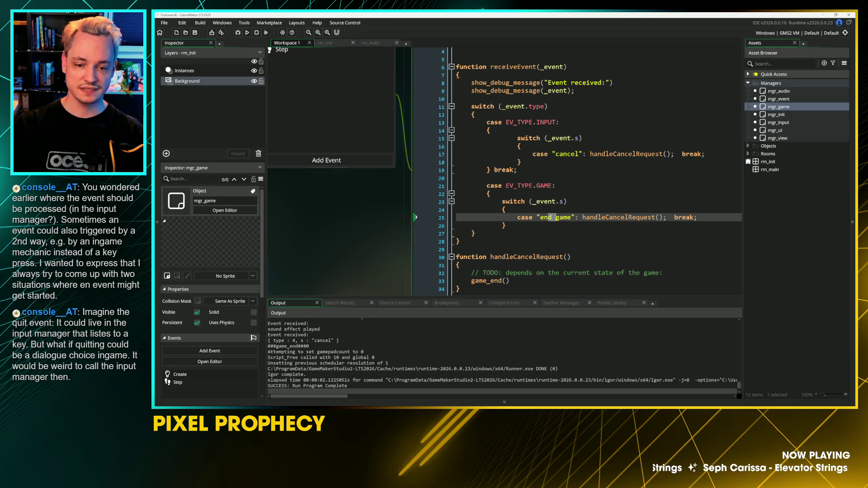
{"action": "left_click", "coordinate": [506, 225]}
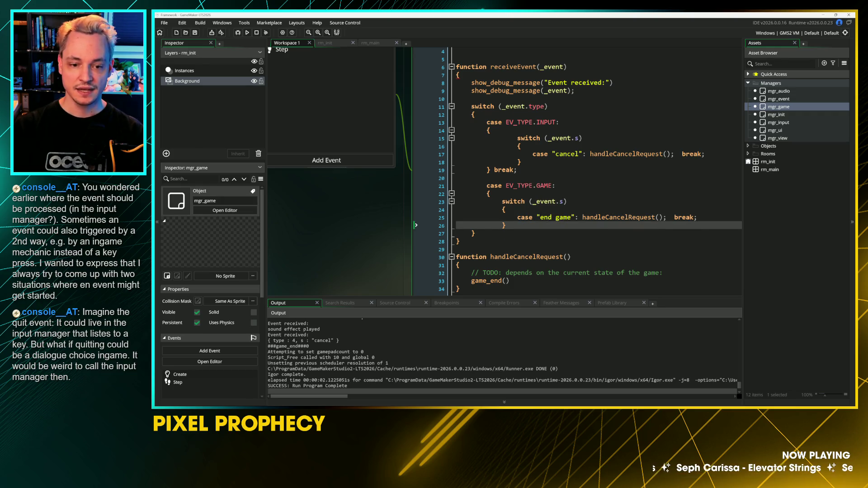
{"action": "scroll", "coordinate": [375, 240], "scroll_direction": "up", "scroll_amount": 1}
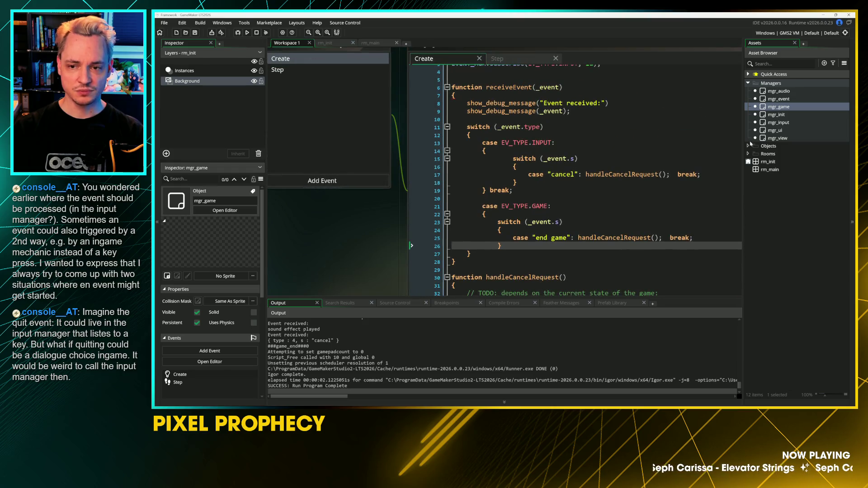
Step: Open the object code editors and scroll to the receiveEvent switch in mgr_game
{"action": "double_click", "coordinate": [778, 122]}
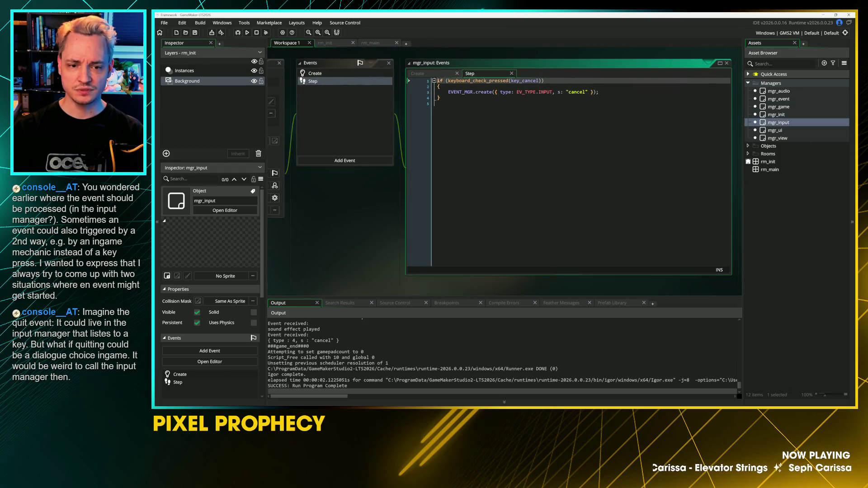
{"action": "scroll", "coordinate": [500, 171], "scroll_direction": "up", "scroll_amount": 2}
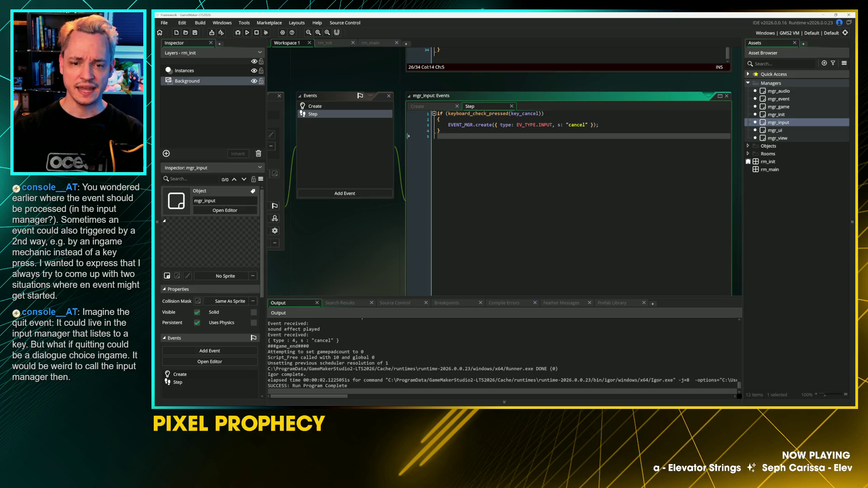
{"action": "double_click", "coordinate": [565, 126]}
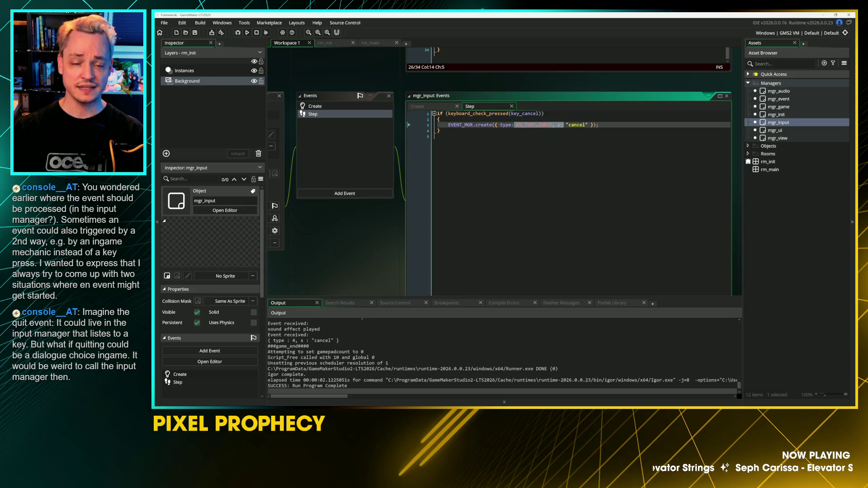
{"action": "left_click", "coordinate": [438, 136]}
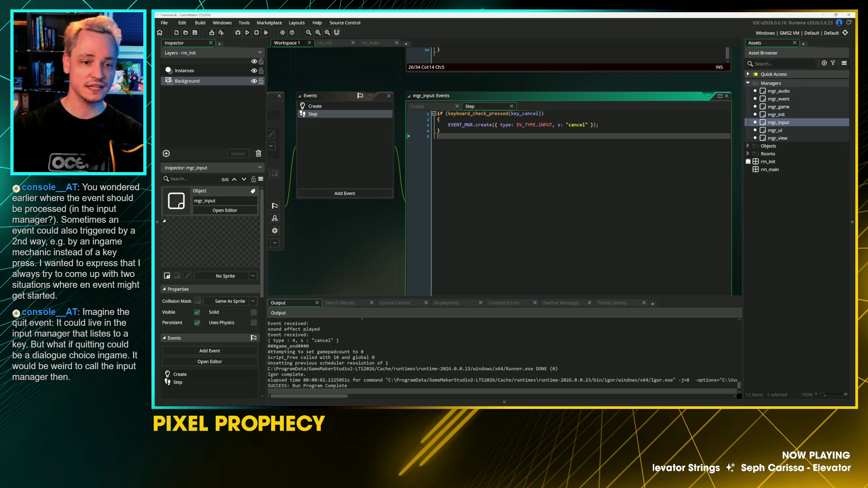
{"action": "scroll", "coordinate": [381, 229], "scroll_direction": "up", "scroll_amount": 5}
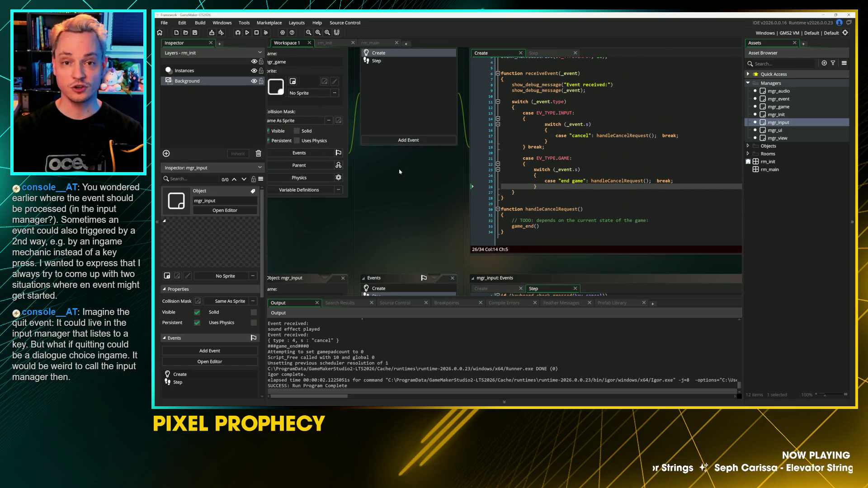
{"action": "mouse_move", "coordinate": [400, 172]}
{"action": "left_mouse_down"}
{"action": "mouse_move", "coordinate": [345, 199]}
{"action": "mouse_move", "coordinate": [336, 236]}
{"action": "left_mouse_up"}
{"action": "scroll", "coordinate": [335, 236], "scroll_direction": "down", "scroll_amount": 3}
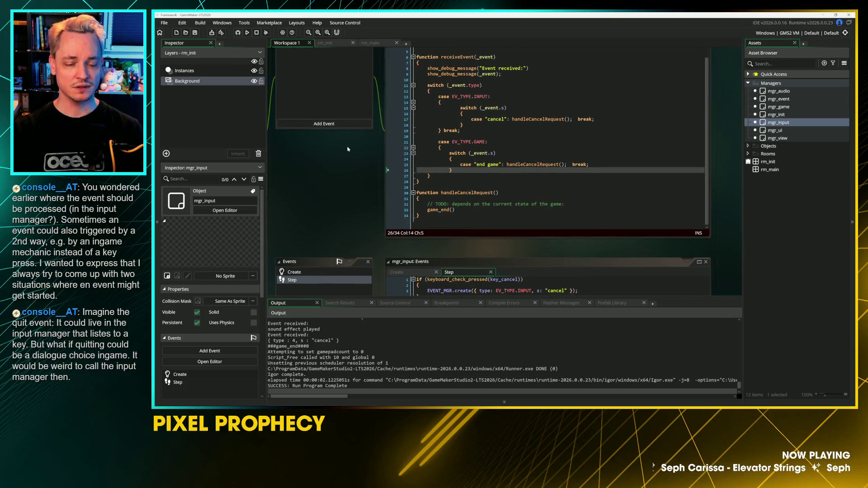
{"action": "scroll", "coordinate": [360, 71], "scroll_direction": "down", "scroll_amount": 3}
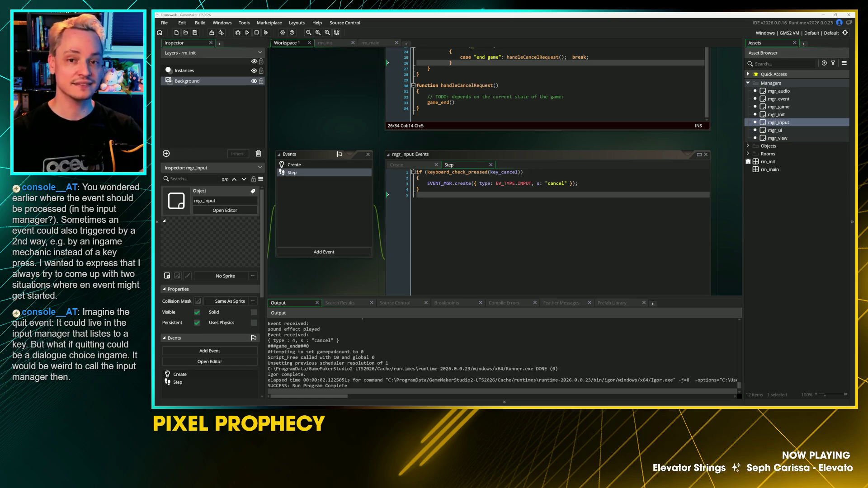
{"action": "scroll", "coordinate": [357, 194], "scroll_direction": "up", "scroll_amount": 5}
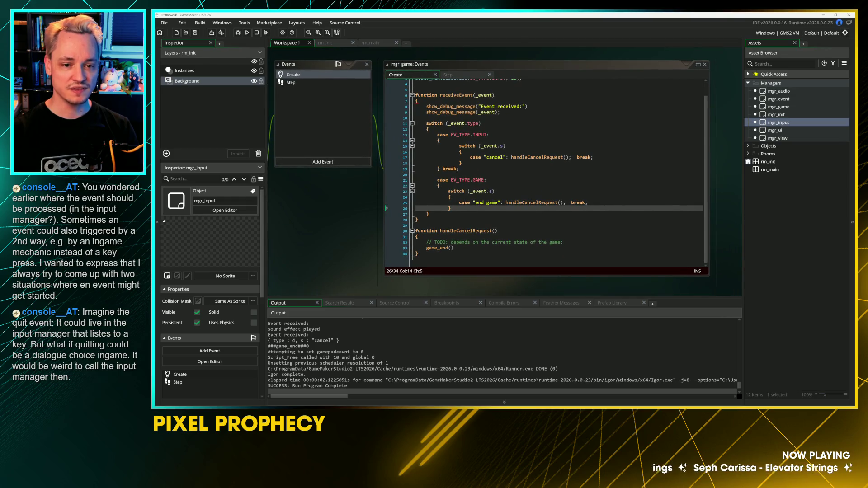
Step: Add the closing brace after the GAME case's inner switch on line 27, then save
{"action": "left_click", "coordinate": [417, 220]}
{"action": "key", "text": "Up"}
{"action": "key", "text": "Up"}
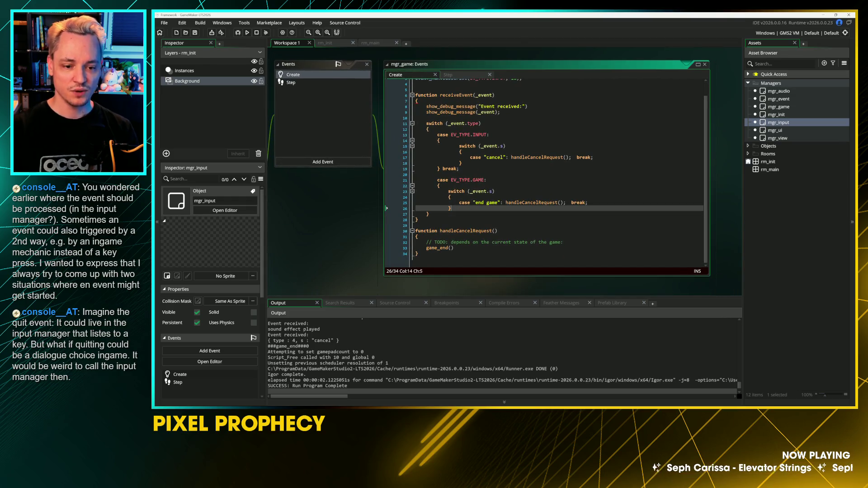
{"action": "key", "text": "End"}
{"action": "key", "text": "Return"}
{"action": "type", "text": "}"}
{"action": "key", "text": "ctrl+s"}
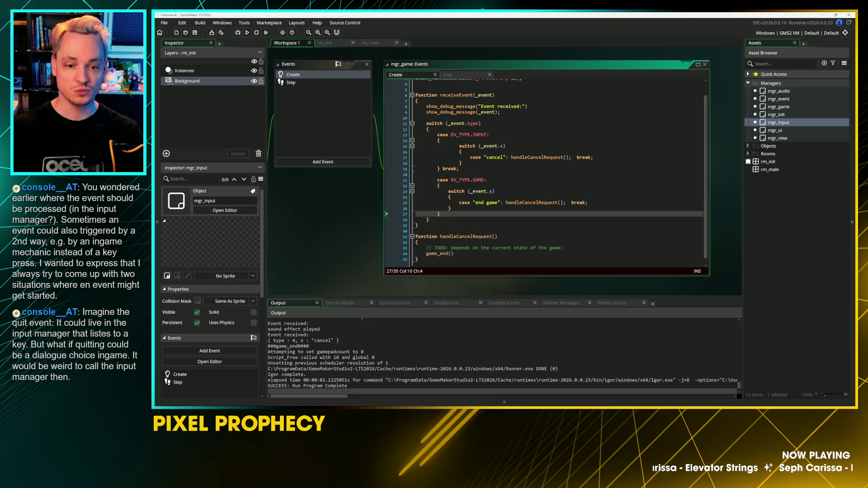
Step: Review the EV_TYPE.INPUT and EV_TYPE.GAME cases after enlarging the mgr_game code window
{"action": "left_click_drag", "start_coordinate": [450, 135], "coordinate": [493, 136]}
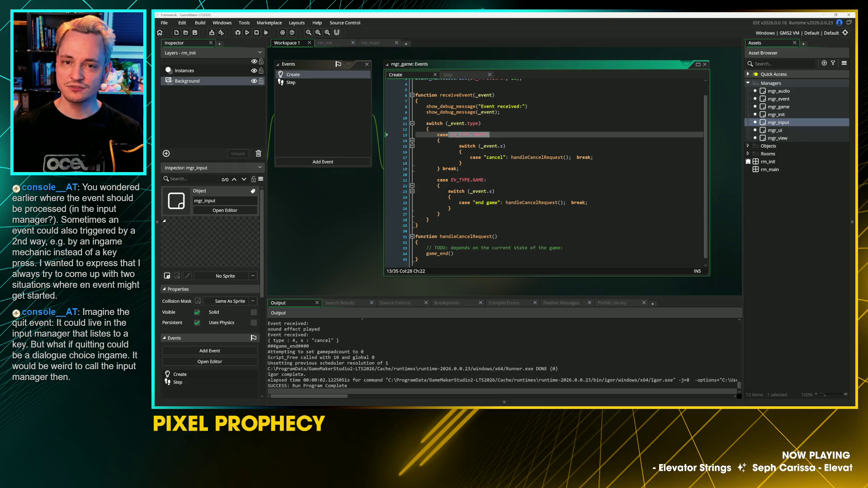
{"action": "left_click_drag", "start_coordinate": [460, 180], "coordinate": [483, 181]}
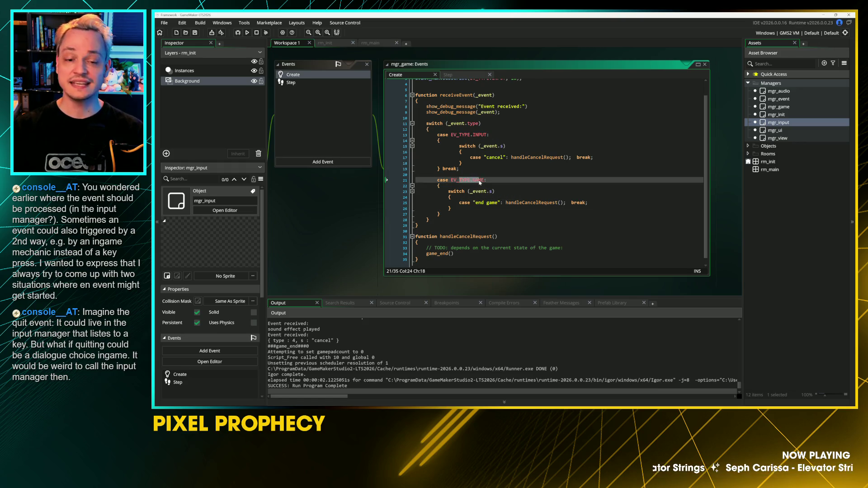
{"action": "left_click", "coordinate": [483, 197]}
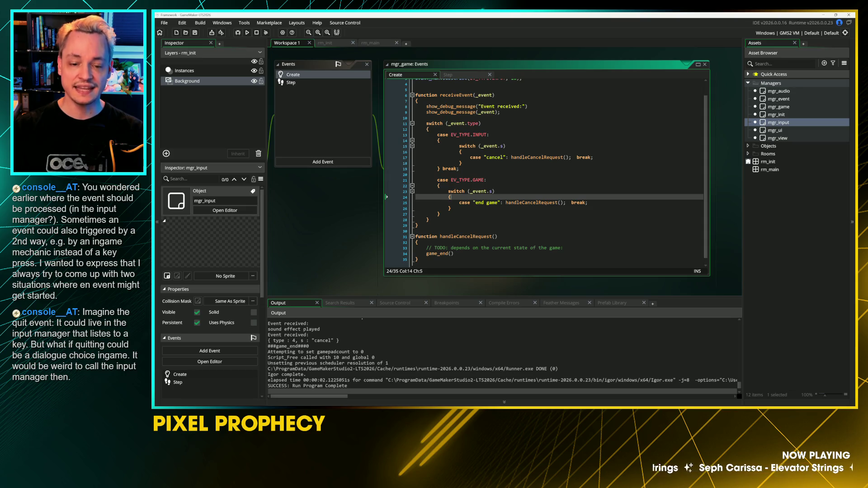
{"action": "left_click", "coordinate": [484, 214]}
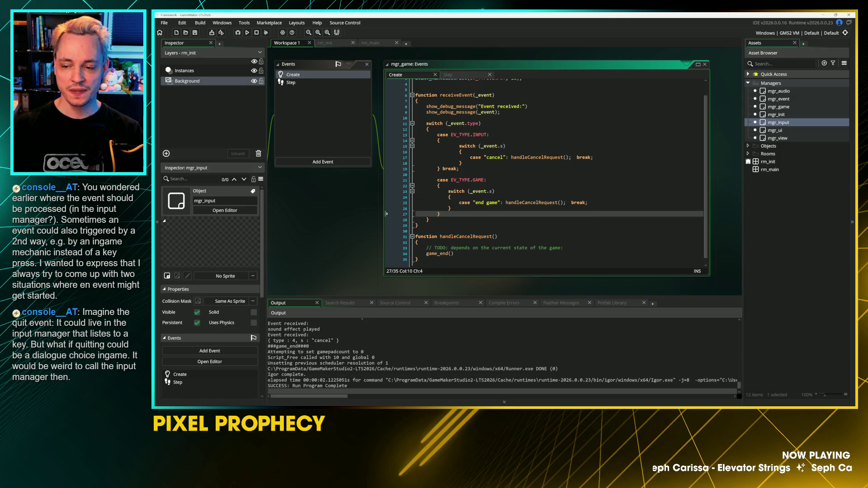
{"action": "scroll", "coordinate": [556, 172], "scroll_direction": "down", "scroll_amount": 1}
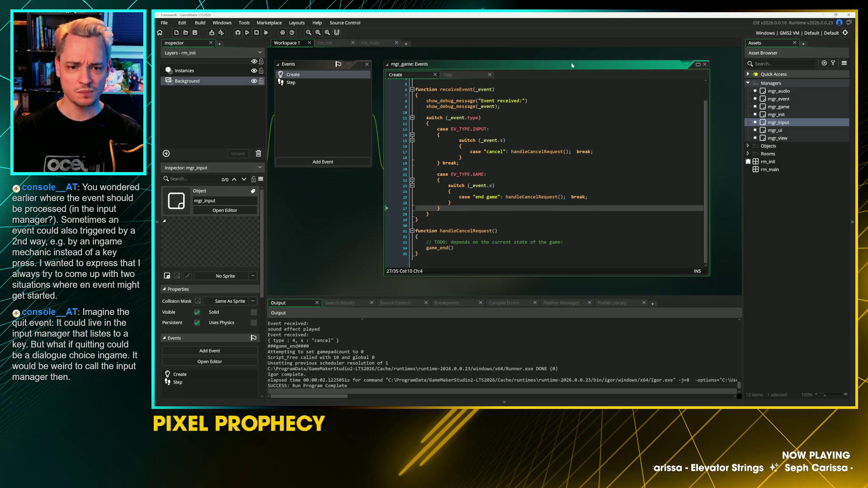
{"action": "left_click_drag", "start_coordinate": [446, 277], "coordinate": [445, 309]}
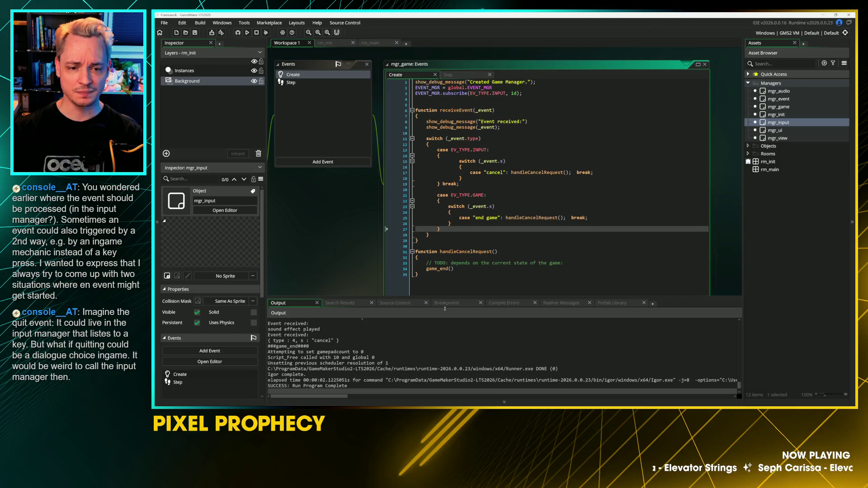
{"action": "left_click_drag", "start_coordinate": [457, 149], "coordinate": [483, 151]}
{"action": "scroll", "coordinate": [483, 151], "scroll_direction": "down", "scroll_amount": 3}
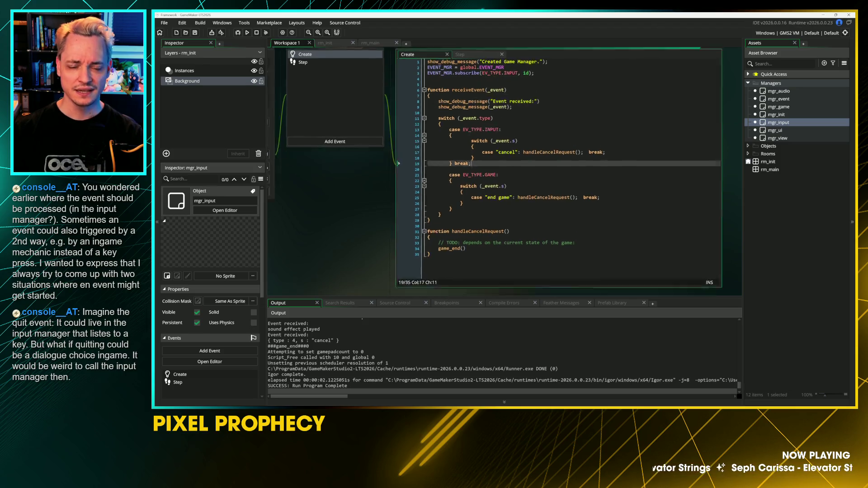
Step: Select the handler name called on the end game case line
{"action": "left_click_drag", "start_coordinate": [520, 112], "coordinate": [583, 115]}
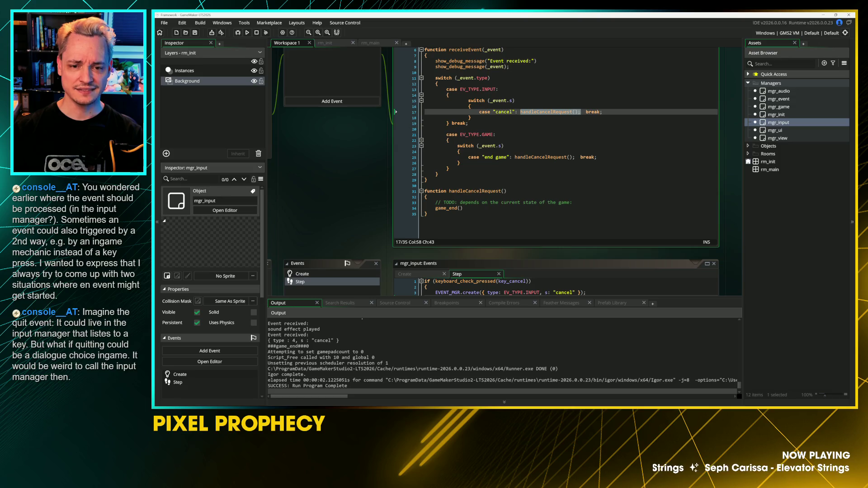
{"action": "scroll", "coordinate": [584, 115], "scroll_direction": "down", "scroll_amount": 1}
{"action": "left_click", "coordinate": [521, 135]}
{"action": "left_click", "coordinate": [512, 135]}
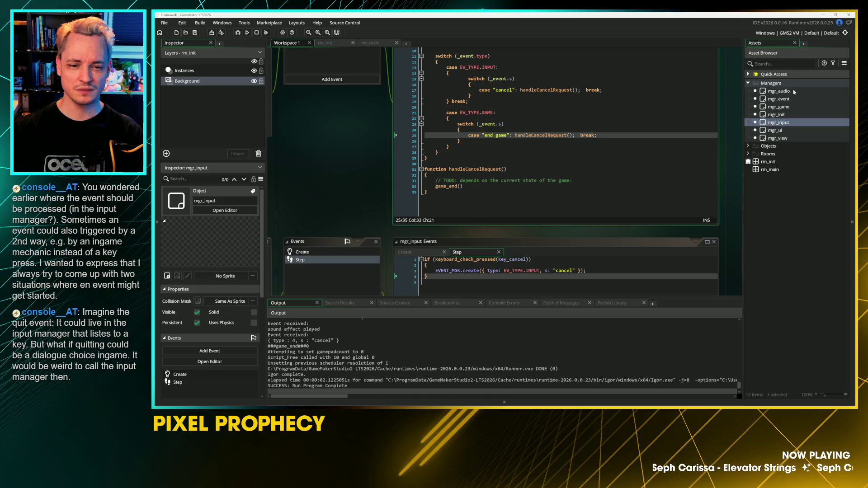
{"action": "key", "text": "Right"}
{"action": "key", "text": "ctrl+shift+Right"}
{"action": "key", "text": "ctrl+shift+Right"}
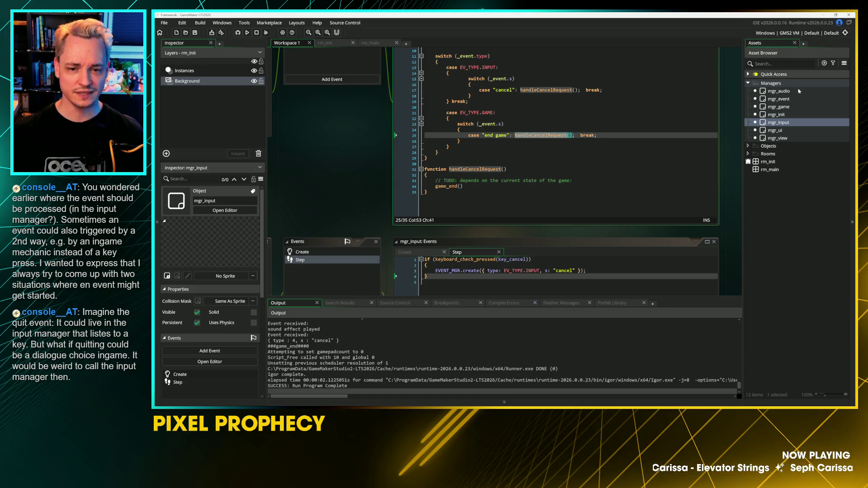
{"action": "key", "text": "shift+Left"}
{"action": "key", "text": "shift+Left"}
{"action": "key", "text": "shift+Left"}
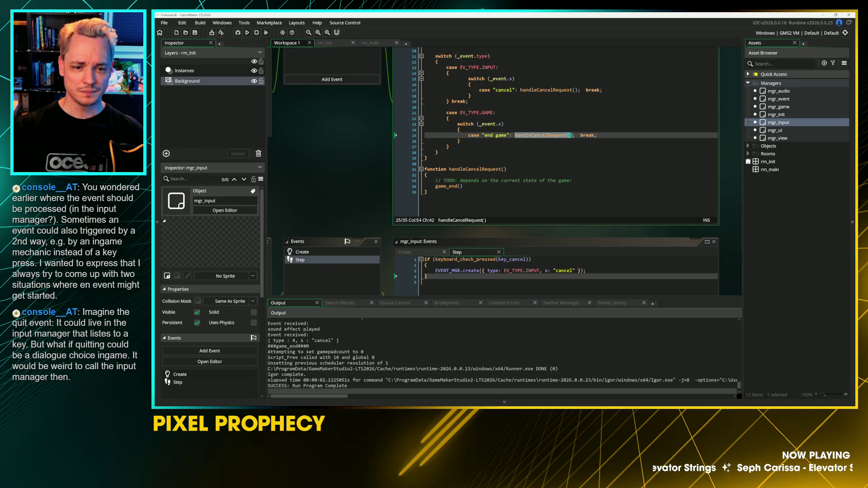
Step: Start a new function handleEndGameRequest() with an opening brace below handleCancelRequest
{"action": "key", "text": "ctrl+End"}
{"action": "key", "text": "Return"}
{"action": "key", "text": "Return"}
{"action": "type", "text": "function "}
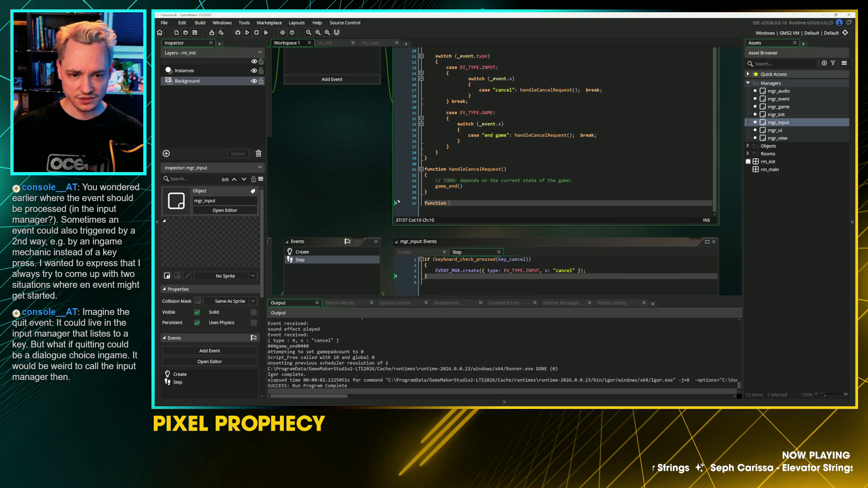
{"action": "type", "text": "handleEndGameRequest()"}
{"action": "key", "text": "Return"}
{"action": "type", "text": "{"}
{"action": "key", "text": "Return"}
Step: Make handleCancelRequest call handleEndGameRequest, and put game_end() in the new function's body
{"action": "key", "text": "Up"}
{"action": "key", "text": "Up"}
{"action": "key", "text": "Up"}
{"action": "key", "text": "shift+End"}
{"action": "type", "text": "h"}
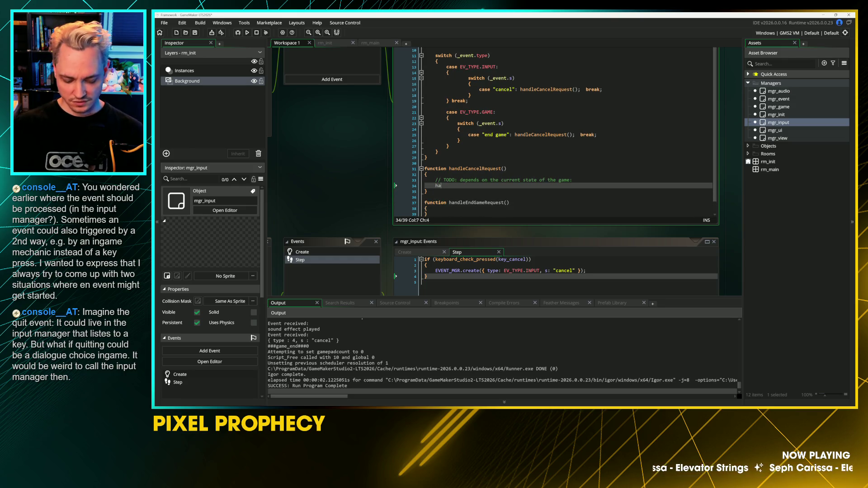
{"action": "type", "text": "andle"}
{"action": "key", "text": "Return"}
{"action": "left_click", "coordinate": [496, 202]}
{"action": "key", "text": "Down"}
{"action": "key", "text": "Return"}
{"action": "type", "text": "game_end();"}
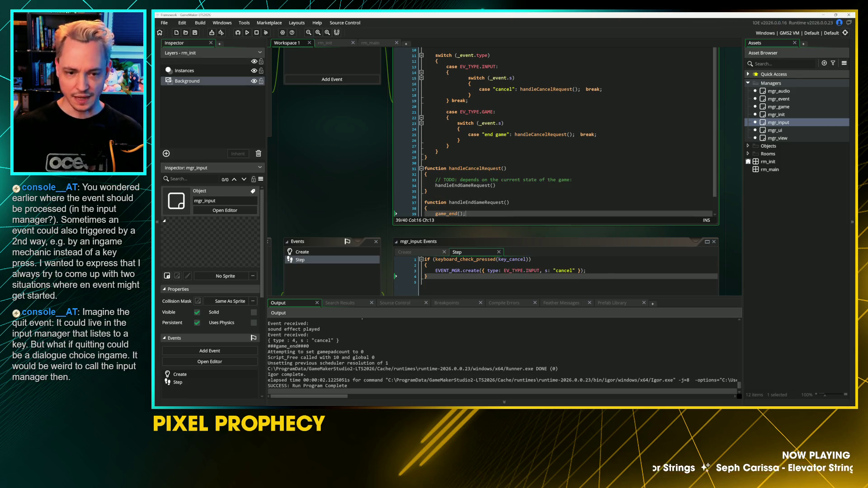
Step: Add the semicolon to the handleEndGameRequest call, save, and route the cancel case to it
{"action": "left_click", "coordinate": [496, 186]}
{"action": "type", "text": ";"}
{"action": "left_click", "coordinate": [492, 185]}
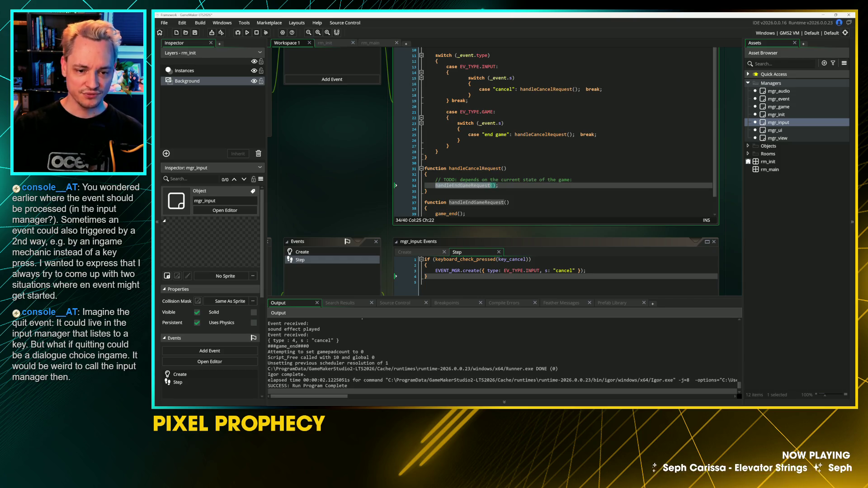
{"action": "key", "text": "ctrl+s"}
{"action": "left_click", "coordinate": [426, 197]}
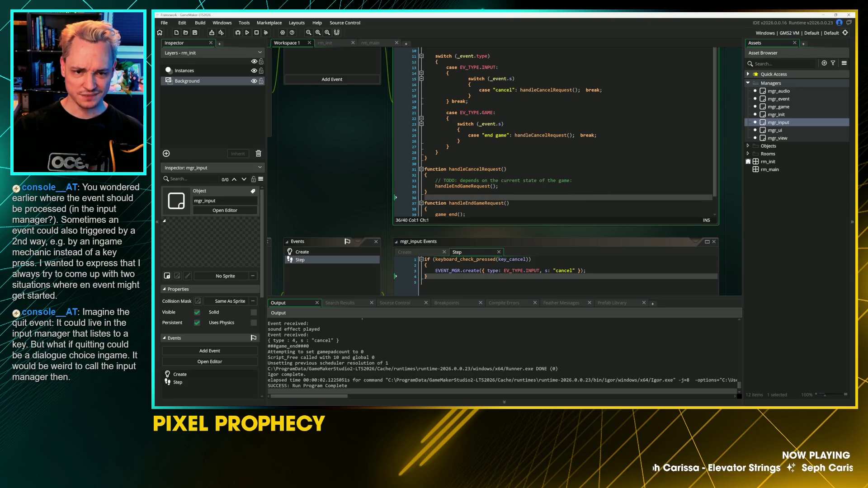
{"action": "double_click", "coordinate": [547, 89]}
{"action": "type", "text": "handleEndGameRequest"}
{"action": "left_click", "coordinate": [532, 135]}
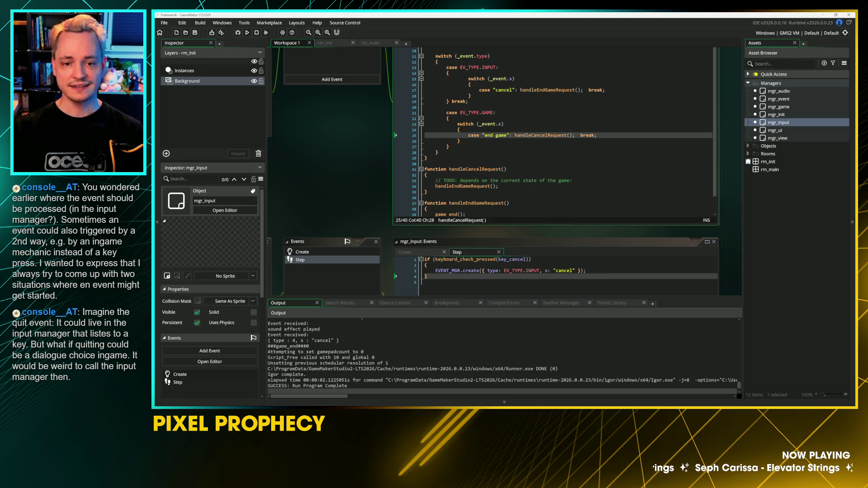
Step: Jump to handleCancelRequest and check its TODO note and handleEndGameRequest call
{"action": "key", "text": "F12"}
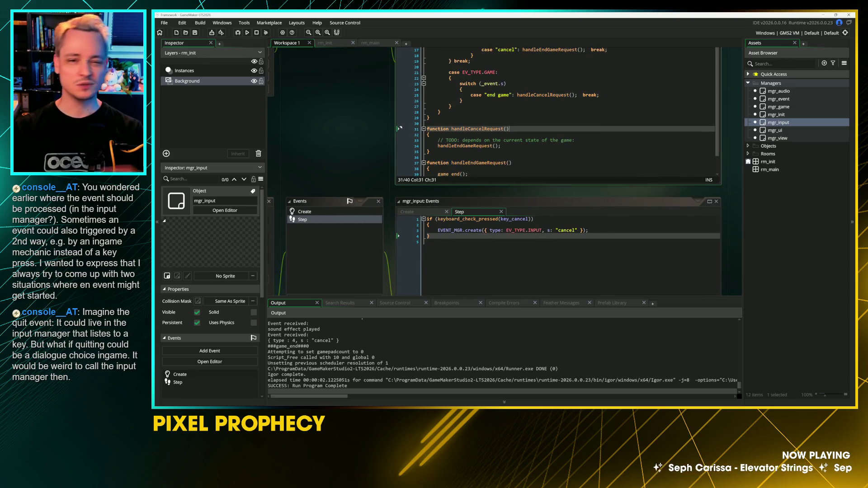
{"action": "left_click", "coordinate": [497, 133]}
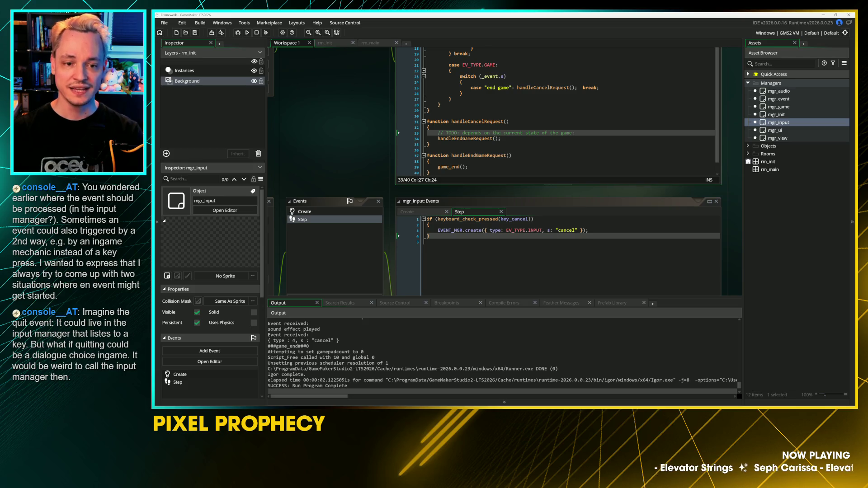
{"action": "left_click", "coordinate": [465, 139]}
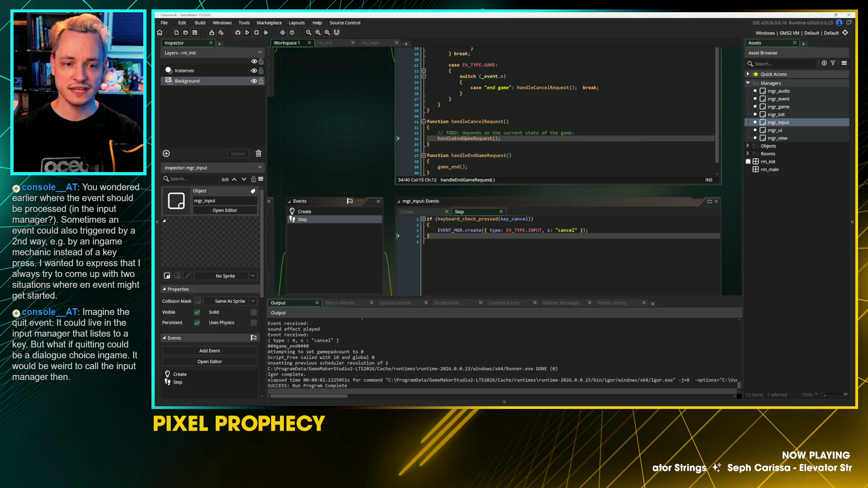
{"action": "double_click", "coordinate": [466, 139]}
{"action": "left_click", "coordinate": [452, 150]}
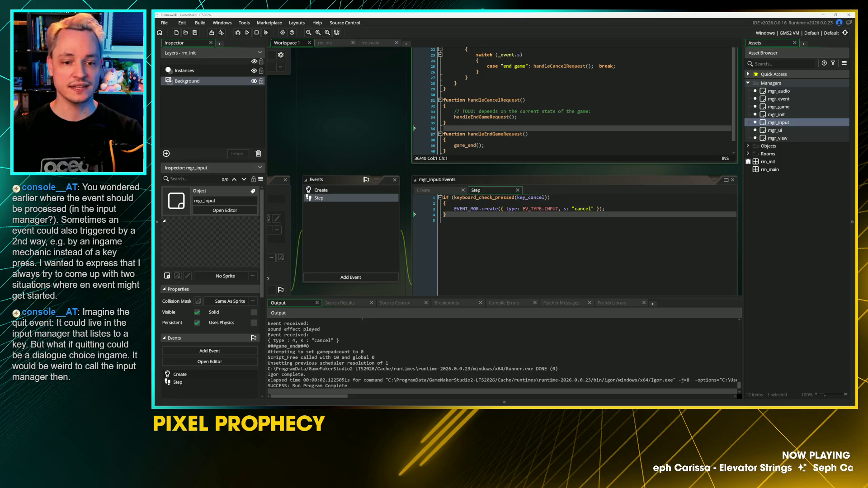
{"action": "left_click", "coordinate": [484, 145]}
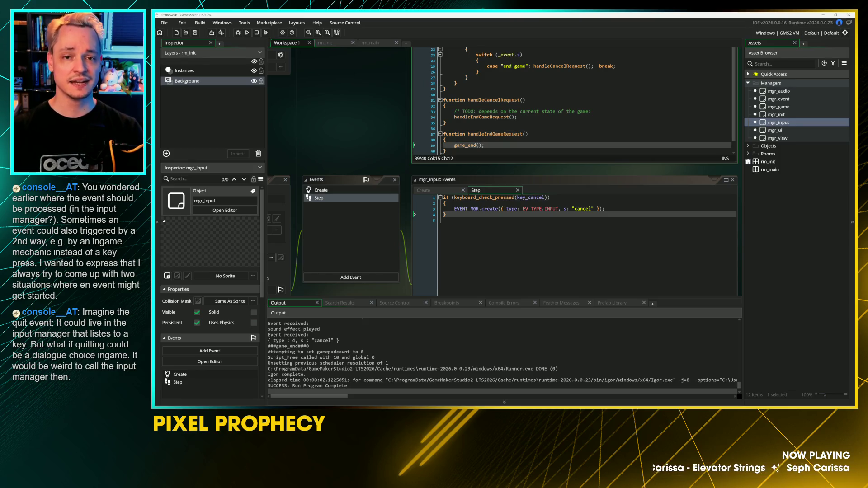